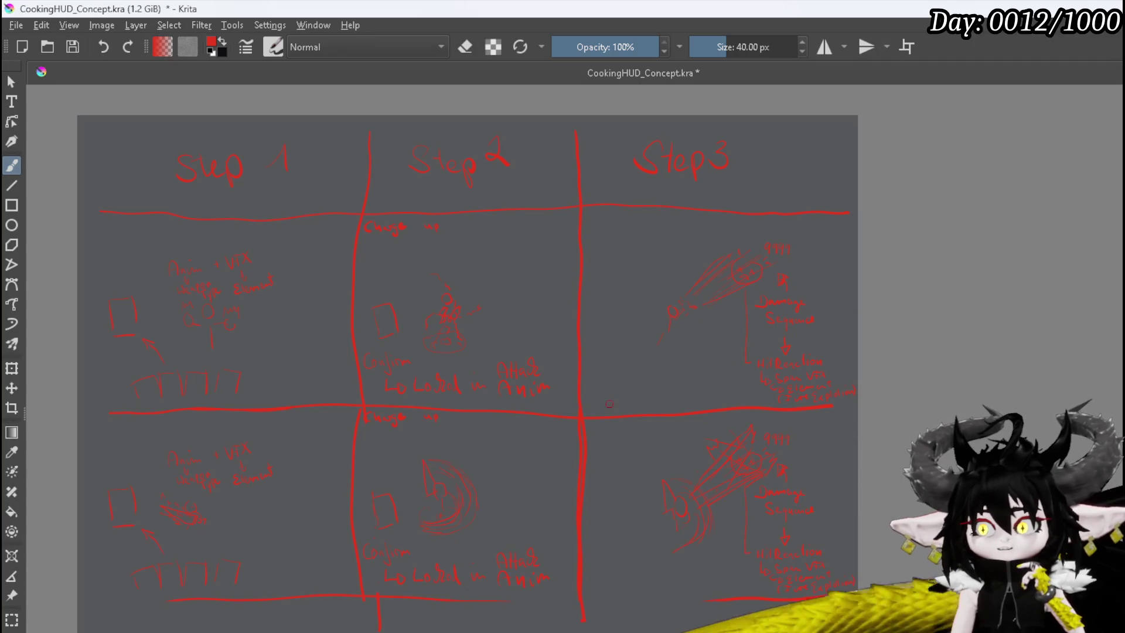
Handwrite red notes in the lower-right Step 3 panel beside the weapon drawing
scroll(832, 410, up, 1)
mouse_move(770, 381)
mouse_down()
mouse_move(715, 377)
mouse_move(797, 391)
mouse_move(694, 401)
mouse_up()
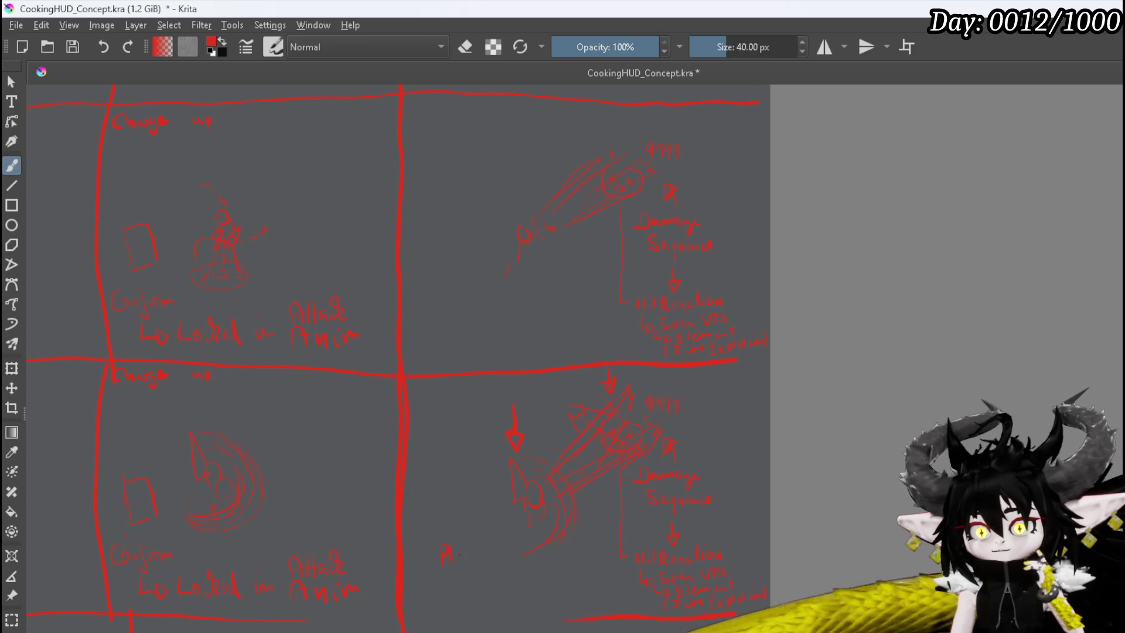
drag(478, 553, 489, 546)
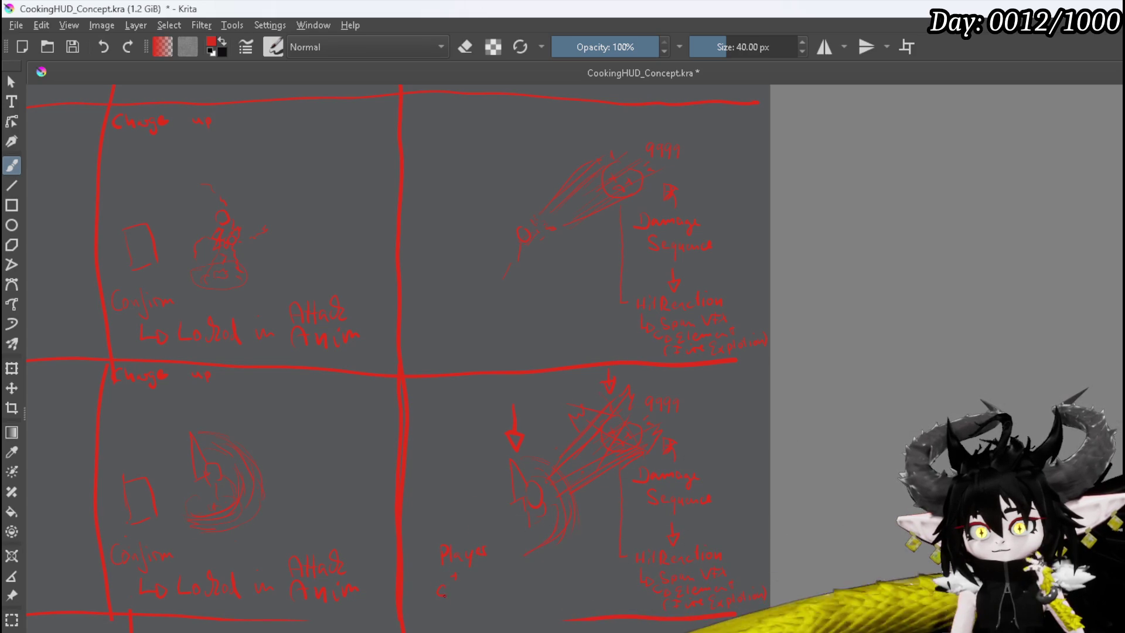
drag(458, 593, 470, 594)
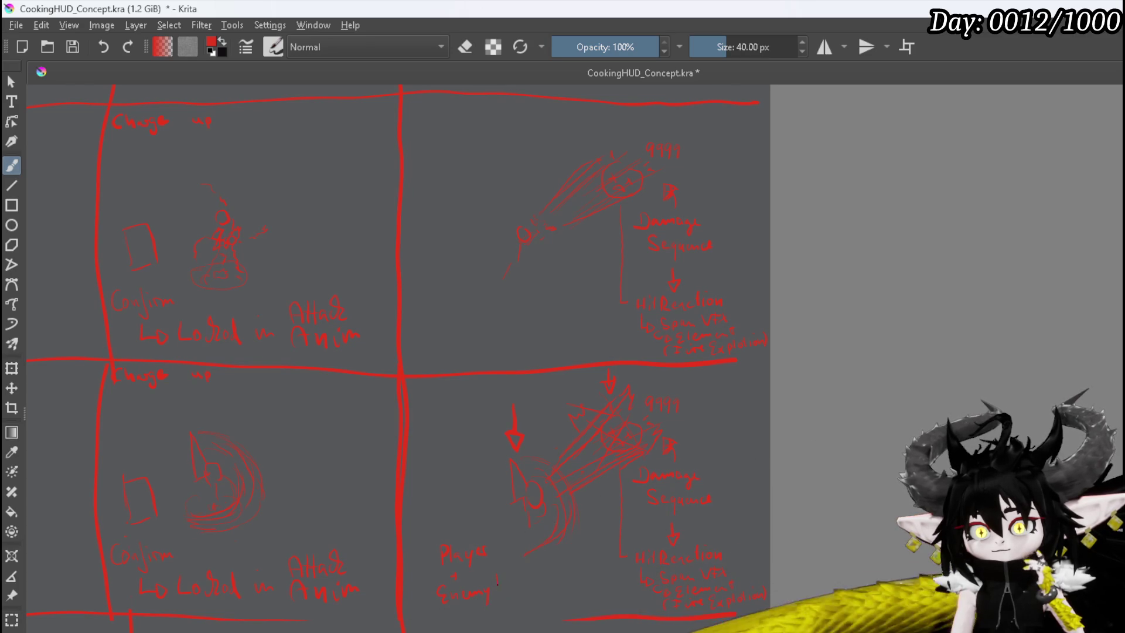
drag(514, 581, 523, 586)
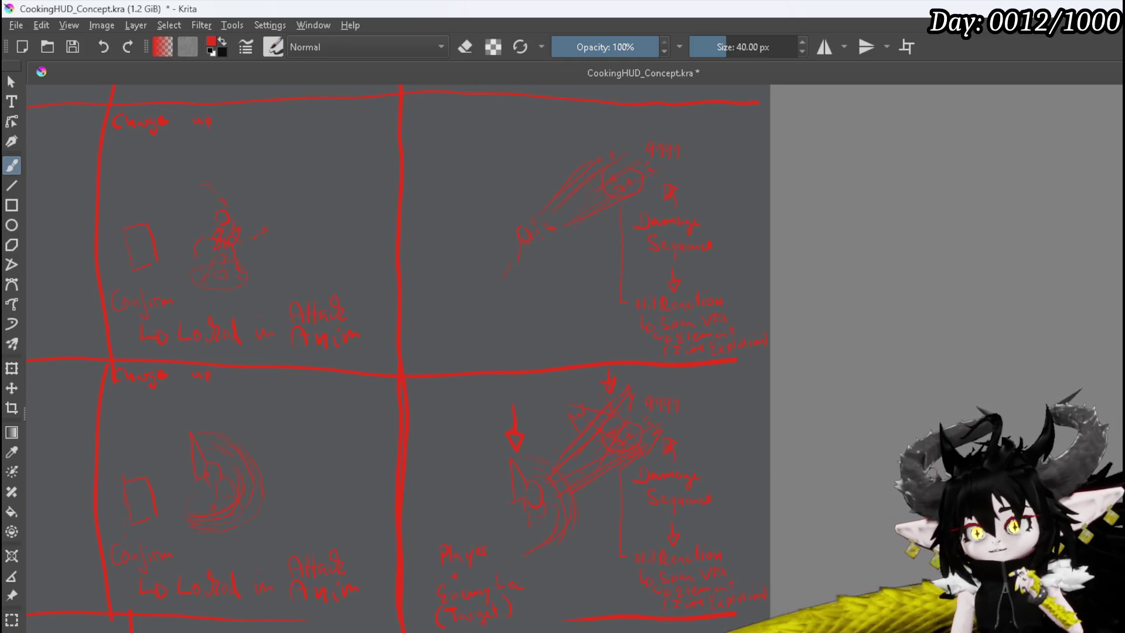
Bring the left sketch panels back into view and save CookingHUD_Concept.kra
mouse_move(427, 405)
mouse_down()
mouse_move(457, 429)
mouse_move(643, 426)
mouse_move(676, 440)
mouse_up()
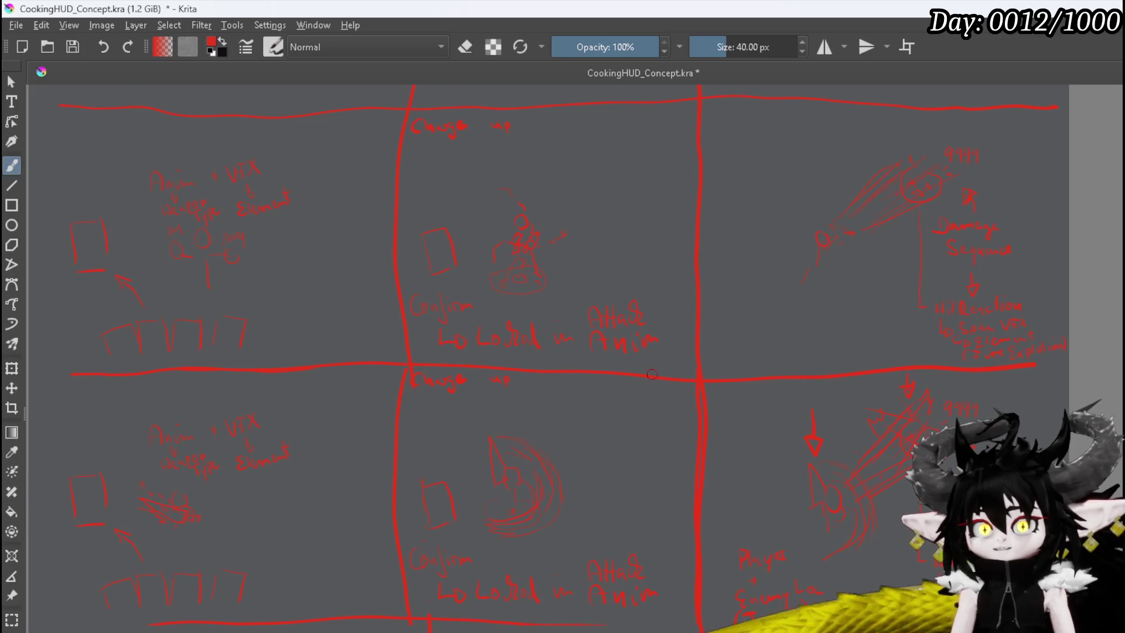
key(ctrl+s)
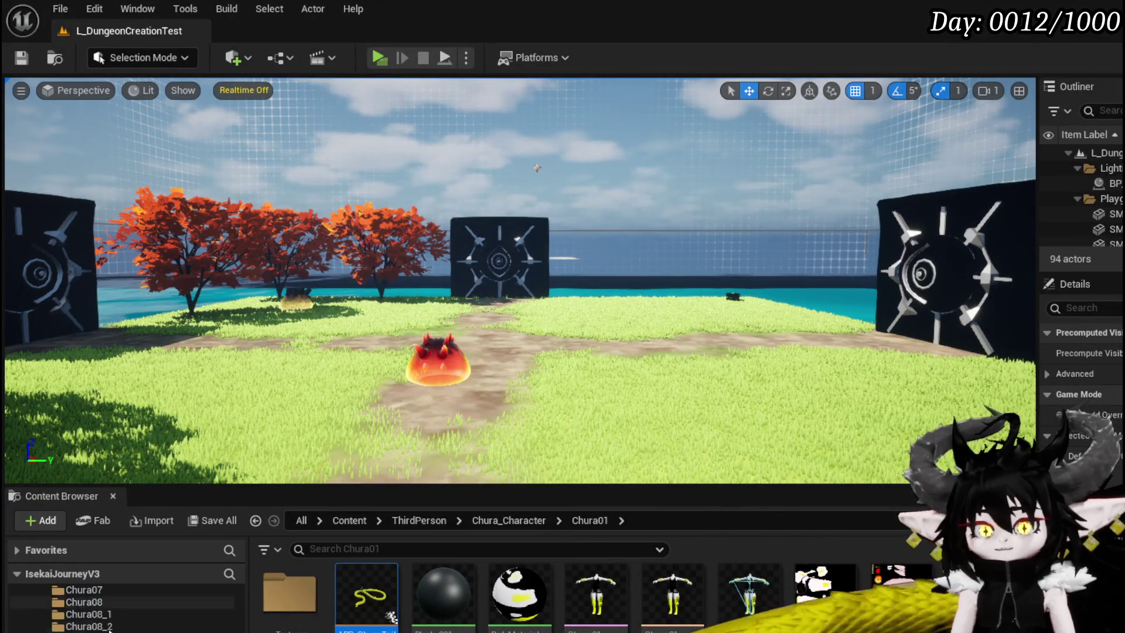
scroll(109, 620, down, 3)
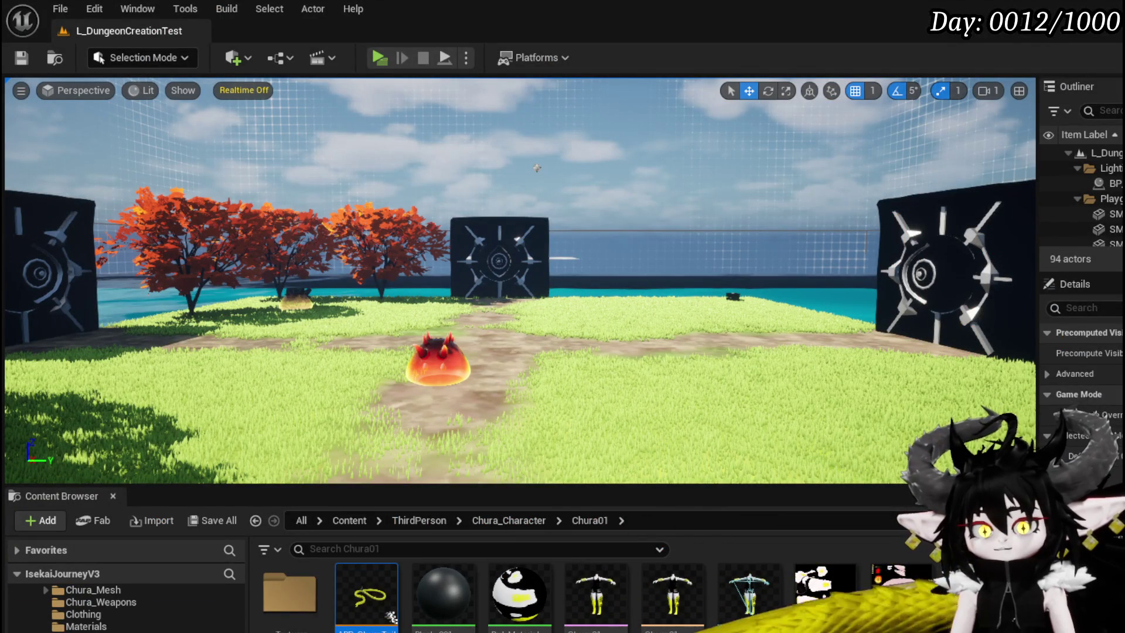
Open Content > VFX > FinishedSystems, search 'Tra', then clear the search to list every Niagara system
click(70, 630)
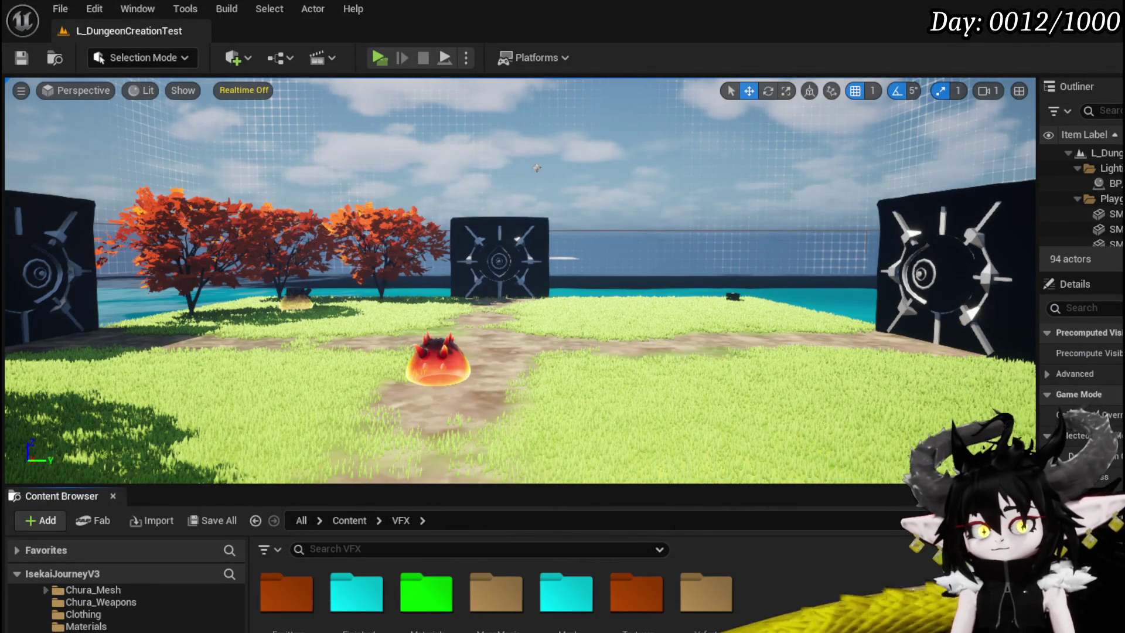
scroll(109, 609, down, 1)
double_click(356, 591)
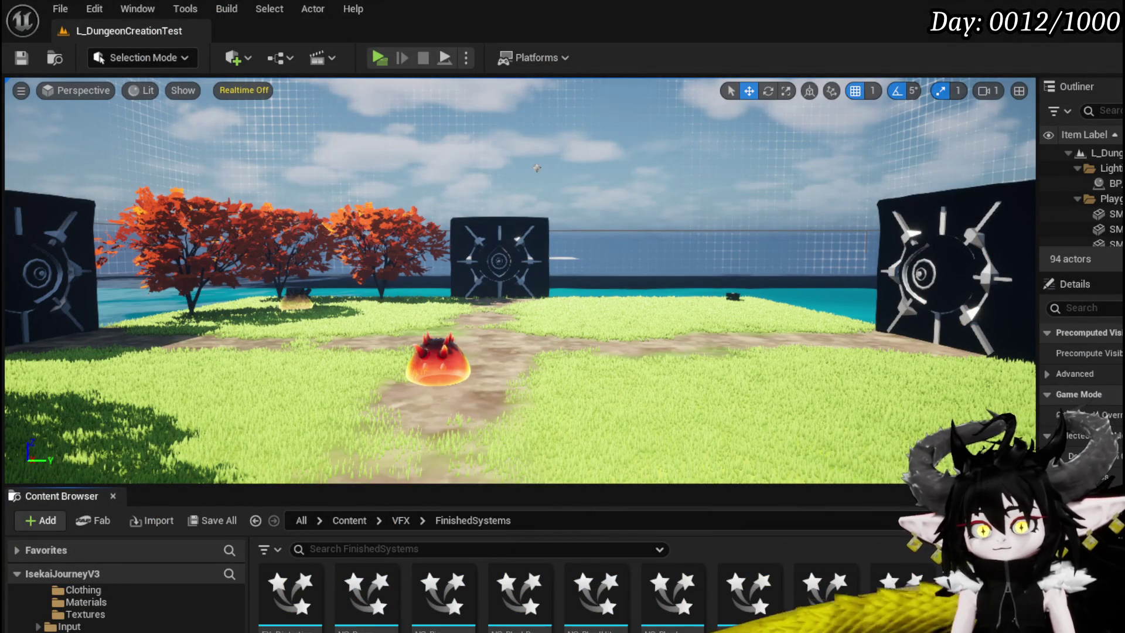
click(525, 550)
text(Tra)
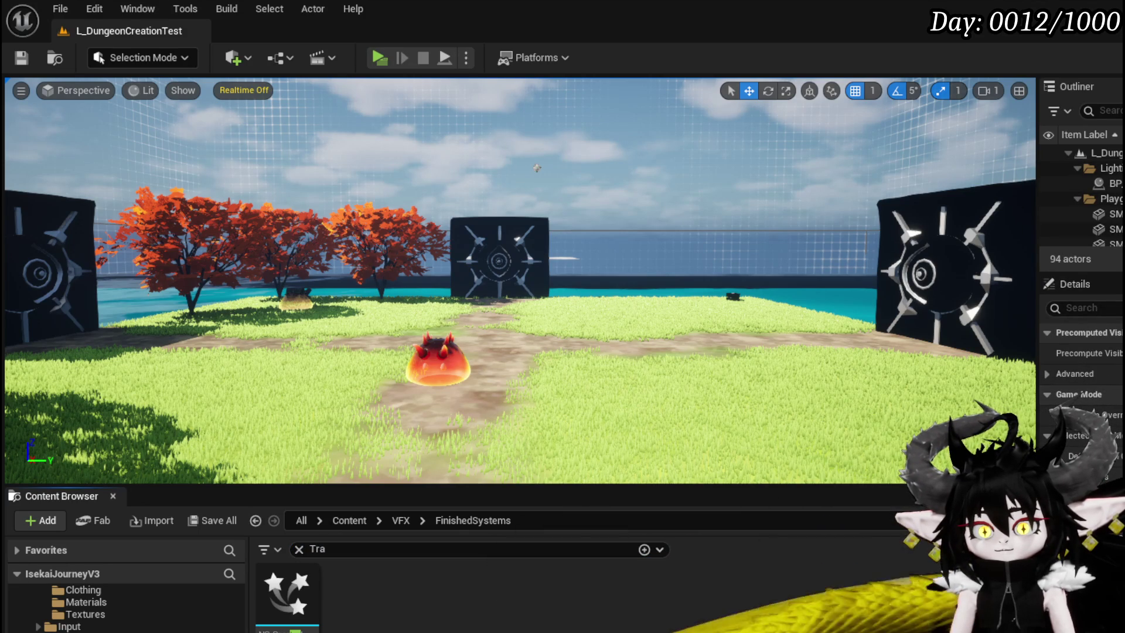
key(BackSpace)
key(BackSpace)
key(BackSpace)
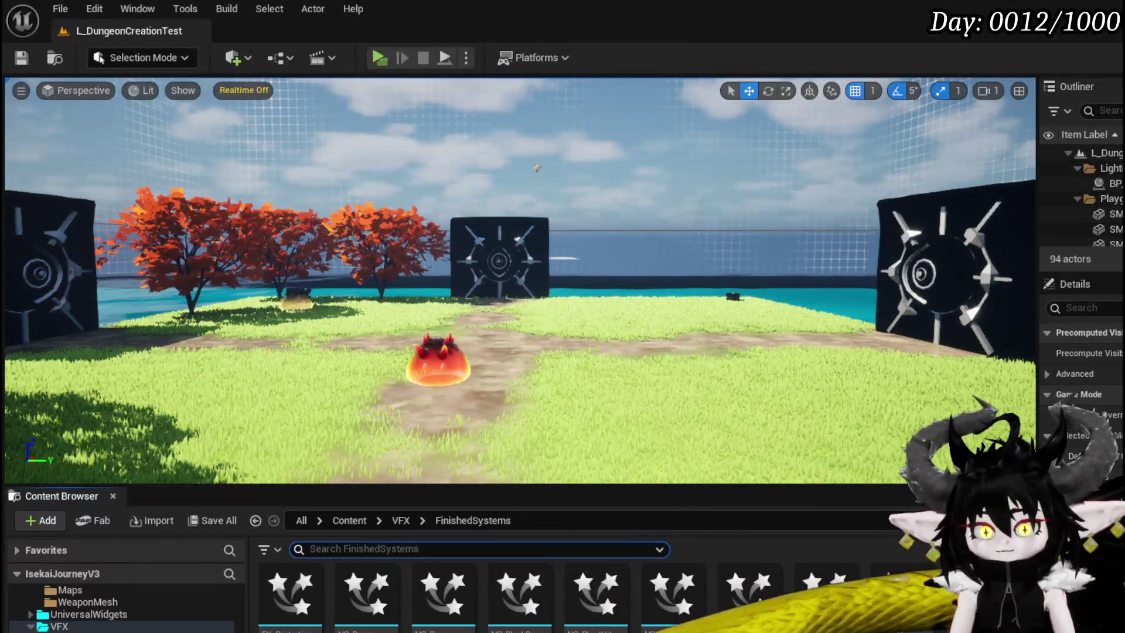
scroll(122, 606, down, 2)
scroll(122, 606, up, 2)
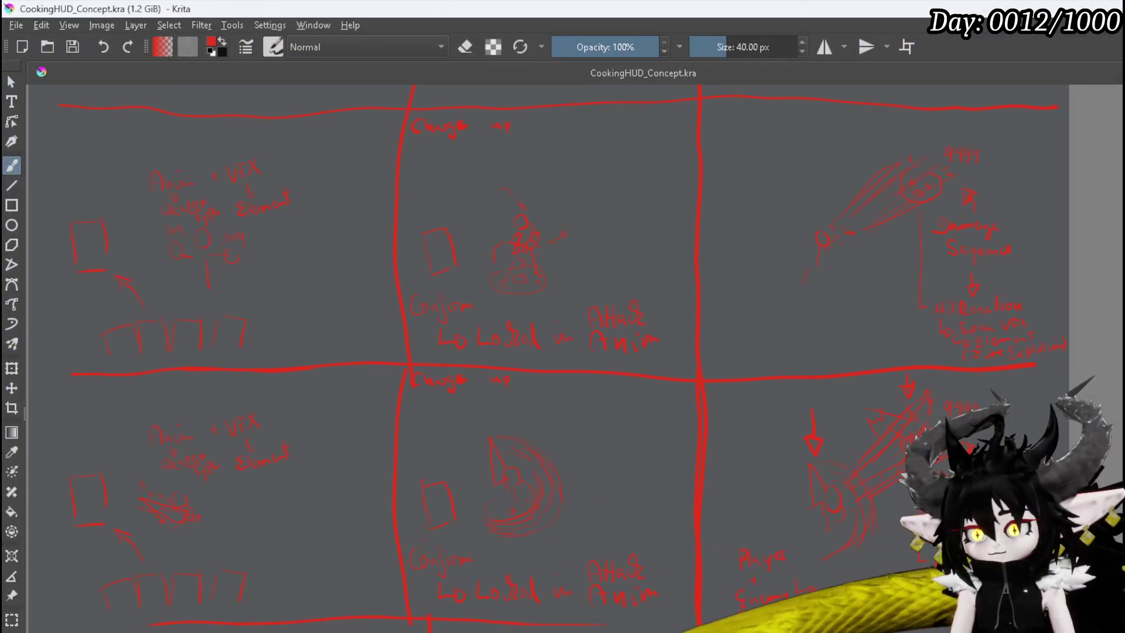
Pan up to the Step headings and write 'On Select Card' in red under Step 1
drag(640, 489, 658, 509)
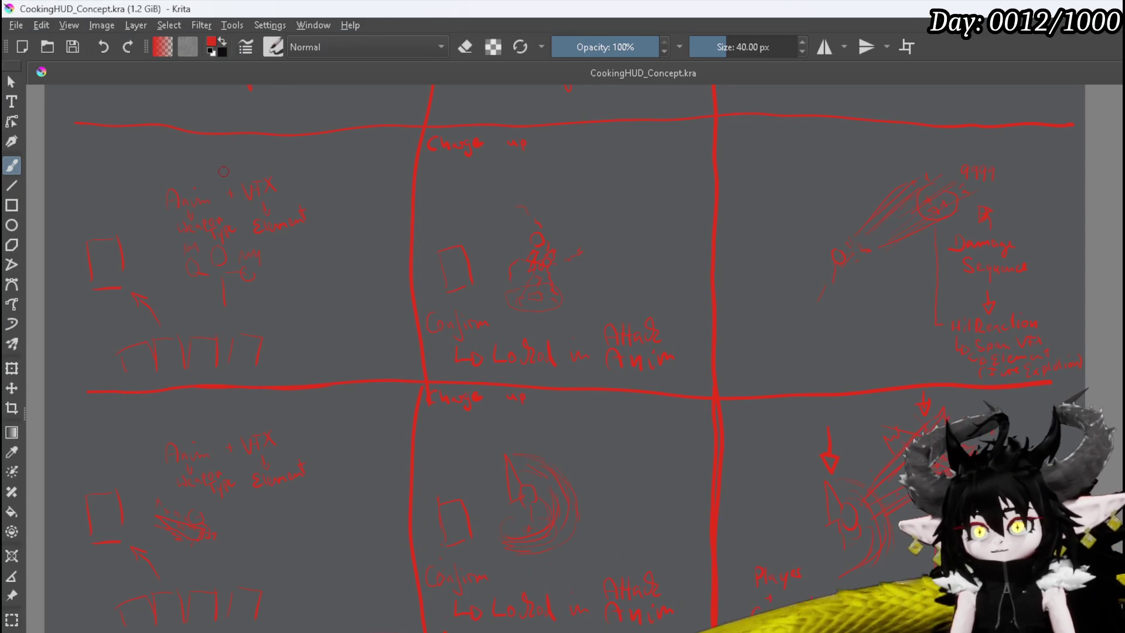
mouse_move(238, 182)
mouse_down()
mouse_move(234, 254)
mouse_move(216, 252)
mouse_up()
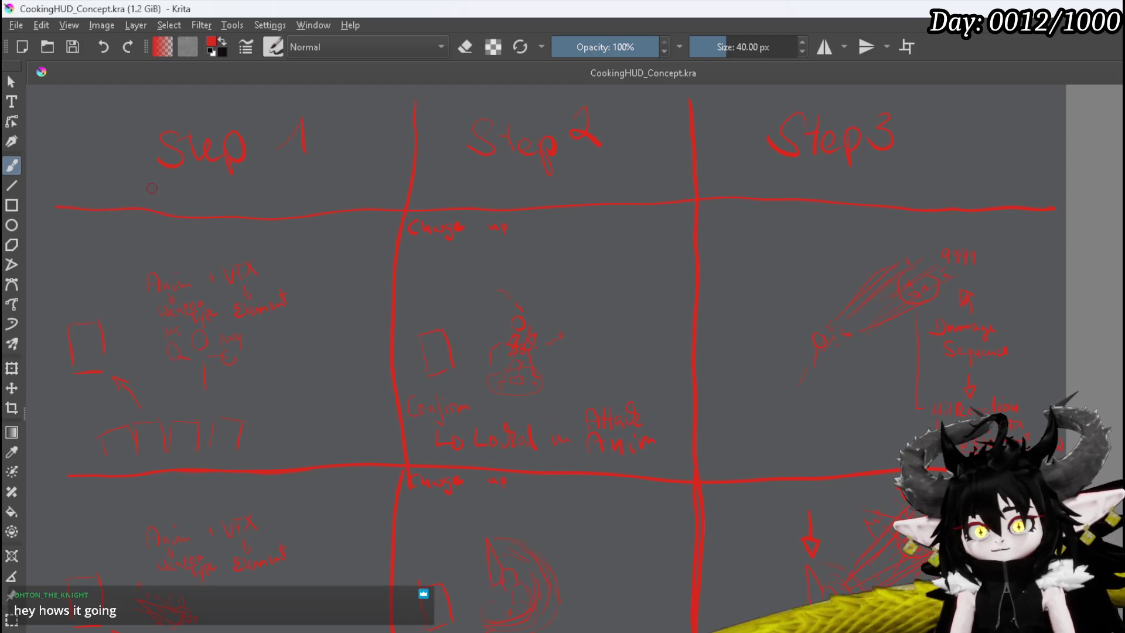
mouse_move(150, 184)
mouse_down()
mouse_move(178, 199)
mouse_move(245, 192)
mouse_up()
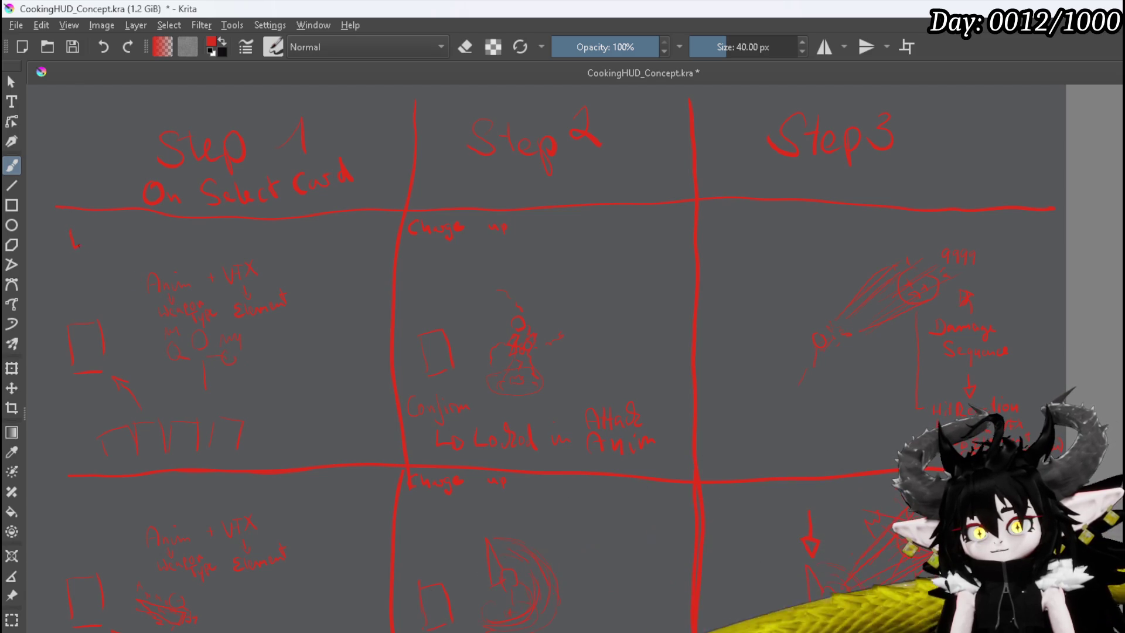
Undo the red strokes, switch to yellow, and write 'Location' under Step 1
drag(113, 233, 115, 241)
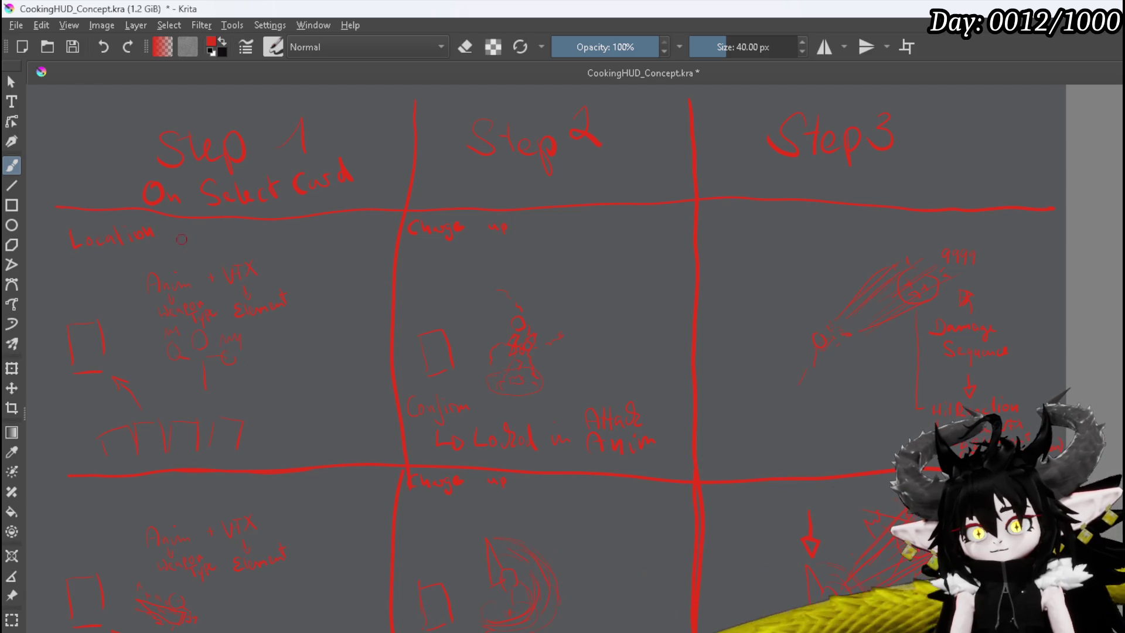
key(ctrl+z)
key(ctrl+z)
key(ctrl+z)
key(ctrl+z)
key(ctrl+z)
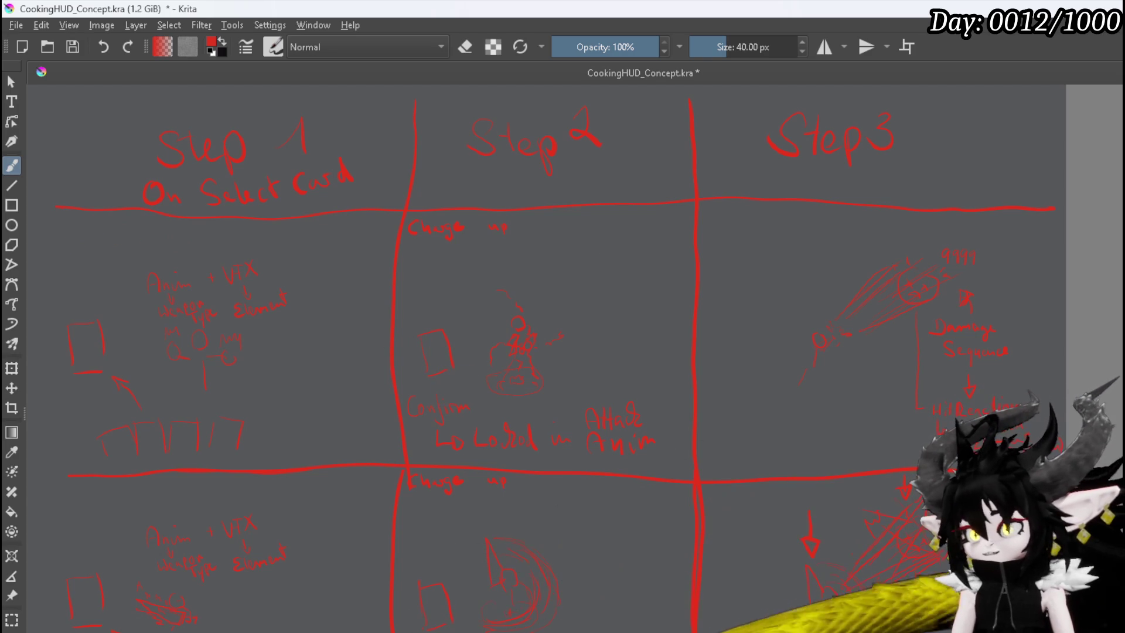
right_click(137, 263)
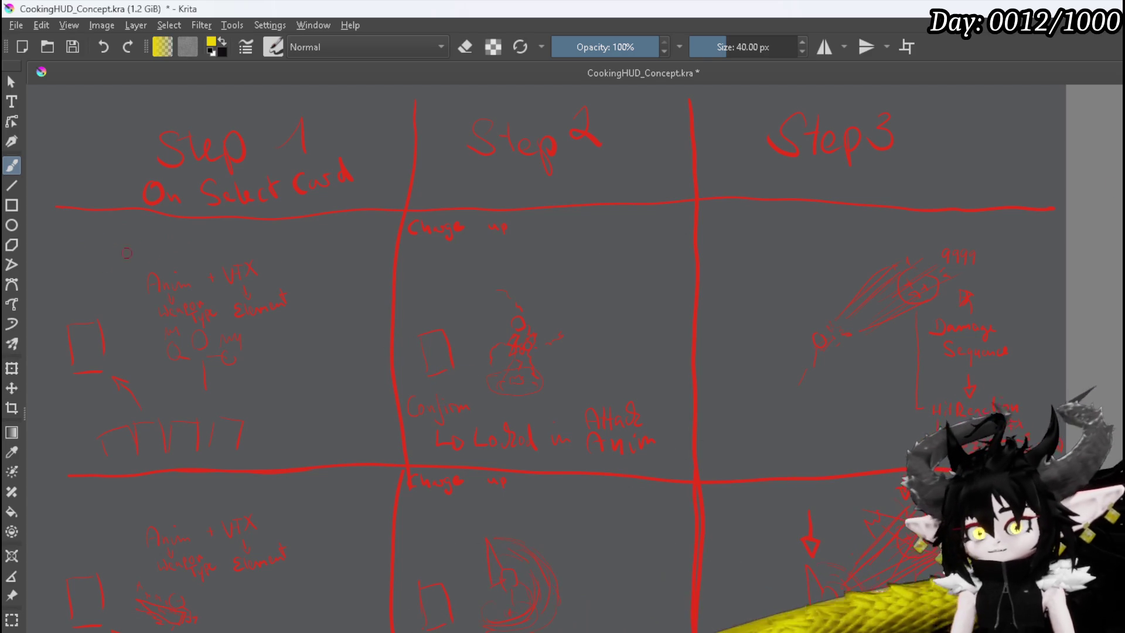
mouse_move(75, 230)
mouse_down()
mouse_move(87, 249)
mouse_move(178, 234)
mouse_up()
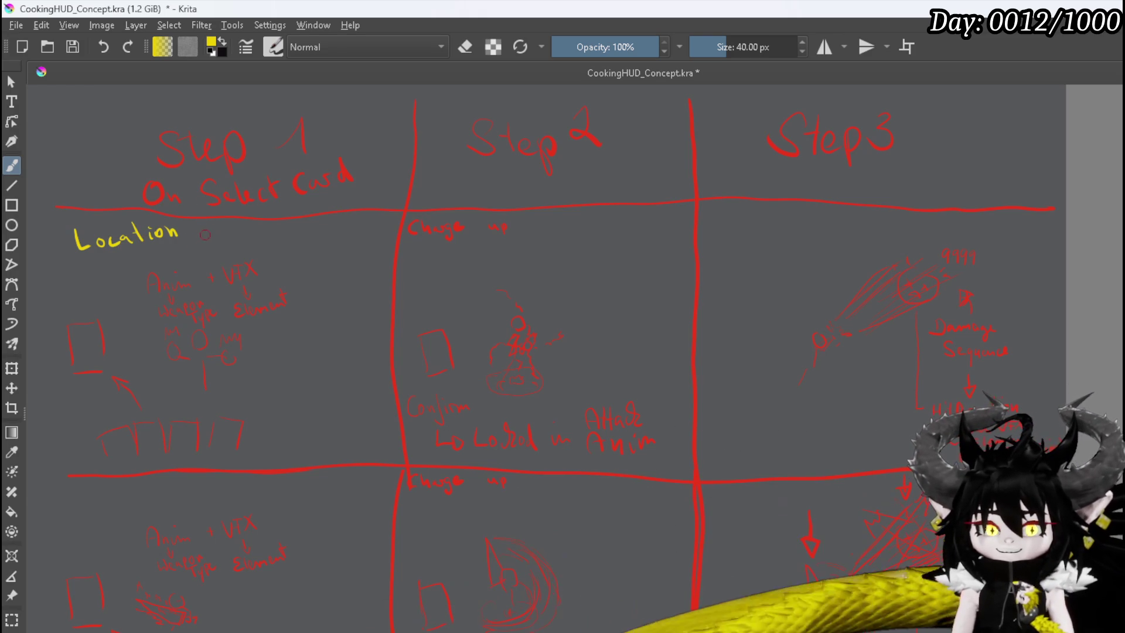
Finish the yellow note so it reads Location of "Weapon" by Type
drag(174, 246, 191, 258)
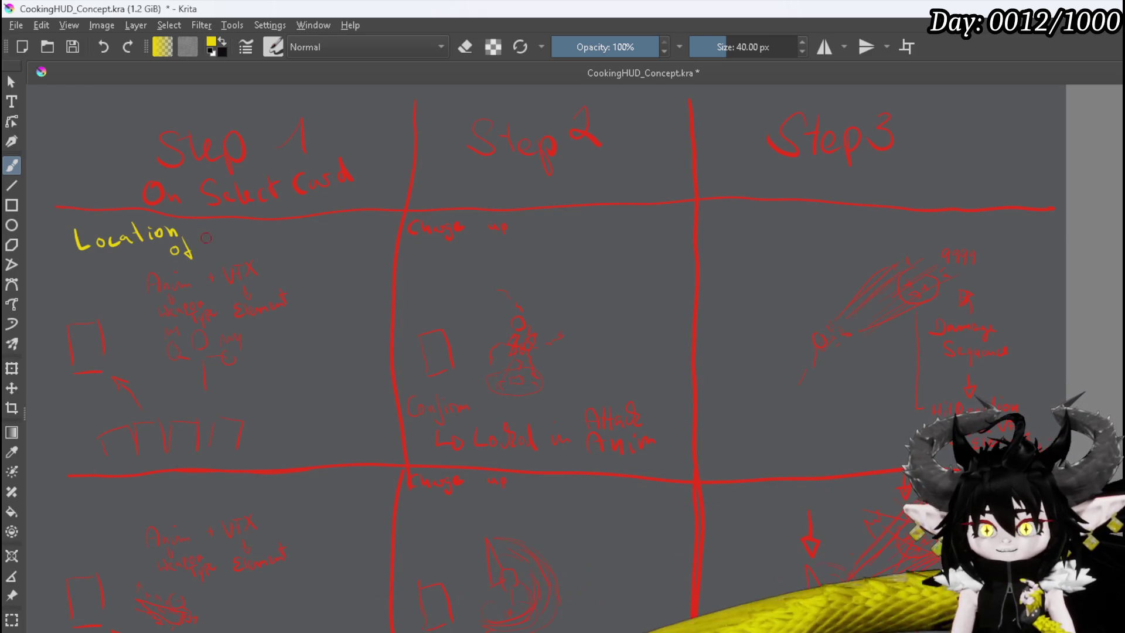
mouse_move(218, 234)
mouse_down()
mouse_move(258, 251)
mouse_move(287, 230)
mouse_up()
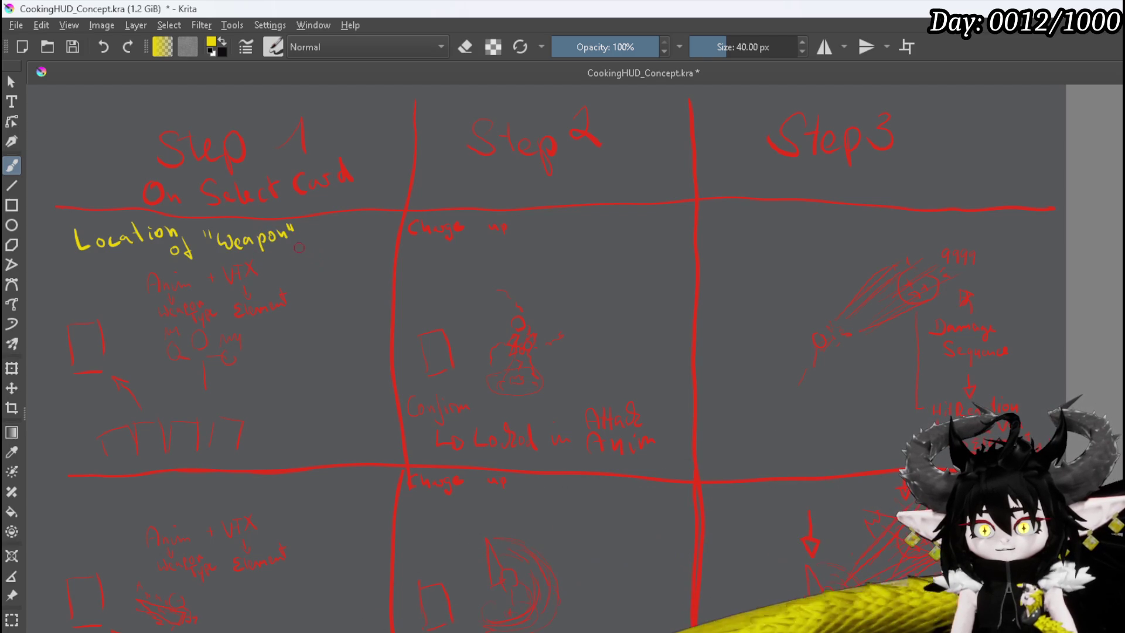
drag(300, 245, 323, 251)
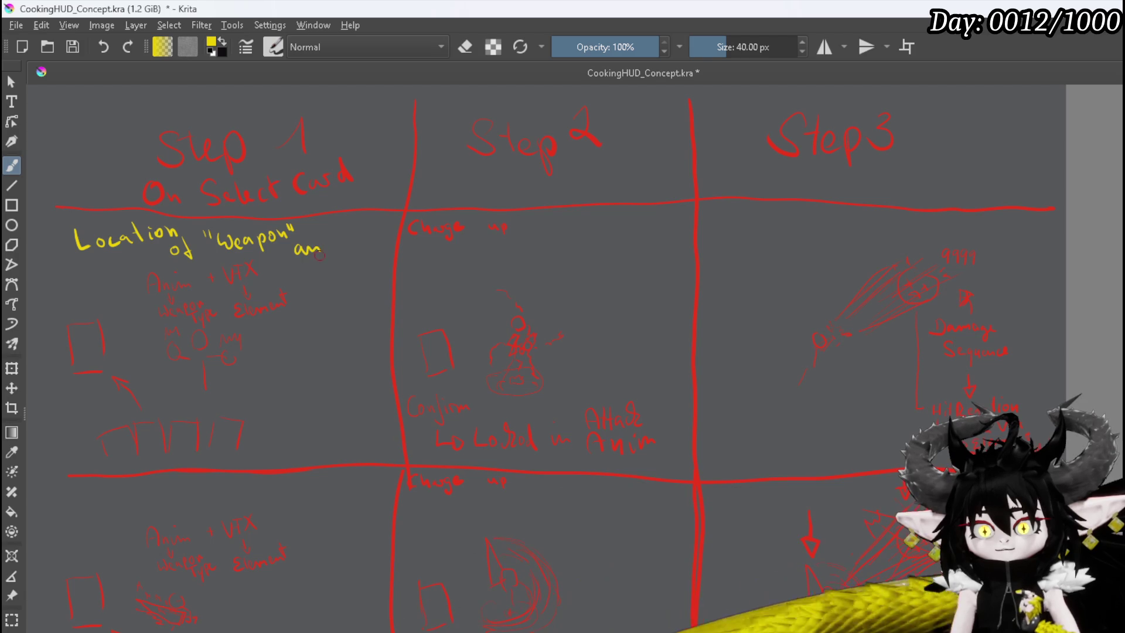
key(ctrl+z)
key(ctrl+z)
key(ctrl+z)
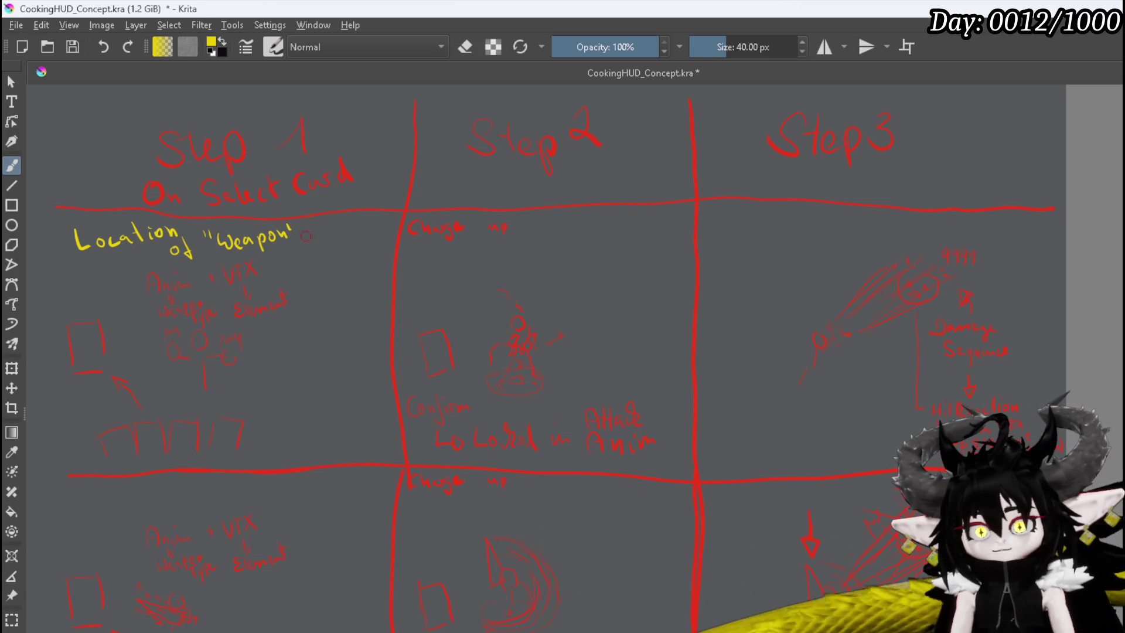
mouse_move(297, 236)
mouse_down()
mouse_move(315, 258)
mouse_move(347, 233)
mouse_up()
mouse_move(343, 237)
mouse_down()
mouse_move(346, 254)
mouse_move(359, 235)
mouse_up()
drag(361, 236, 362, 235)
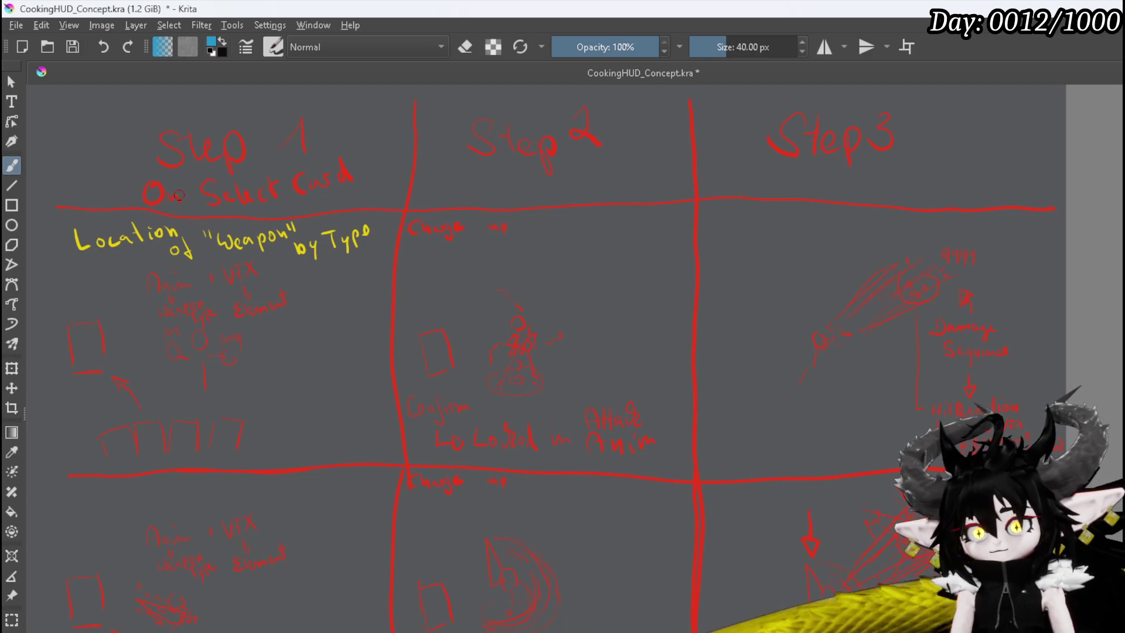
Erase the red 'On Select Card' note under Step 1
key(e)
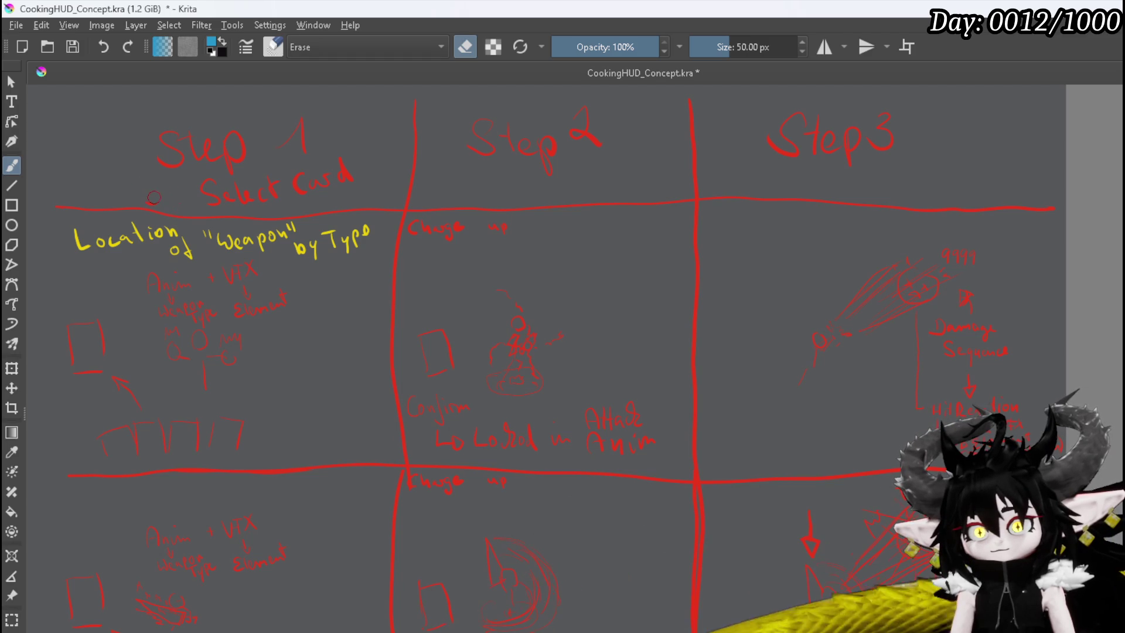
drag(202, 181, 205, 193)
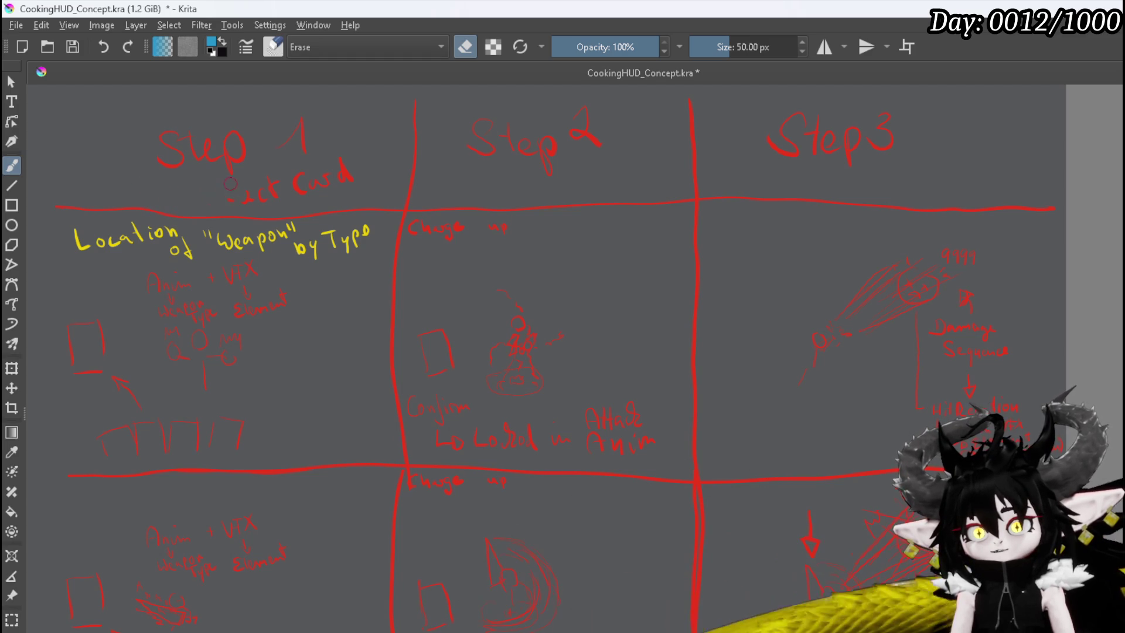
mouse_move(315, 175)
mouse_down()
mouse_move(336, 167)
mouse_move(246, 193)
mouse_up()
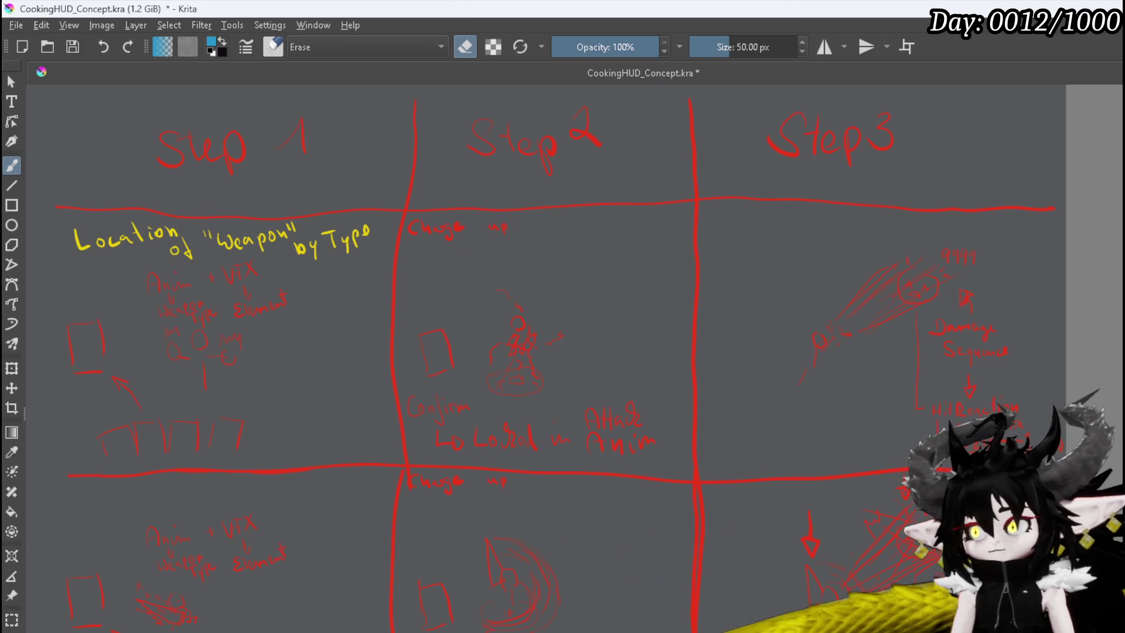
Write 'On Ability Select' in blue under the Step 1 heading
key(e)
mouse_move(125, 170)
mouse_down()
mouse_move(157, 190)
mouse_move(234, 192)
mouse_up()
drag(235, 182, 247, 208)
mouse_move(279, 171)
mouse_down()
mouse_move(262, 197)
mouse_move(306, 193)
mouse_up()
drag(308, 186, 321, 193)
drag(333, 154, 339, 186)
mouse_move(335, 170)
mouse_down()
mouse_move(344, 169)
mouse_move(345, 188)
mouse_up()
key(ctrl+z)
key(ctrl+z)
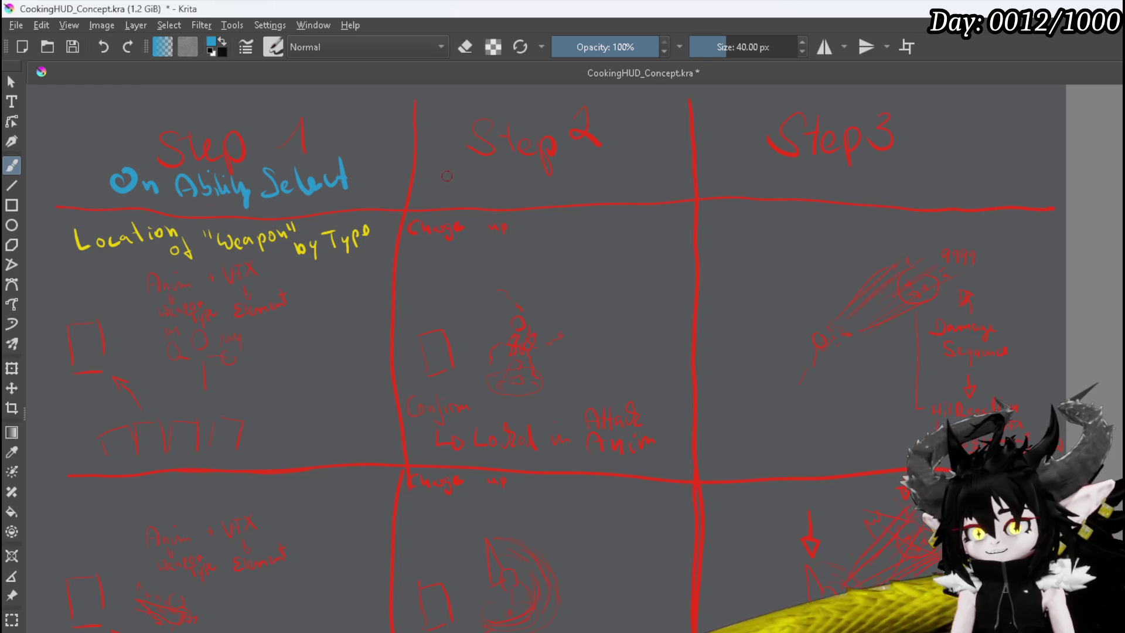
Complete 'On Conjure/Anim Start' in the Step 2 header and write blue 'On Hit' under Step3
mouse_move(444, 172)
mouse_down()
mouse_move(483, 200)
mouse_move(492, 190)
mouse_move(503, 216)
mouse_move(559, 179)
mouse_move(593, 193)
mouse_move(678, 183)
mouse_up()
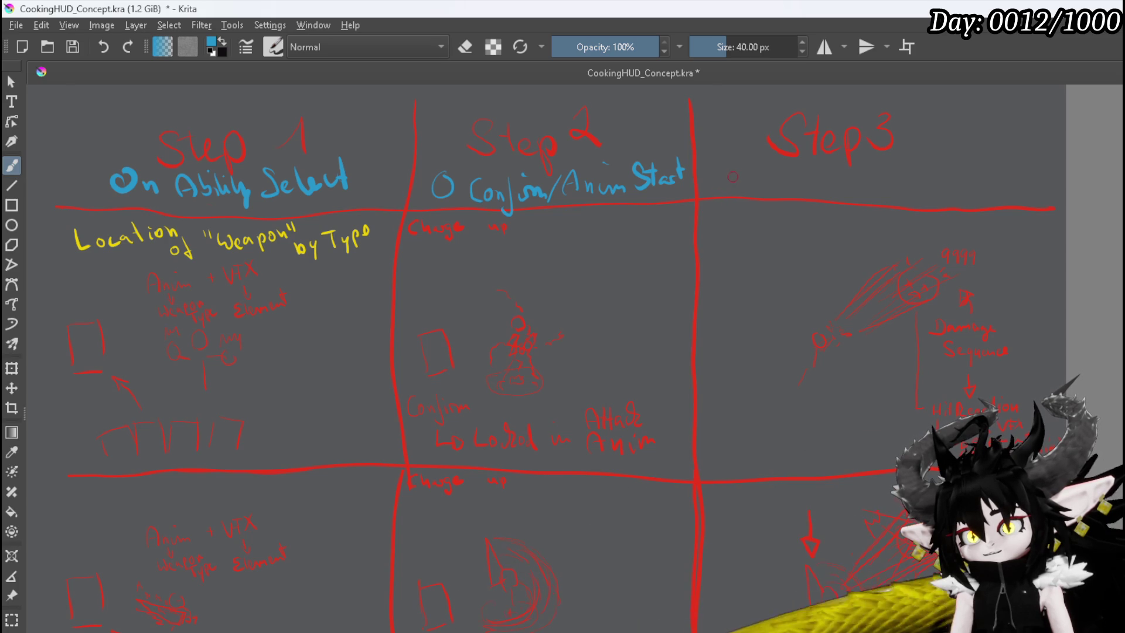
drag(450, 201, 462, 199)
drag(730, 168, 759, 184)
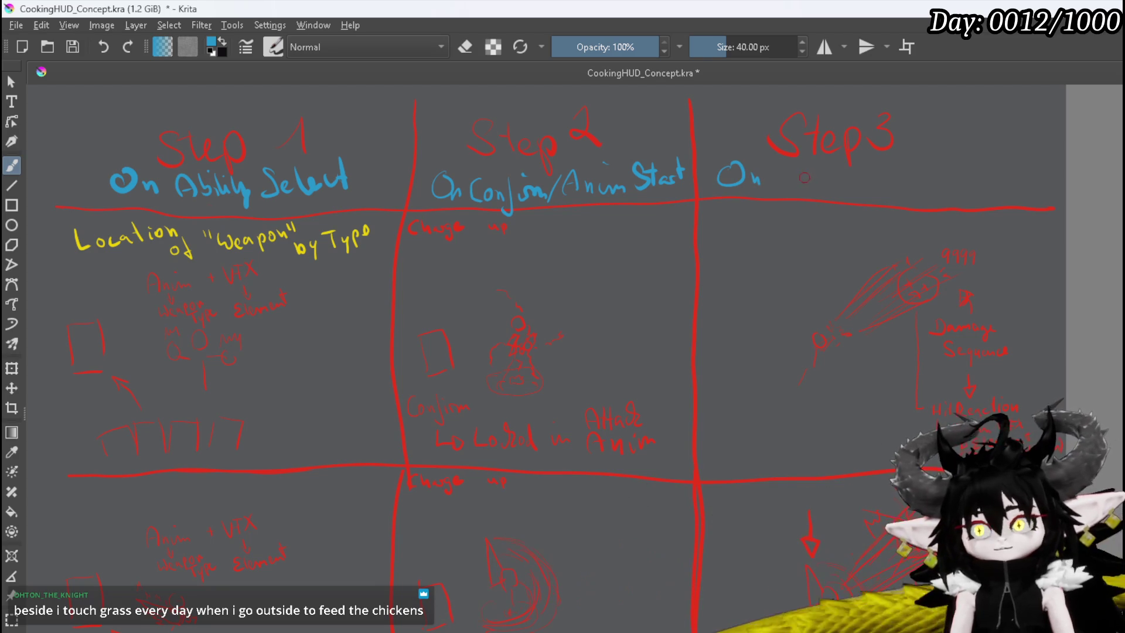
mouse_move(794, 166)
mouse_down()
mouse_move(795, 184)
mouse_move(813, 173)
mouse_move(833, 185)
mouse_up()
drag(827, 175, 838, 174)
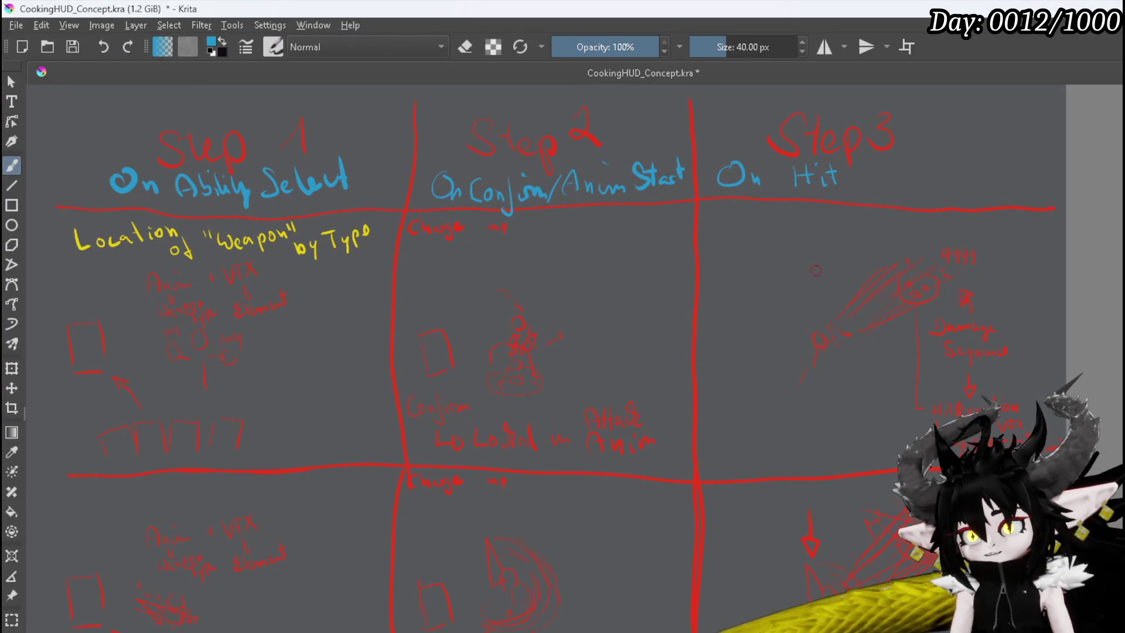
Add an arrowhead under Start Time, a 'Hit Notify' label, and 'VFX Hit Time' beside On Hit
mouse_move(803, 296)
mouse_down()
mouse_move(811, 292)
mouse_move(780, 277)
mouse_move(818, 261)
mouse_move(823, 245)
mouse_move(883, 230)
mouse_up()
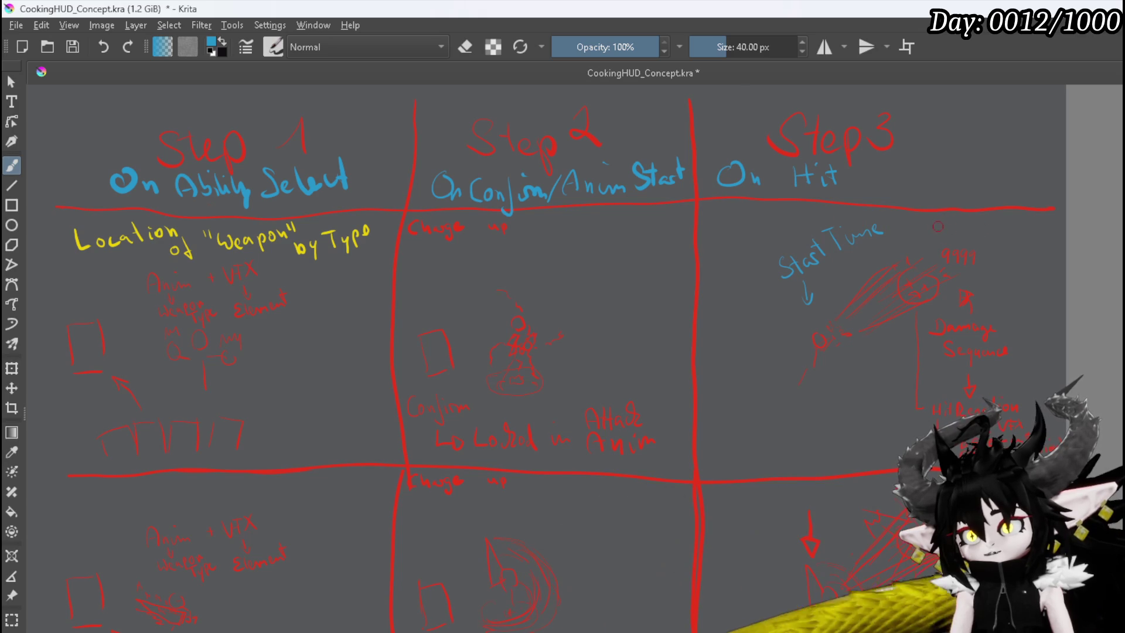
mouse_move(936, 232)
mouse_down()
mouse_move(986, 224)
mouse_move(1017, 249)
mouse_up()
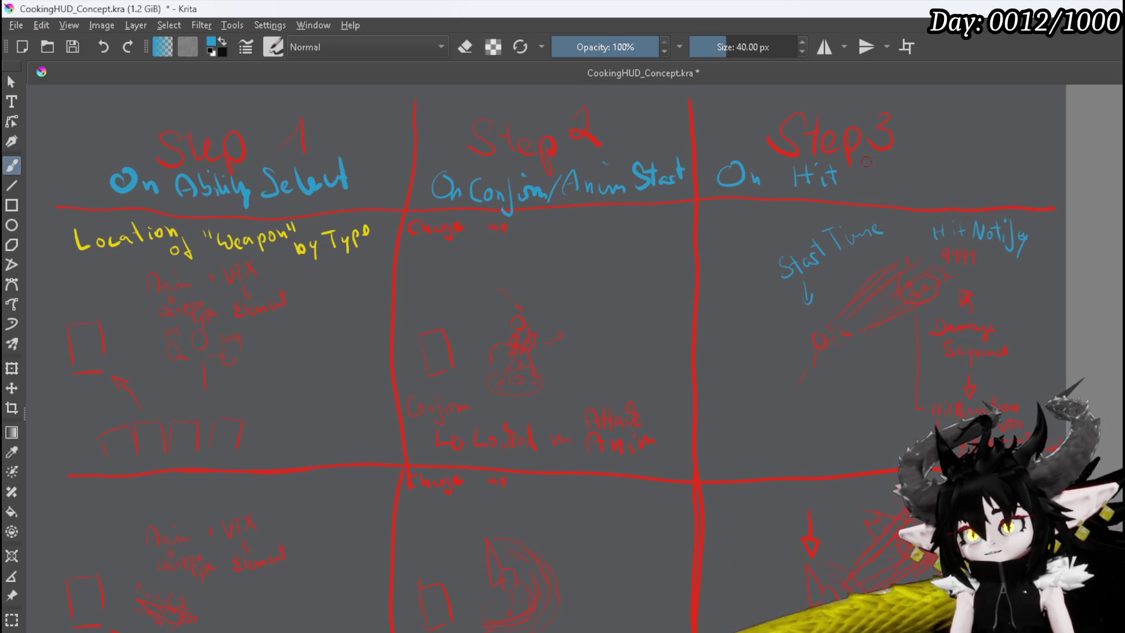
mouse_move(871, 167)
mouse_down()
mouse_move(891, 152)
mouse_move(891, 167)
mouse_move(928, 160)
mouse_up()
drag(927, 151, 938, 165)
drag(944, 145, 944, 165)
mouse_move(939, 153)
mouse_down()
mouse_move(964, 165)
mouse_move(974, 146)
mouse_move(988, 164)
mouse_move(1008, 162)
mouse_up()
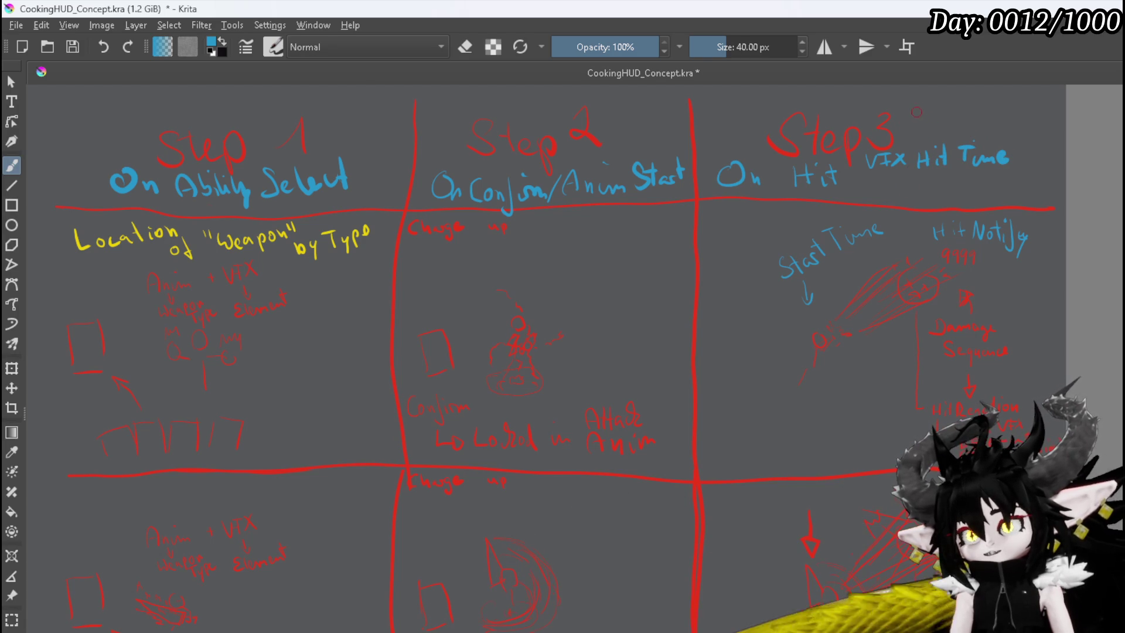
Write 'Notify Hit' above VFX Hit Time and draw an arching arrow back to On Hit
mouse_move(910, 121)
mouse_down()
mouse_move(923, 105)
mouse_move(949, 130)
mouse_move(979, 119)
mouse_up()
mouse_move(984, 103)
mouse_down()
mouse_move(988, 121)
mouse_move(1003, 120)
mouse_move(1005, 149)
mouse_move(993, 136)
mouse_up()
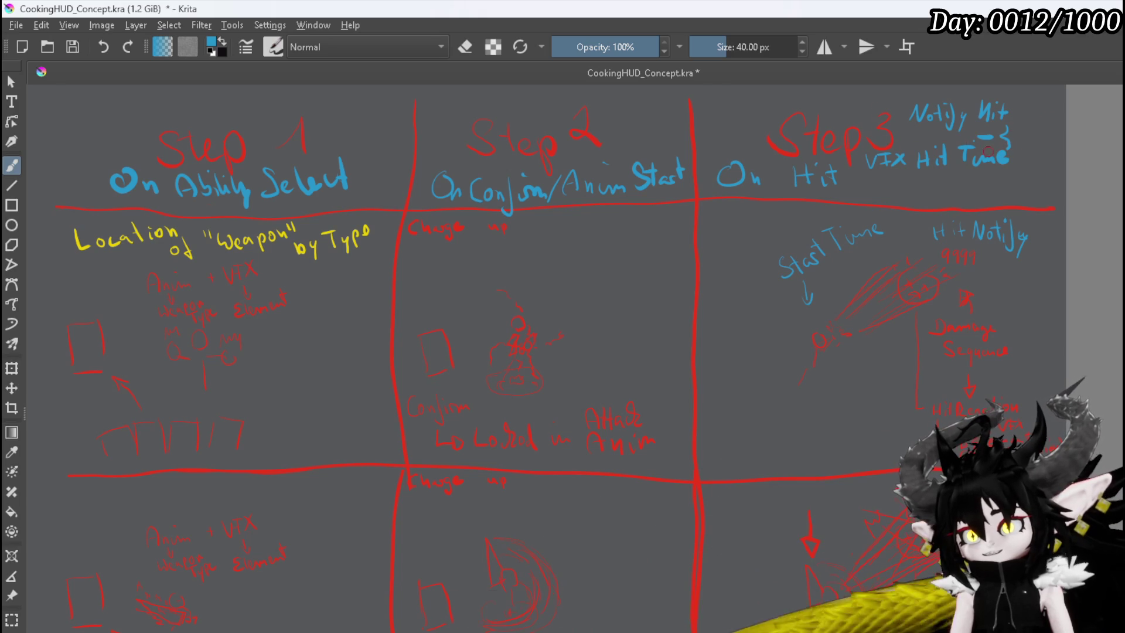
mouse_move(1022, 135)
mouse_down()
mouse_move(1007, 98)
mouse_move(981, 87)
mouse_move(773, 103)
mouse_move(731, 126)
mouse_move(743, 138)
mouse_up()
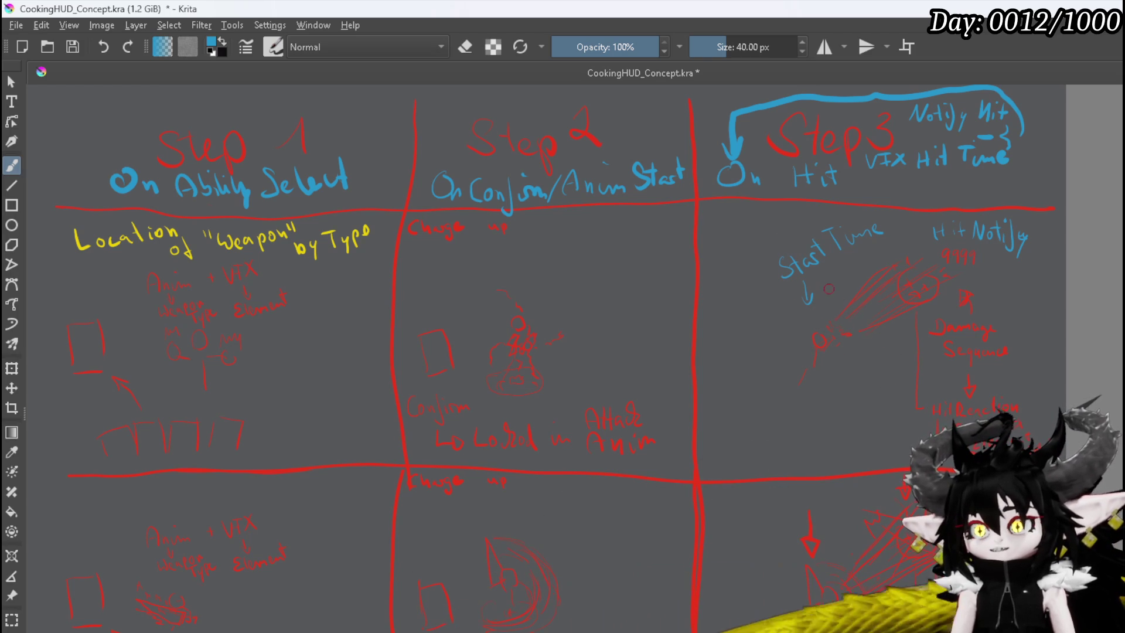
Add '1.5 sec' under Start Time, an up arrow by 9999, and 'Delayed' linked by a blue squiggle
mouse_move(823, 300)
mouse_down()
mouse_move(842, 291)
mouse_move(829, 280)
mouse_move(789, 317)
mouse_up()
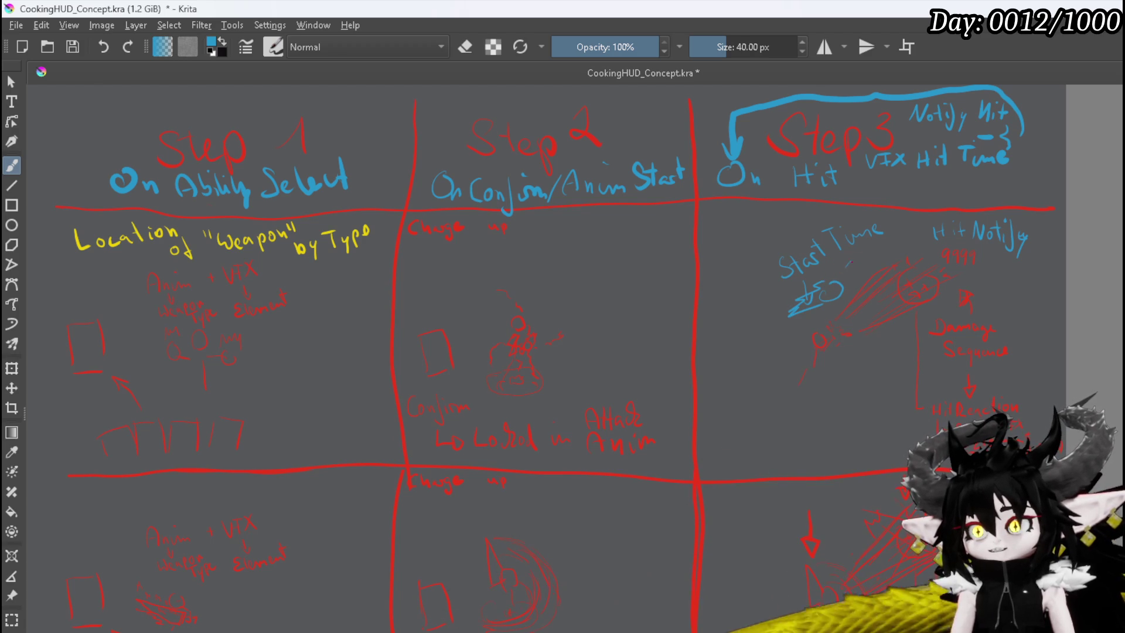
mouse_move(879, 249)
mouse_down()
mouse_move(872, 259)
mouse_move(905, 256)
mouse_up()
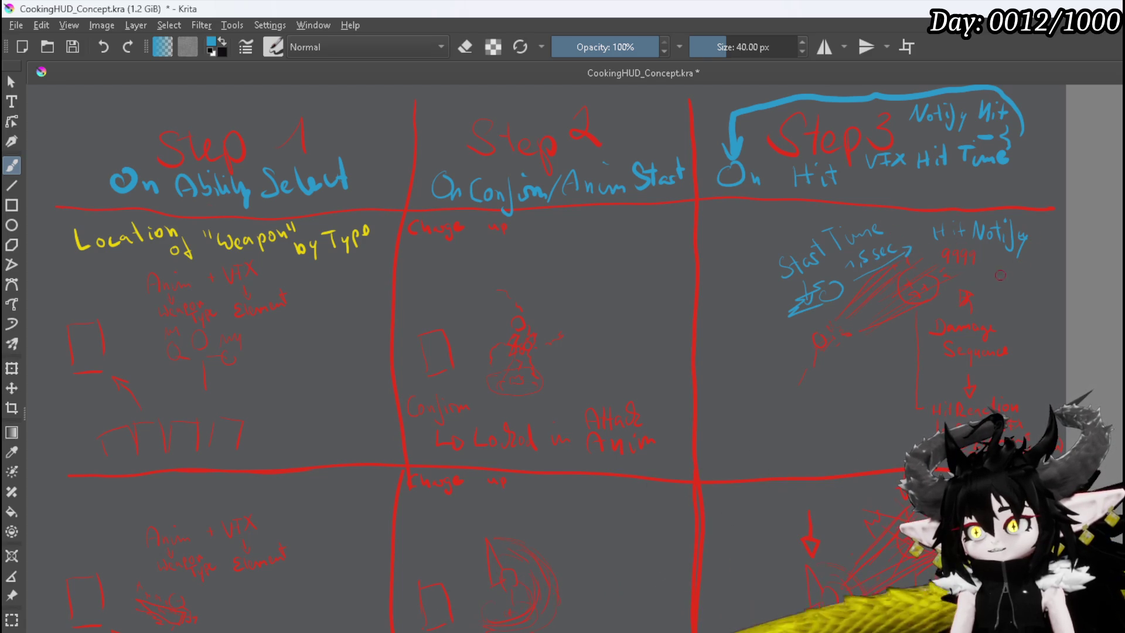
drag(989, 285, 986, 257)
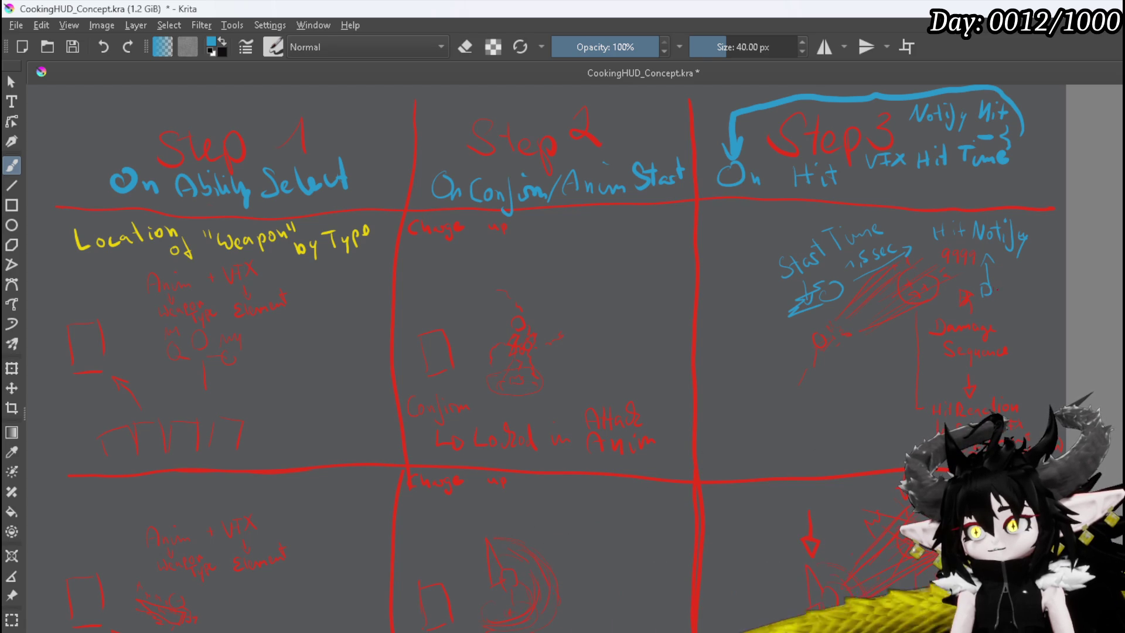
mouse_move(1007, 275)
mouse_down()
mouse_move(1025, 302)
mouse_move(1038, 282)
mouse_up()
mouse_move(1043, 283)
mouse_down()
mouse_move(1046, 273)
mouse_move(1004, 310)
mouse_move(1010, 318)
mouse_up()
mouse_move(893, 243)
mouse_down()
mouse_move(927, 240)
mouse_move(966, 303)
mouse_move(1014, 320)
mouse_up()
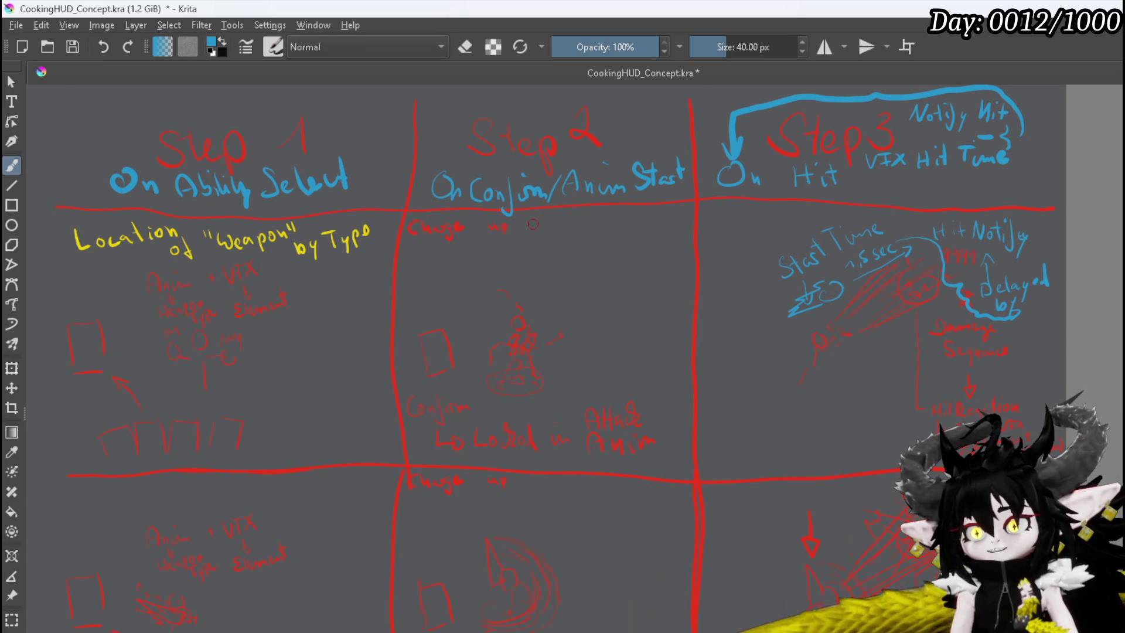
Write 'Charge until Step 3 Start' in blue beside the Charge arrow in Step 2
mouse_move(529, 219)
mouse_down()
mouse_move(532, 231)
mouse_move(558, 237)
mouse_move(638, 209)
mouse_up()
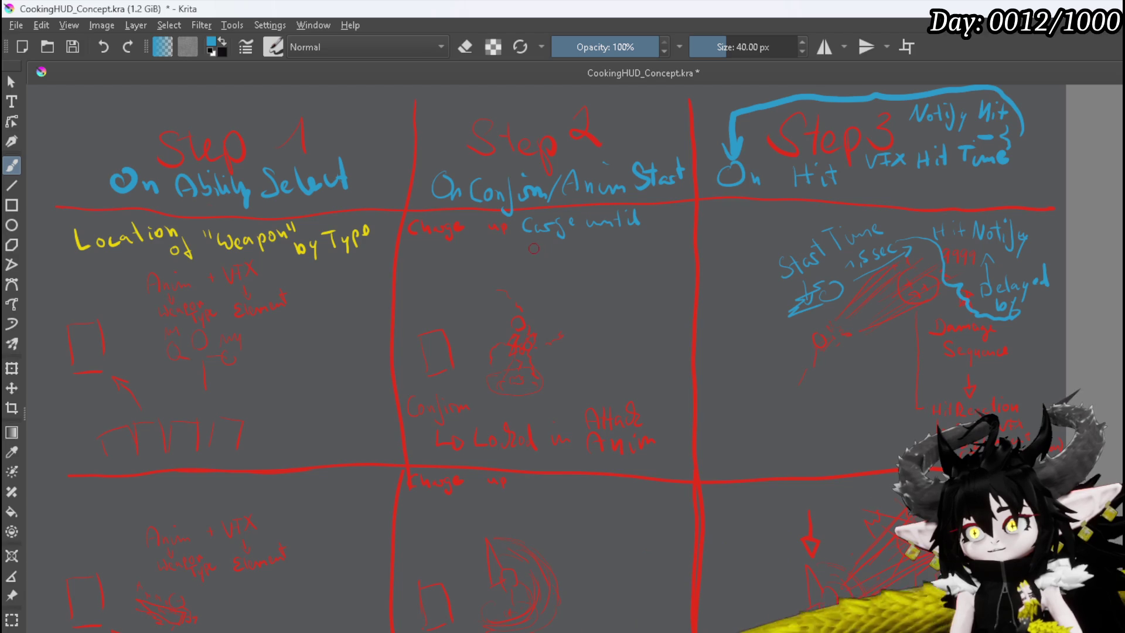
mouse_move(538, 242)
mouse_down()
mouse_move(532, 255)
mouse_move(640, 248)
mouse_up()
drag(637, 239, 647, 236)
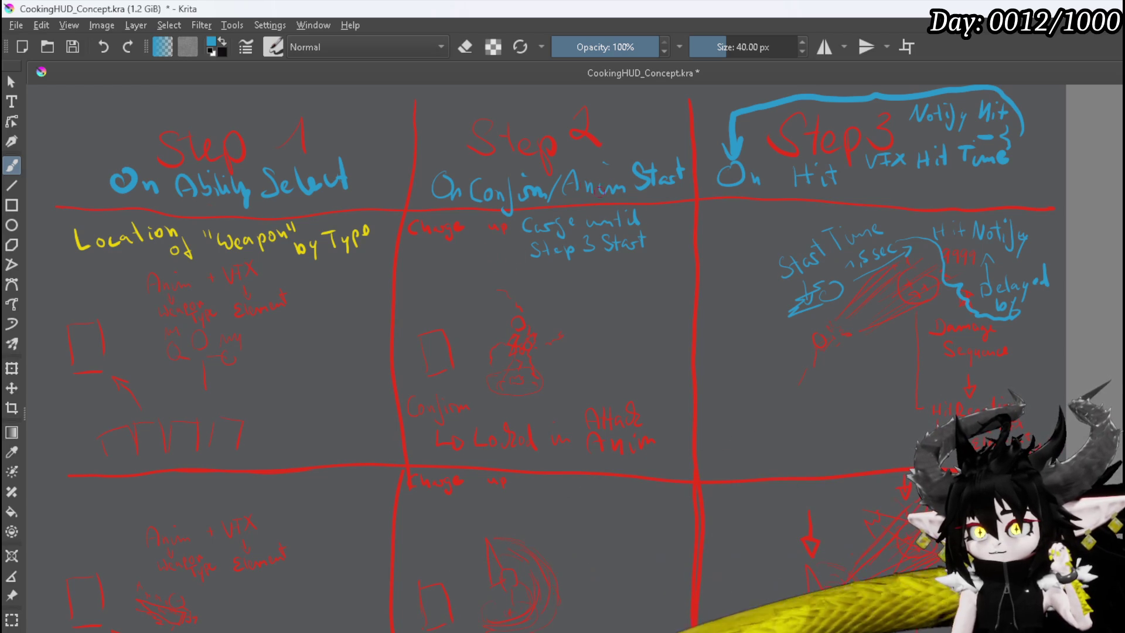
Draw a down arrow from the charge note and write '(Cancel)' under Bind
mouse_move(666, 198)
mouse_down()
mouse_move(667, 251)
mouse_move(678, 232)
mouse_move(645, 279)
mouse_move(693, 275)
mouse_move(643, 295)
mouse_up()
drag(655, 288, 680, 294)
drag(684, 293, 693, 298)
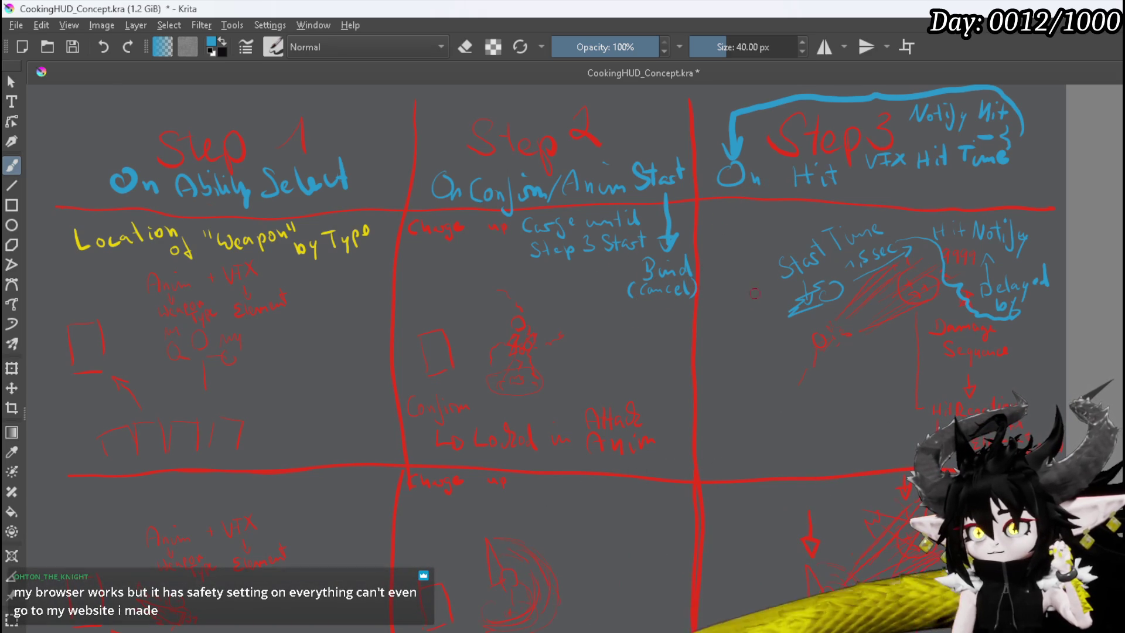
Draw an arrow from Start Time to a new 'Call (deactivate)' note with an arrowhead
mouse_move(772, 282)
mouse_down()
mouse_move(732, 308)
mouse_move(680, 318)
mouse_up()
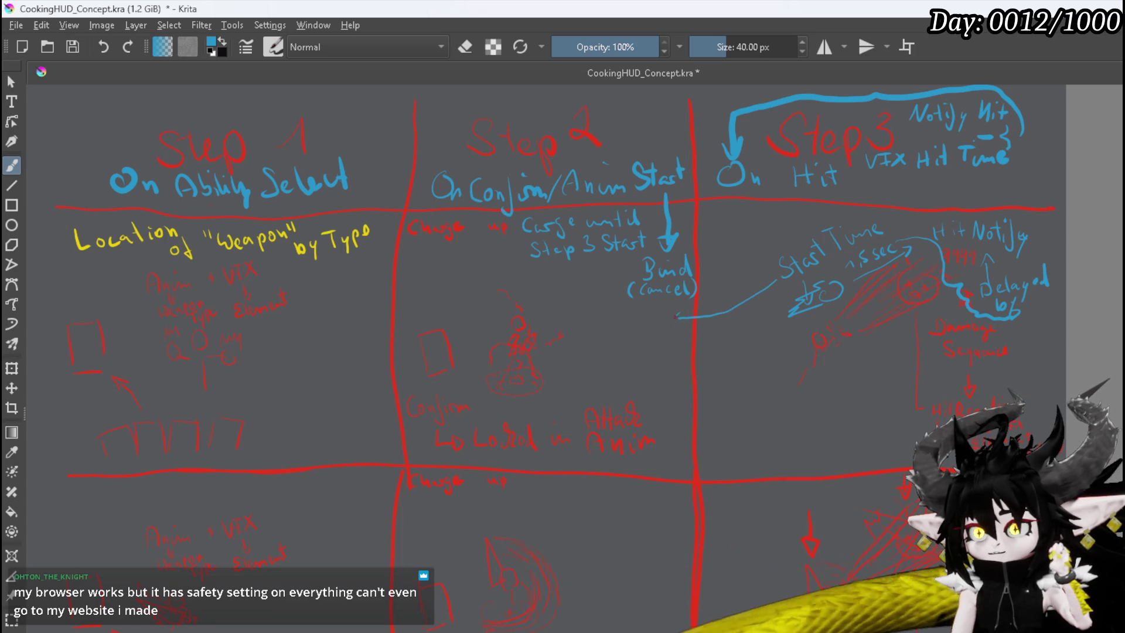
drag(622, 314, 639, 327)
drag(648, 309, 648, 327)
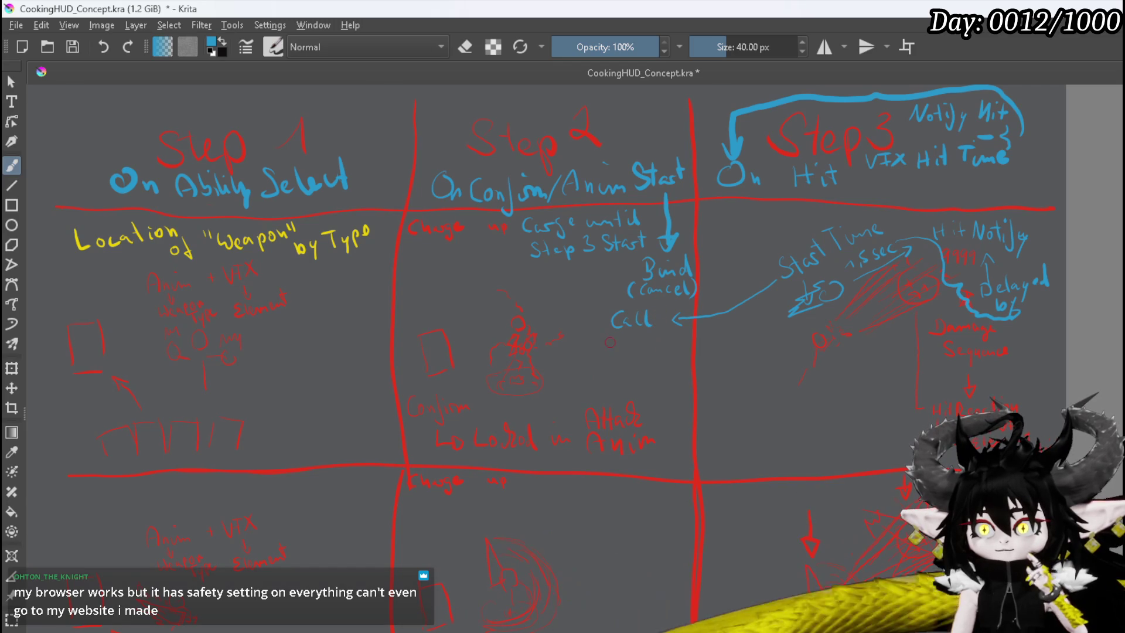
mouse_move(607, 341)
mouse_down()
mouse_move(603, 354)
mouse_move(715, 343)
mouse_up()
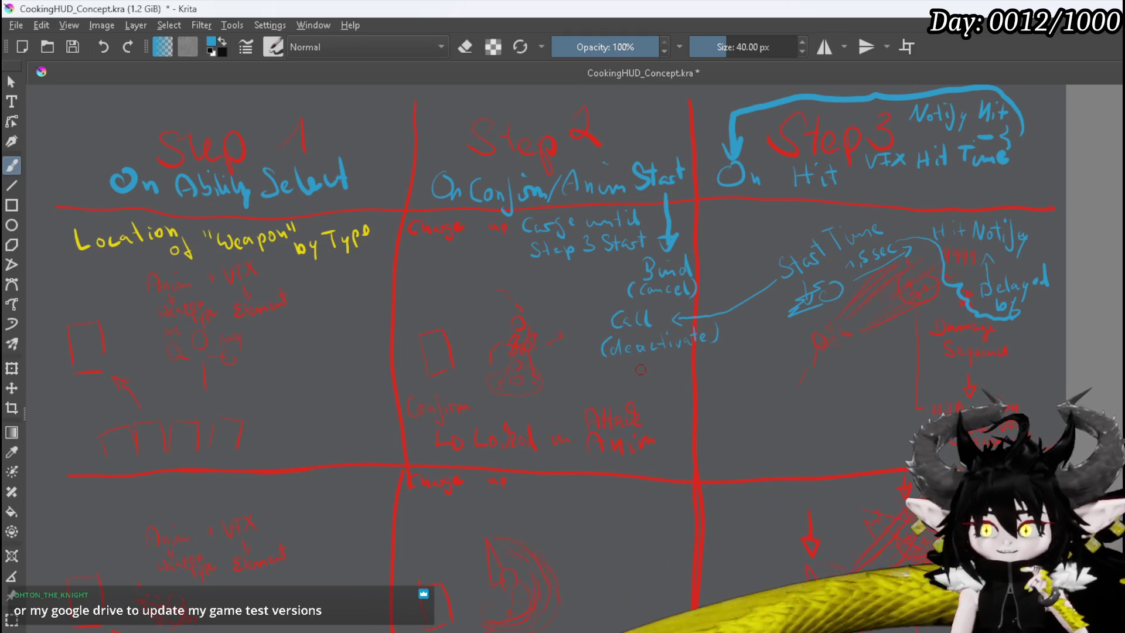
mouse_move(581, 331)
mouse_down()
mouse_move(598, 328)
mouse_move(584, 337)
mouse_up()
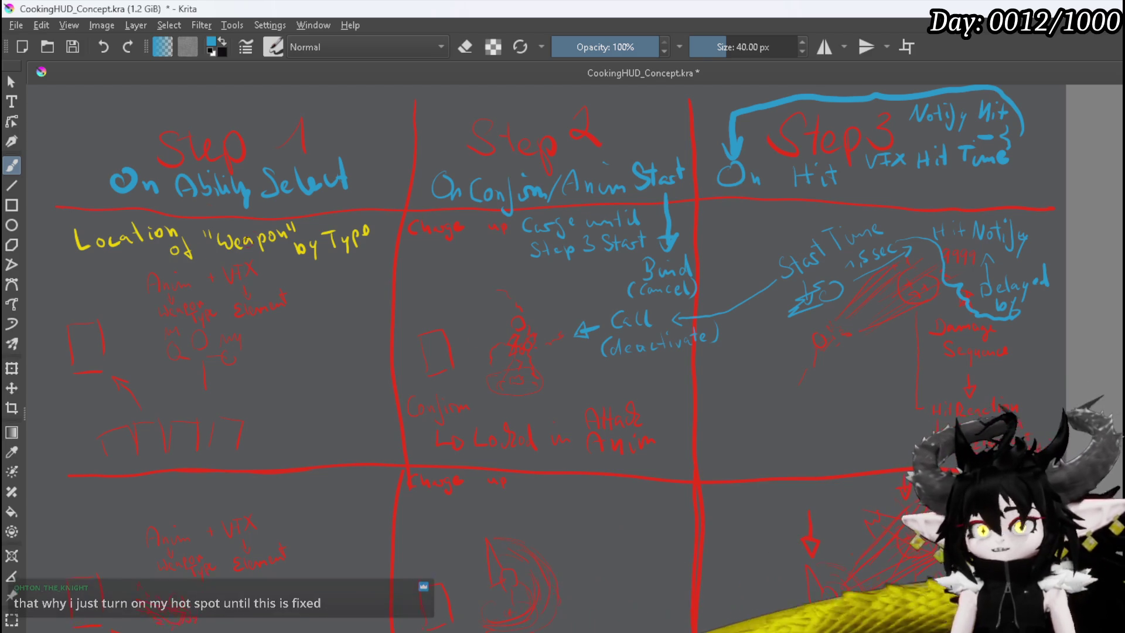
Save CookingHUD_Concept.kra, then draw and undo a stray blue stroke across Steps 1 and 2
scroll(185, 367, down, 2)
scroll(169, 328, up, 1)
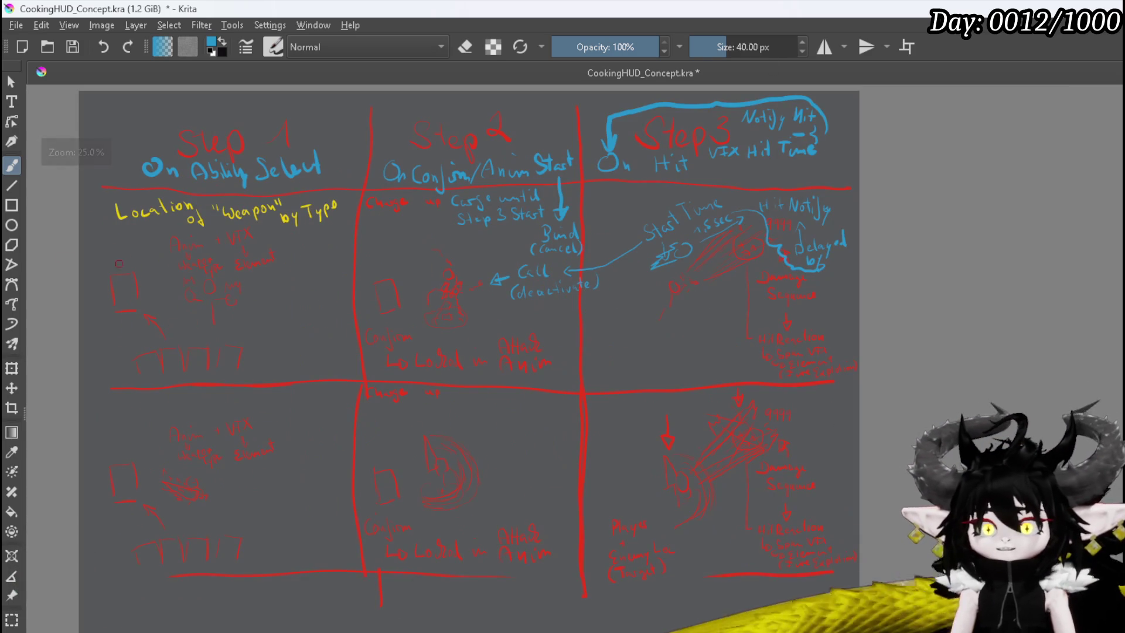
click(71, 47)
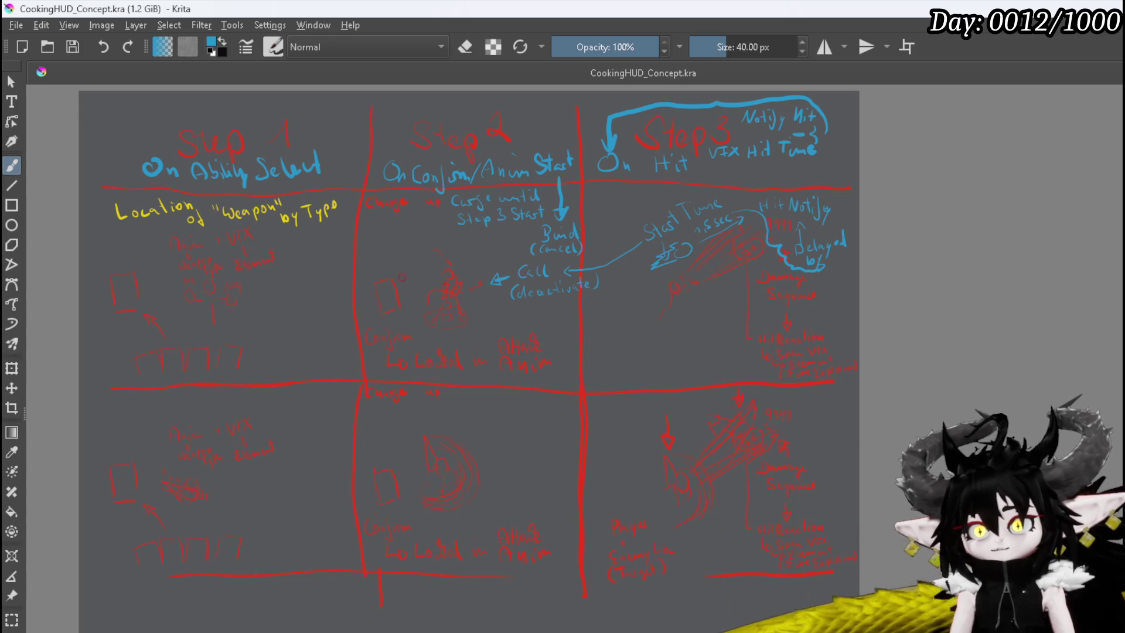
drag(269, 115, 369, 103)
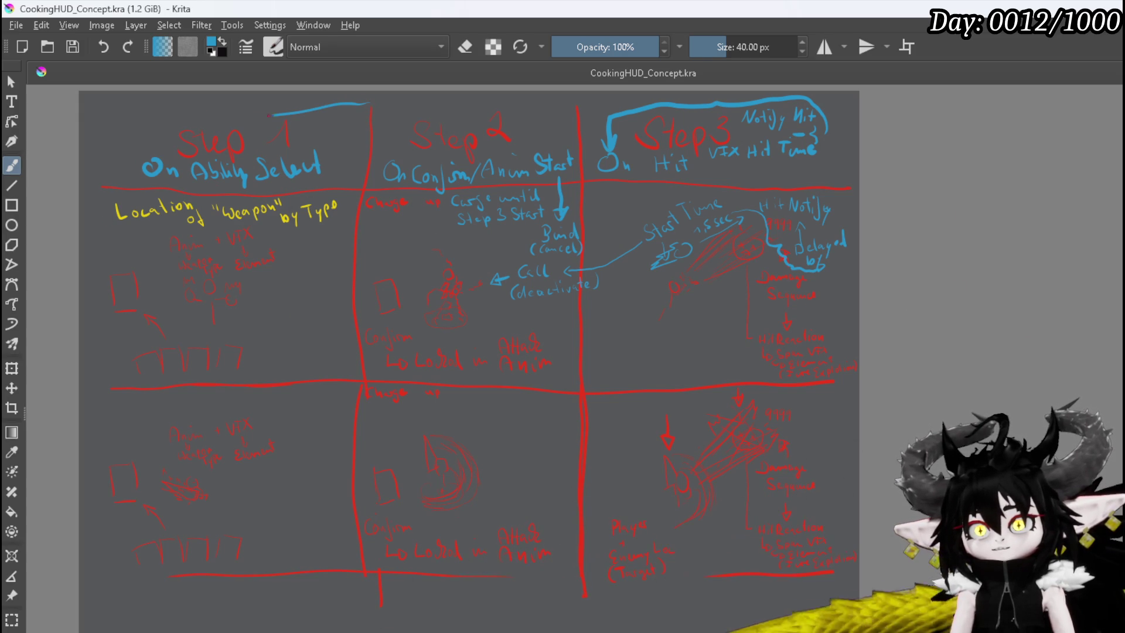
key(ctrl+z)
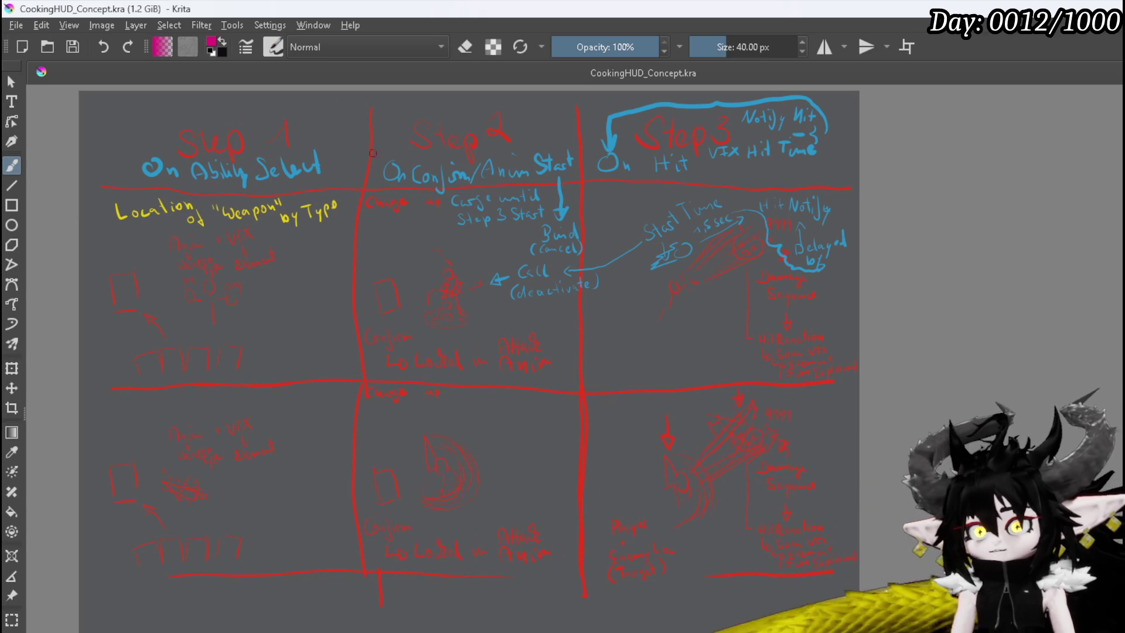
Trace a thick magenta outline around the Step 1 and Step 2 columns and start a short line below
mouse_move(368, 102)
mouse_down()
mouse_move(124, 116)
mouse_move(104, 181)
mouse_move(101, 251)
mouse_move(114, 592)
mouse_move(576, 569)
mouse_up()
mouse_move(364, 107)
mouse_down()
mouse_move(559, 97)
mouse_move(578, 111)
mouse_move(582, 221)
mouse_up()
drag(579, 309, 575, 545)
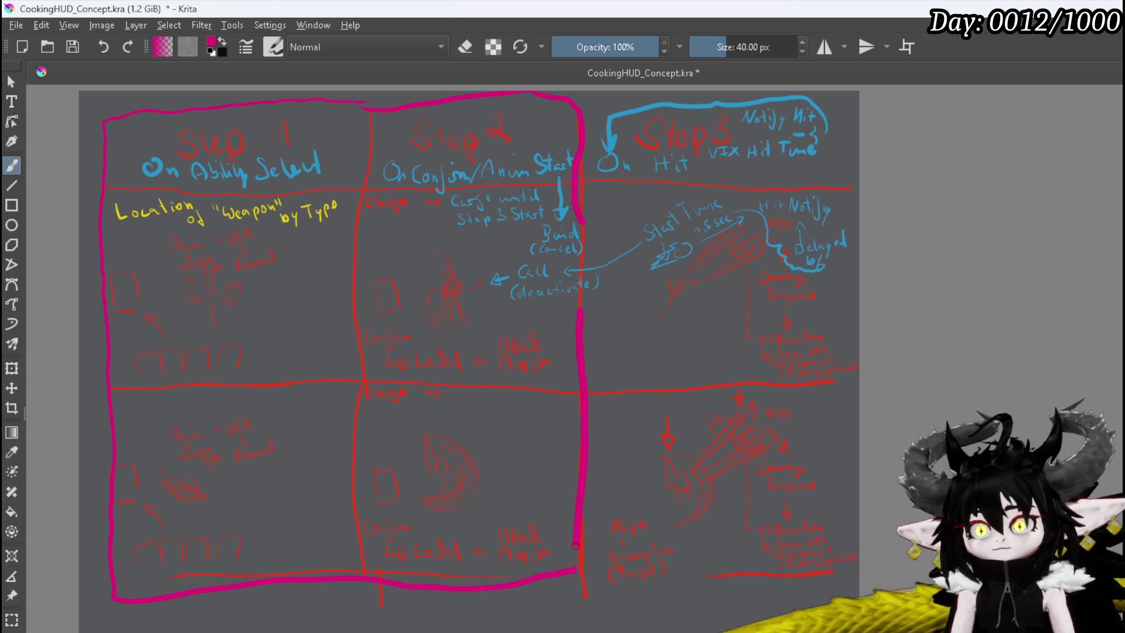
mouse_move(355, 593)
mouse_down()
mouse_move(355, 615)
mouse_move(342, 615)
mouse_up()
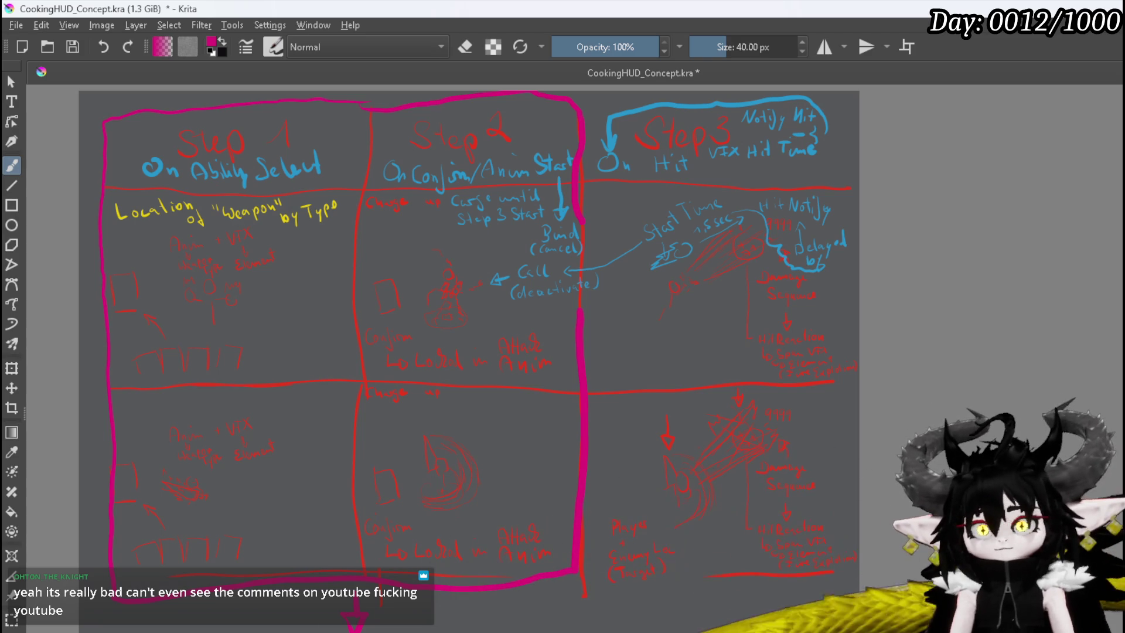
Zoom in on the Weapon Type note, brush-write '+ Element]' after it, then zoom back out
scroll(501, 504, down, 1)
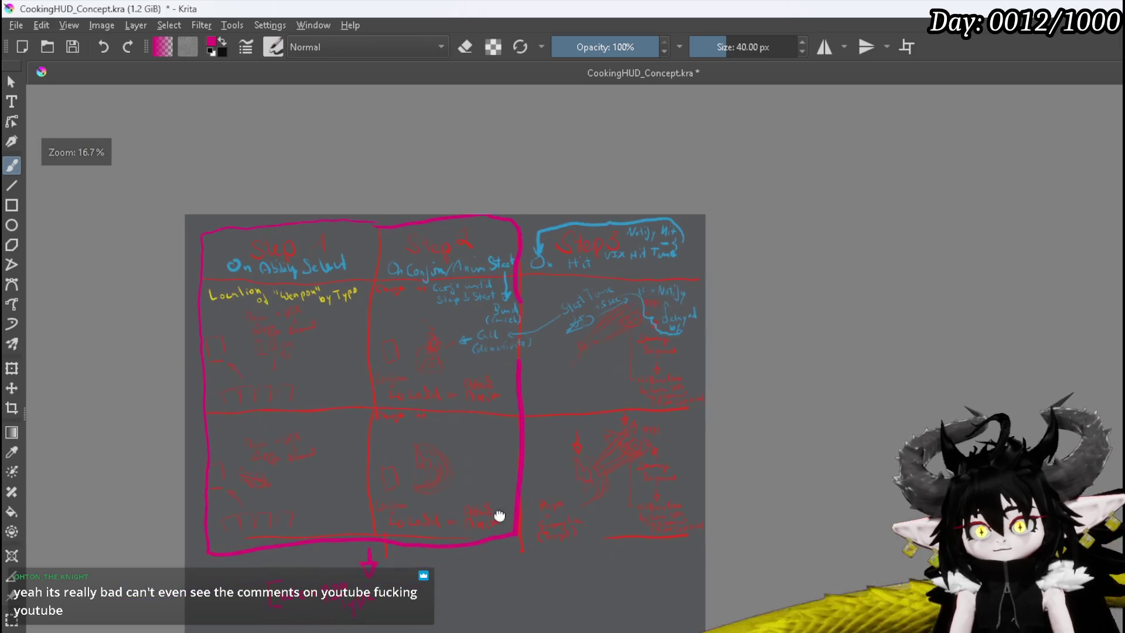
drag(497, 515, 375, 410)
scroll(368, 524, up, 1)
scroll(367, 524, up, 3)
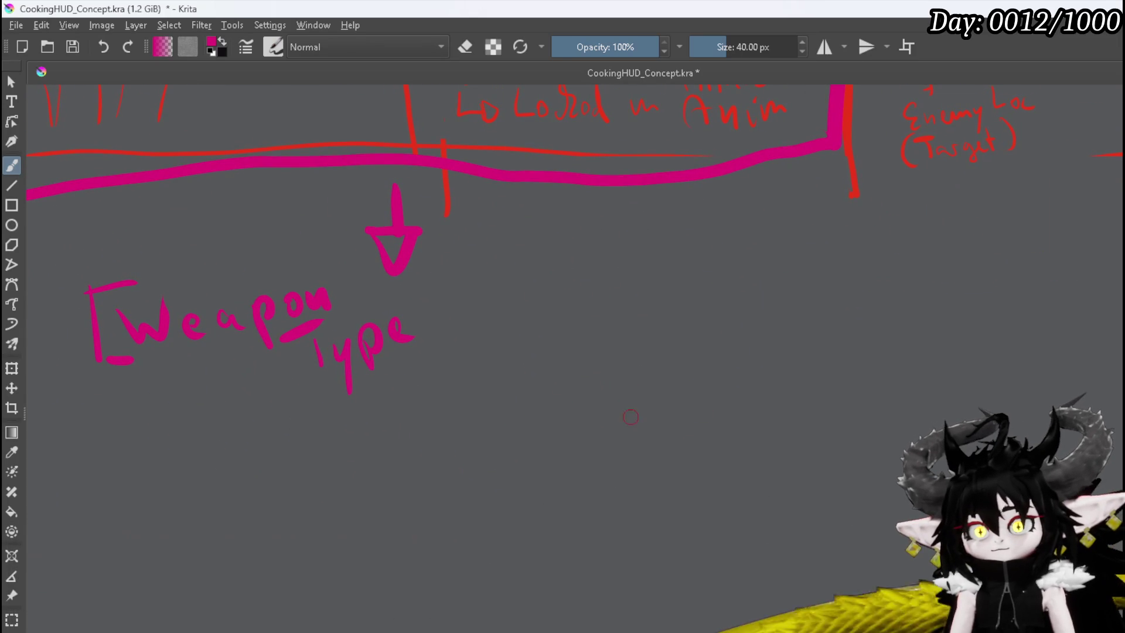
mouse_move(430, 287)
mouse_down()
mouse_move(436, 322)
mouse_move(444, 300)
mouse_up()
mouse_move(495, 265)
mouse_down()
mouse_move(499, 316)
mouse_move(585, 274)
mouse_move(662, 270)
mouse_up()
drag(650, 221, 669, 268)
mouse_move(649, 246)
mouse_down()
mouse_move(675, 241)
mouse_move(713, 286)
mouse_move(675, 299)
mouse_up()
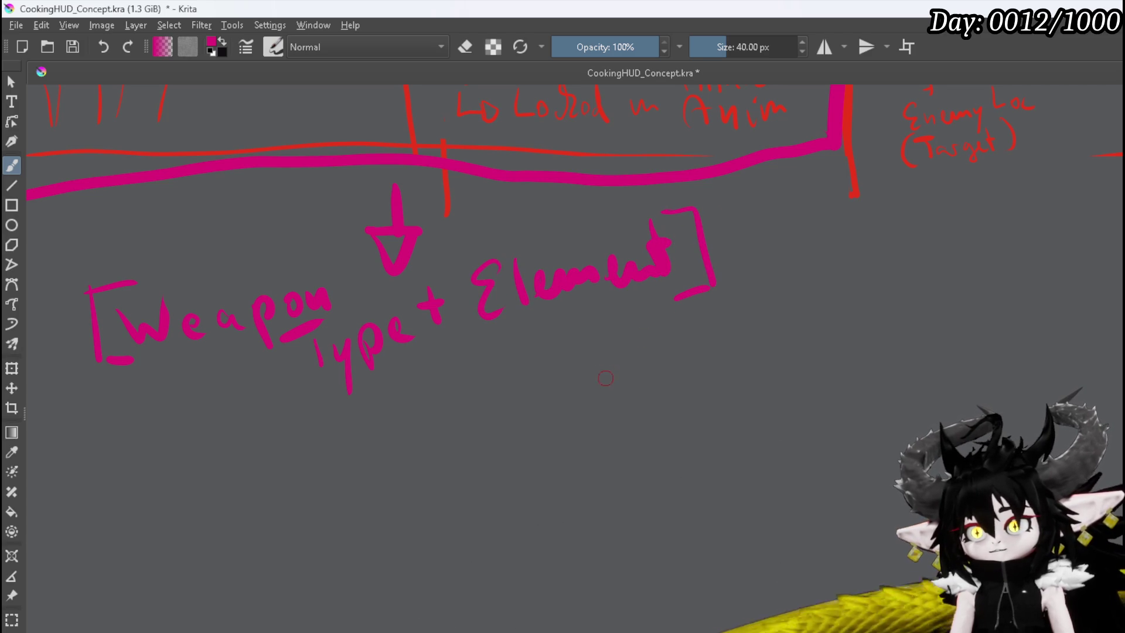
scroll(589, 366, down, 5)
mouse_move(666, 349)
mouse_down()
mouse_move(547, 447)
mouse_move(546, 490)
mouse_move(627, 489)
mouse_move(597, 506)
mouse_move(426, 505)
mouse_up()
scroll(509, 364, up, 4)
scroll(510, 363, down, 2)
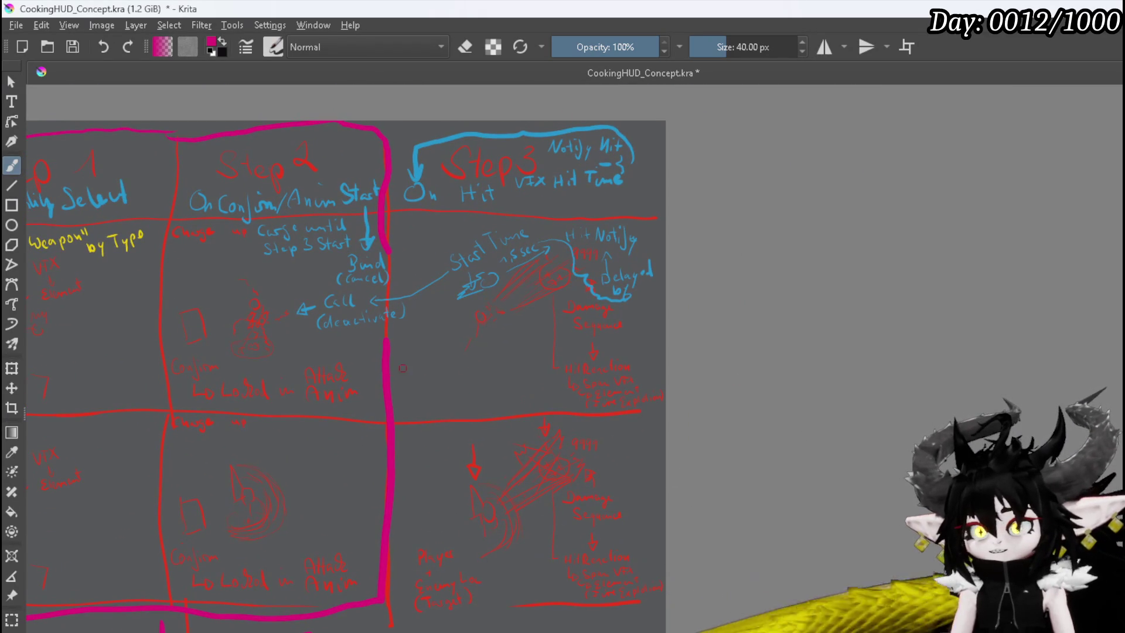
scroll(645, 301, down, 2)
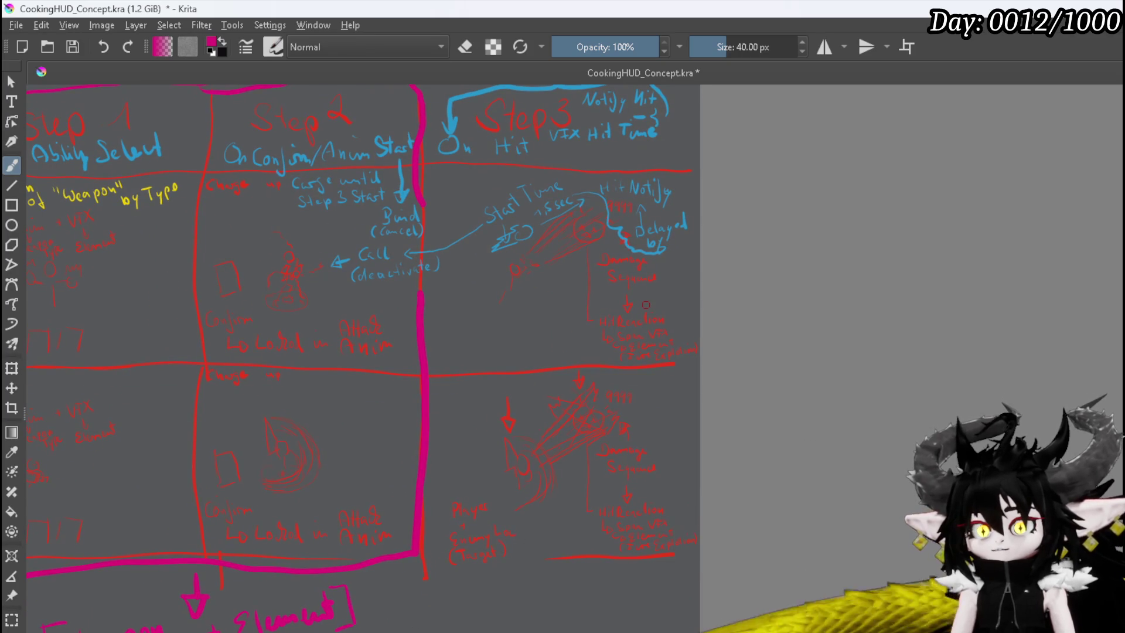
drag(306, 239, 303, 317)
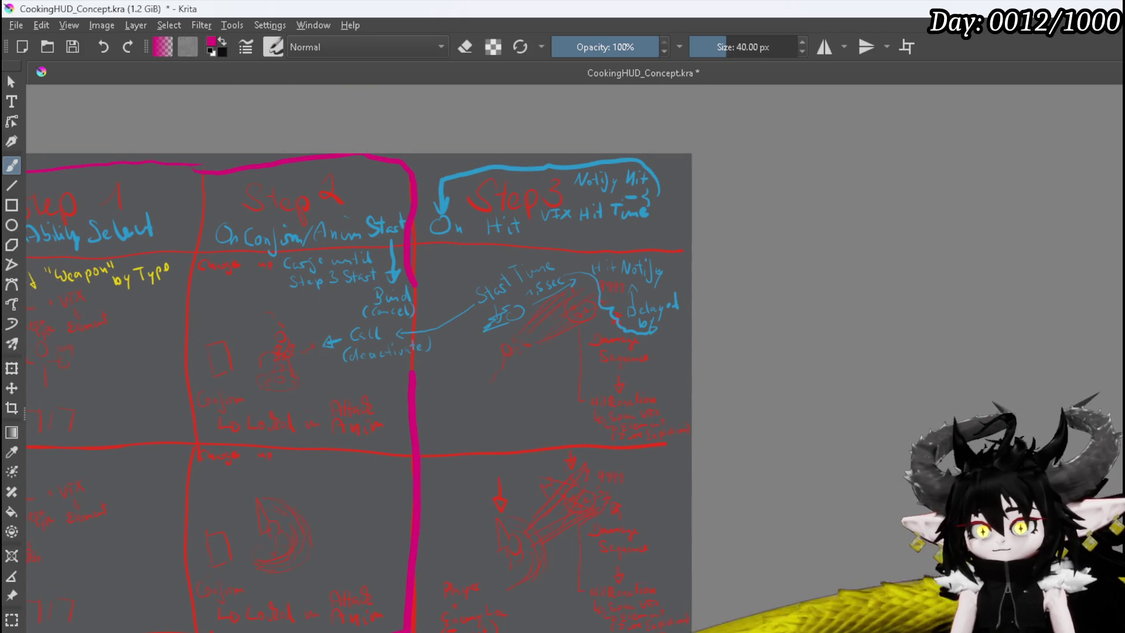
scroll(539, 532, up, 3)
Handwrite 'Set Ability' in pink below the arrow under the Step 3 column
scroll(585, 418, down, 2)
scroll(660, 231, up, 2)
scroll(615, 246, down, 1)
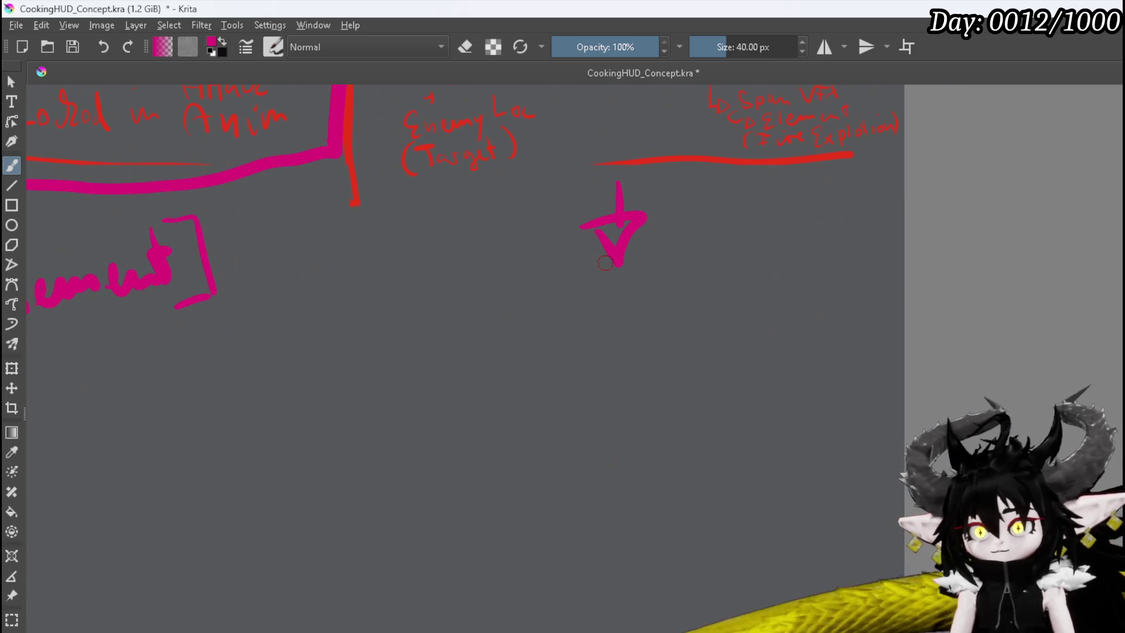
mouse_move(511, 282)
mouse_down()
mouse_move(516, 316)
mouse_move(491, 326)
mouse_up()
drag(530, 306, 542, 315)
mouse_move(539, 275)
mouse_down()
mouse_move(560, 319)
mouse_move(561, 293)
mouse_move(704, 303)
mouse_move(726, 289)
mouse_up()
drag(719, 266, 721, 299)
click(719, 253)
drag(740, 249, 745, 290)
drag(753, 274, 776, 306)
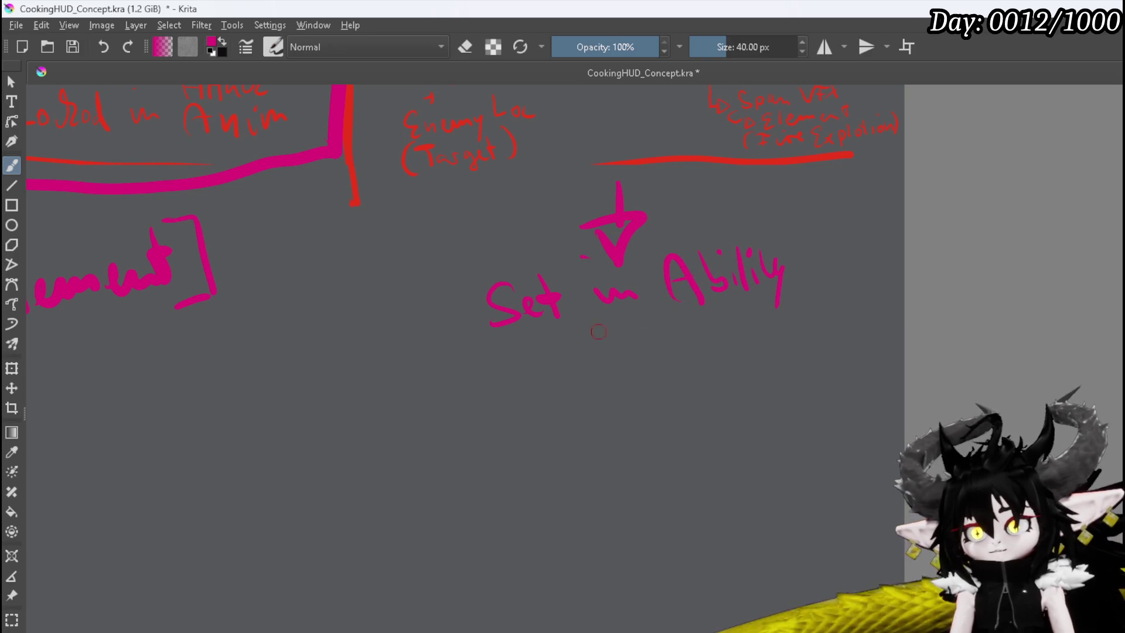
Draw a curved arrow and handwrite 'Needs to match Duration/Timing' beneath 'Set Ability'
mouse_move(466, 351)
mouse_down()
mouse_move(458, 398)
mouse_move(472, 411)
mouse_up()
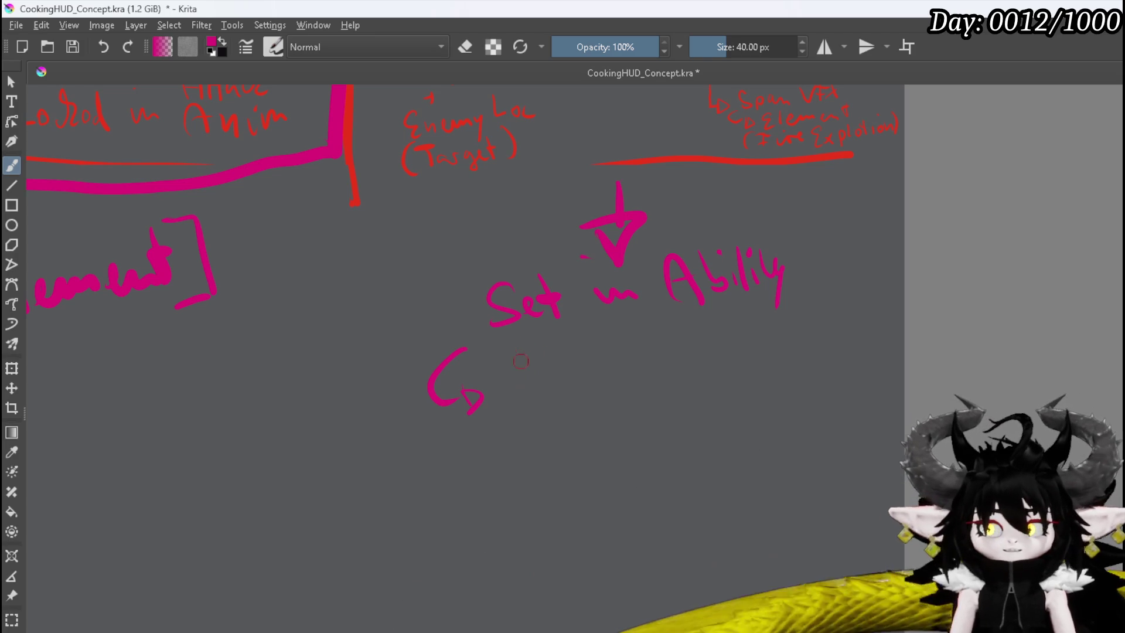
mouse_move(494, 381)
mouse_down()
mouse_move(516, 351)
mouse_move(537, 364)
mouse_move(600, 339)
mouse_move(732, 327)
mouse_up()
drag(736, 295, 751, 329)
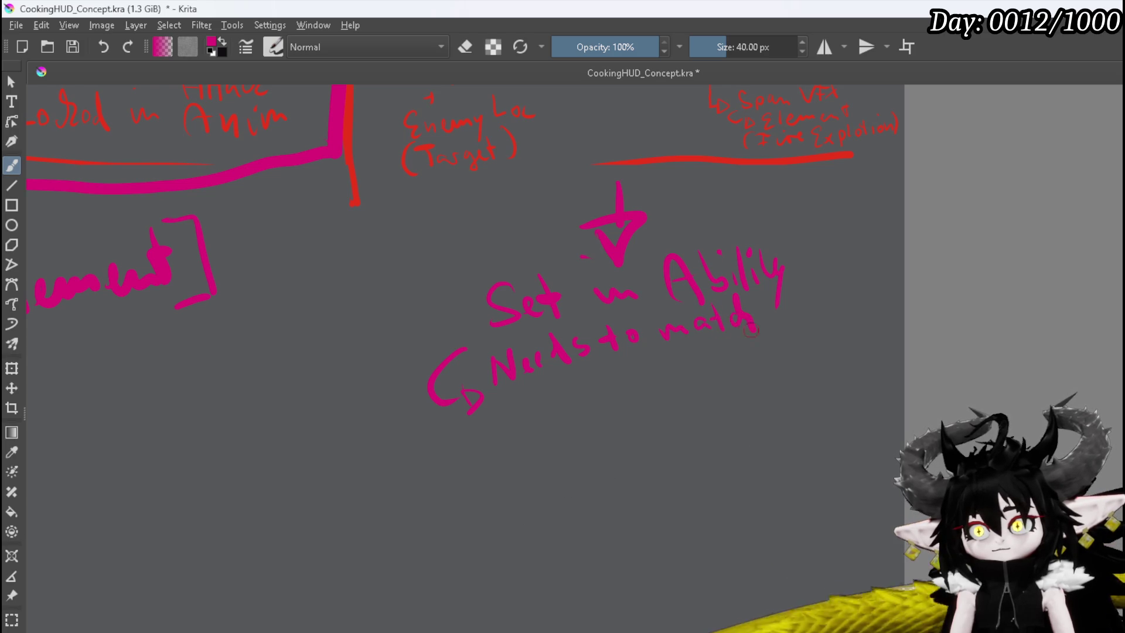
mouse_move(515, 394)
mouse_down()
mouse_move(519, 430)
mouse_move(636, 380)
mouse_move(655, 391)
mouse_up()
drag(672, 351, 666, 414)
mouse_move(697, 357)
mouse_down()
mouse_move(704, 385)
mouse_move(710, 344)
mouse_move(715, 383)
mouse_move(746, 363)
mouse_move(789, 378)
mouse_up()
click(722, 378)
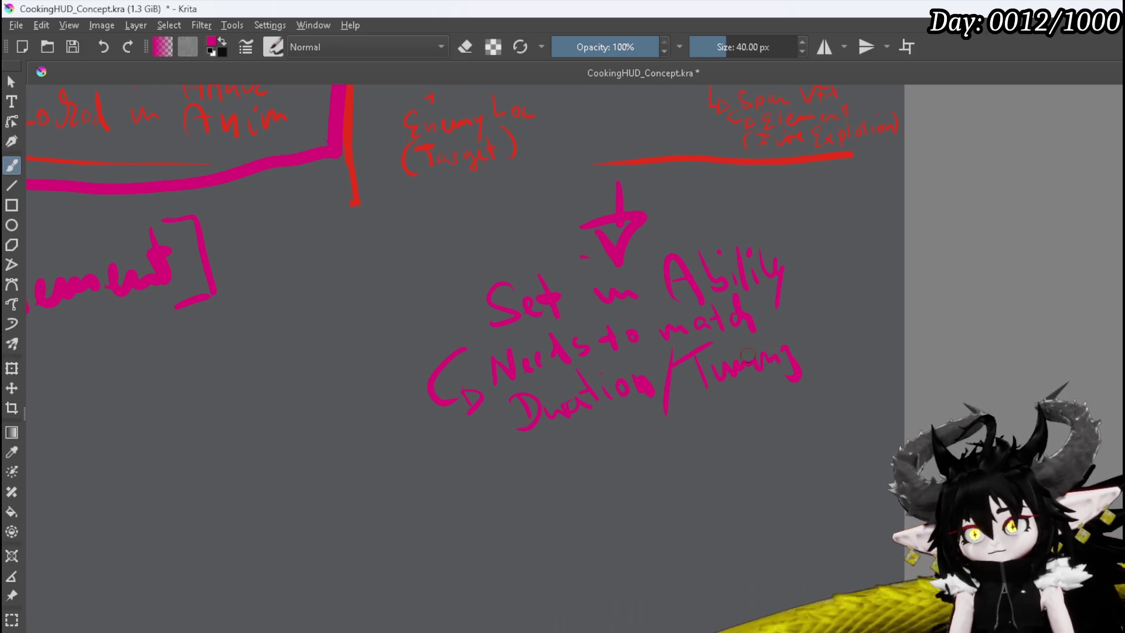
click(707, 354)
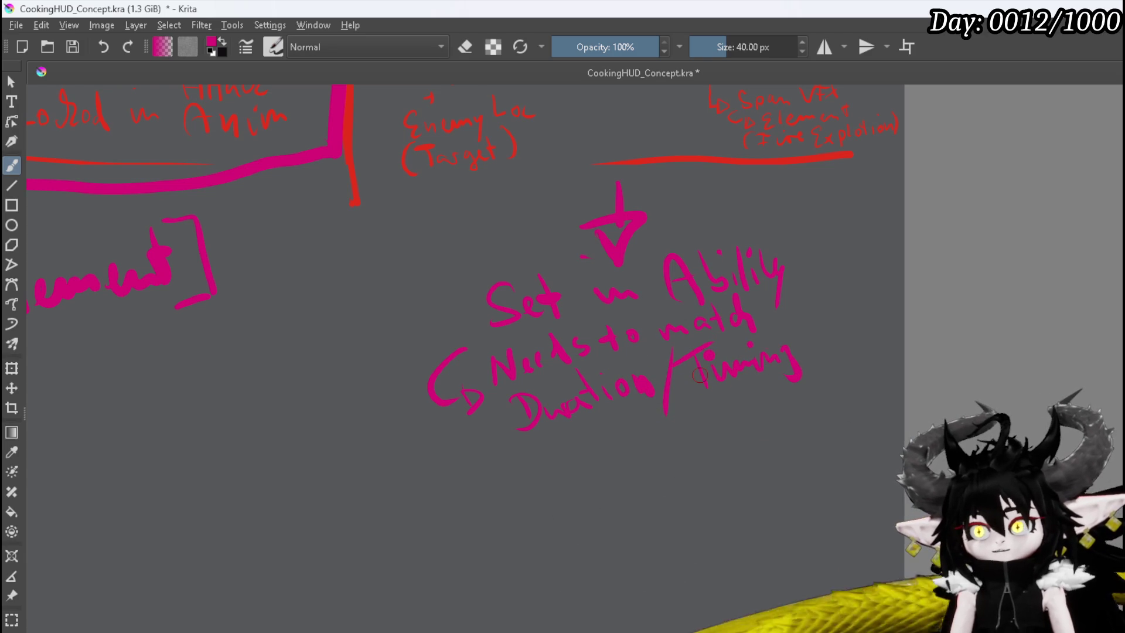
Zoom out to review the whole concept sheet, then un-maximize the Krita window
scroll(698, 241, down, 1)
scroll(710, 256, down, 2)
mouse_move(695, 283)
mouse_down()
mouse_move(696, 377)
mouse_move(625, 500)
mouse_up()
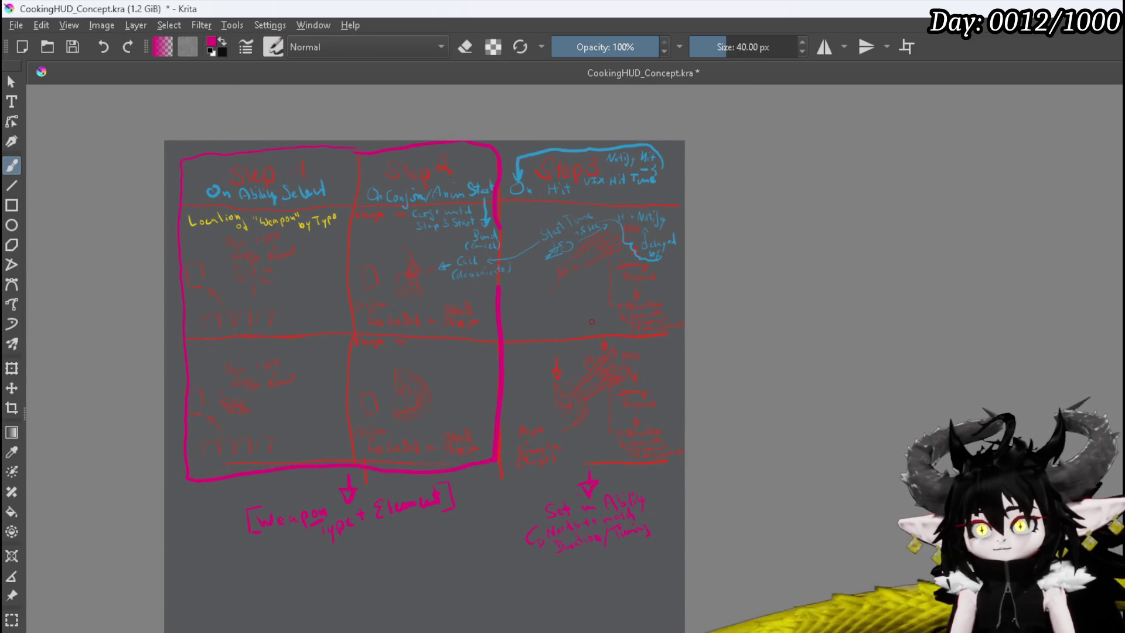
scroll(573, 210, up, 2)
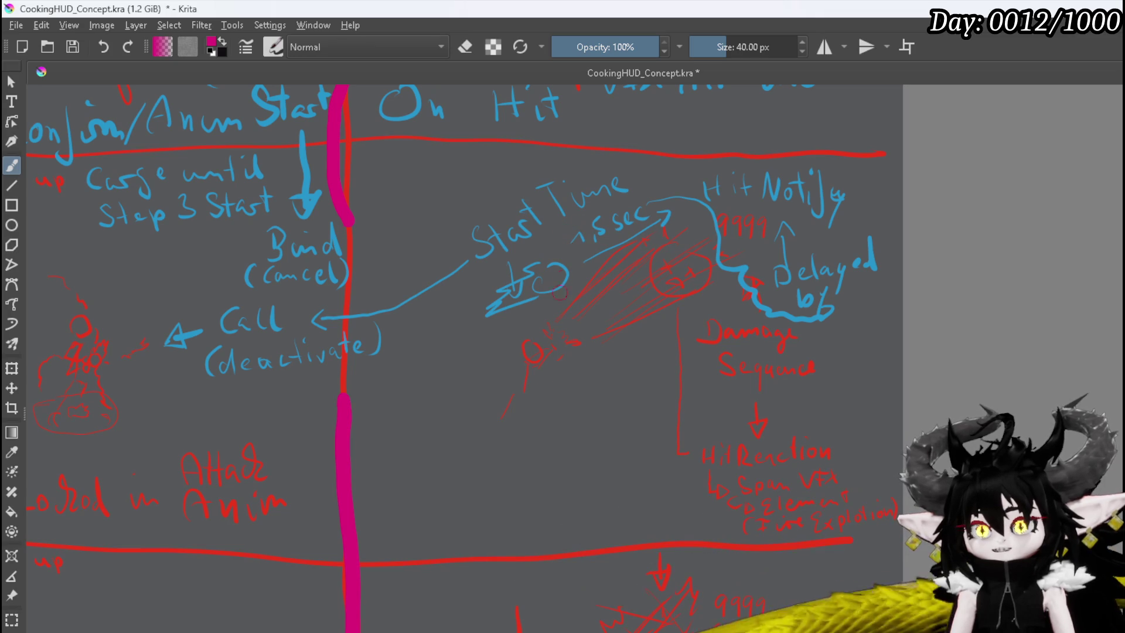
scroll(542, 321, down, 1)
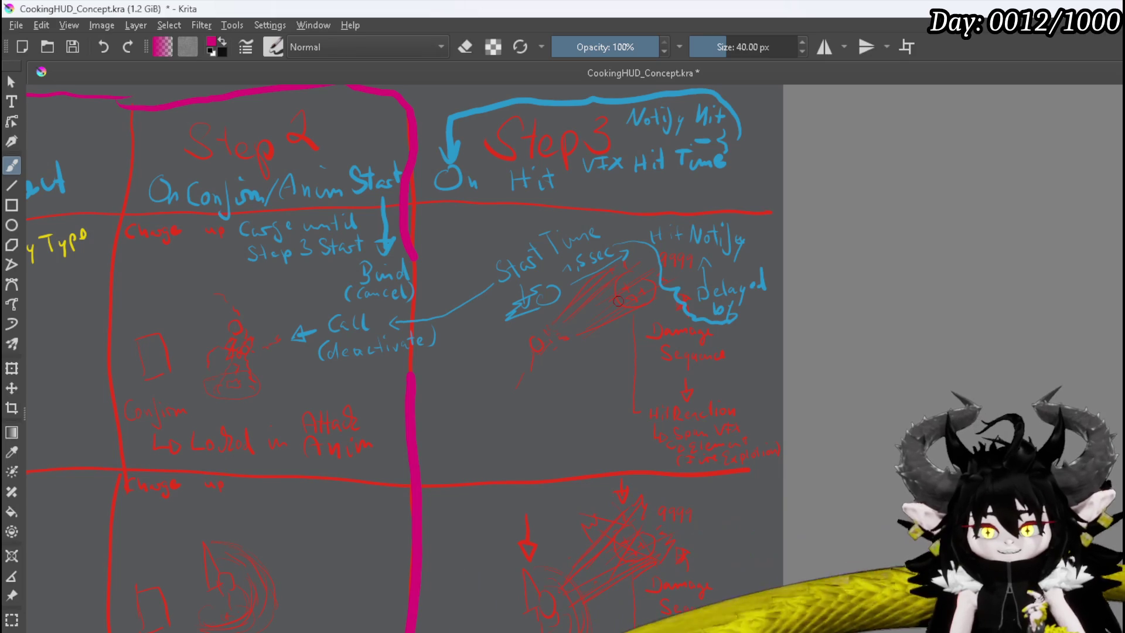
scroll(618, 300, down, 4)
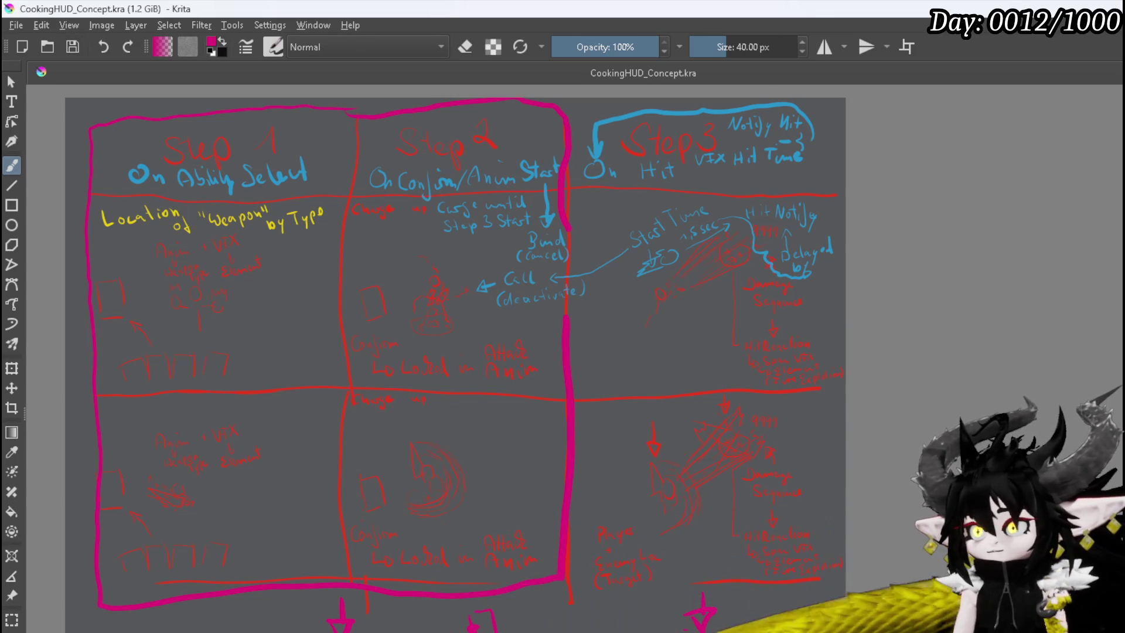
double_click(705, 8)
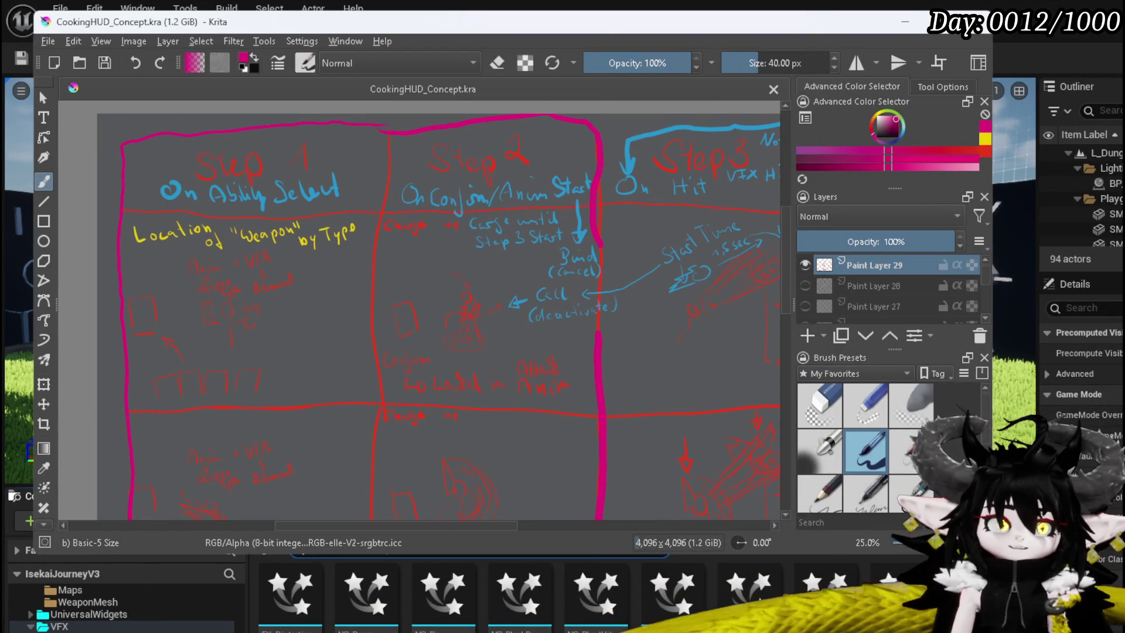
Switch to Unreal Engine and navigate the Content Browser to Content > Systems > BPC
key(alt+Tab)
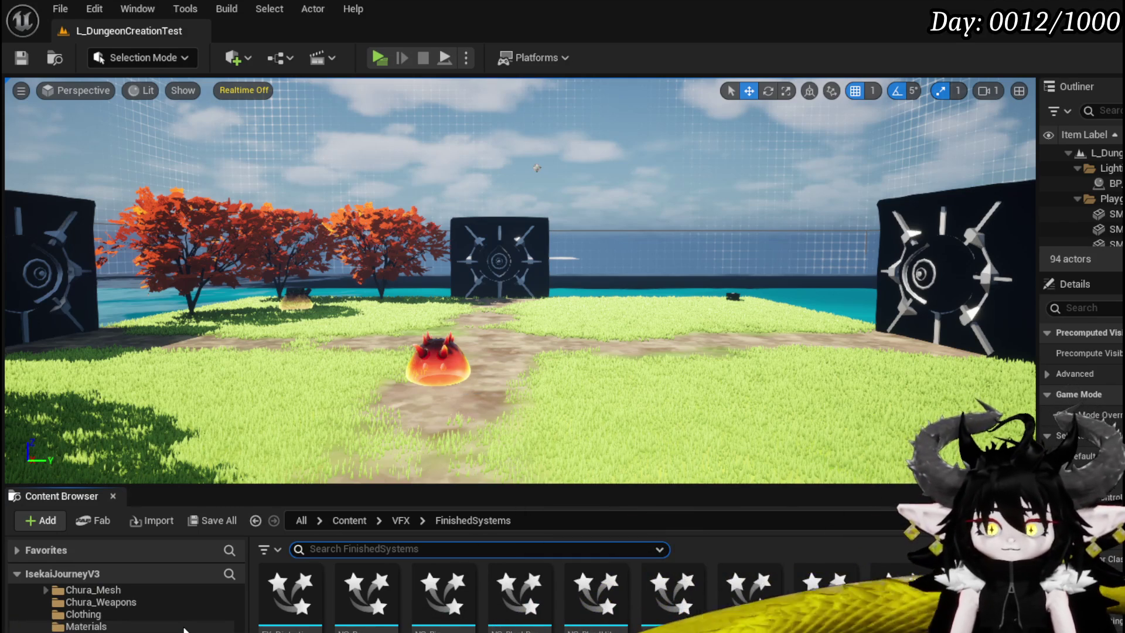
scroll(184, 630, down, 3)
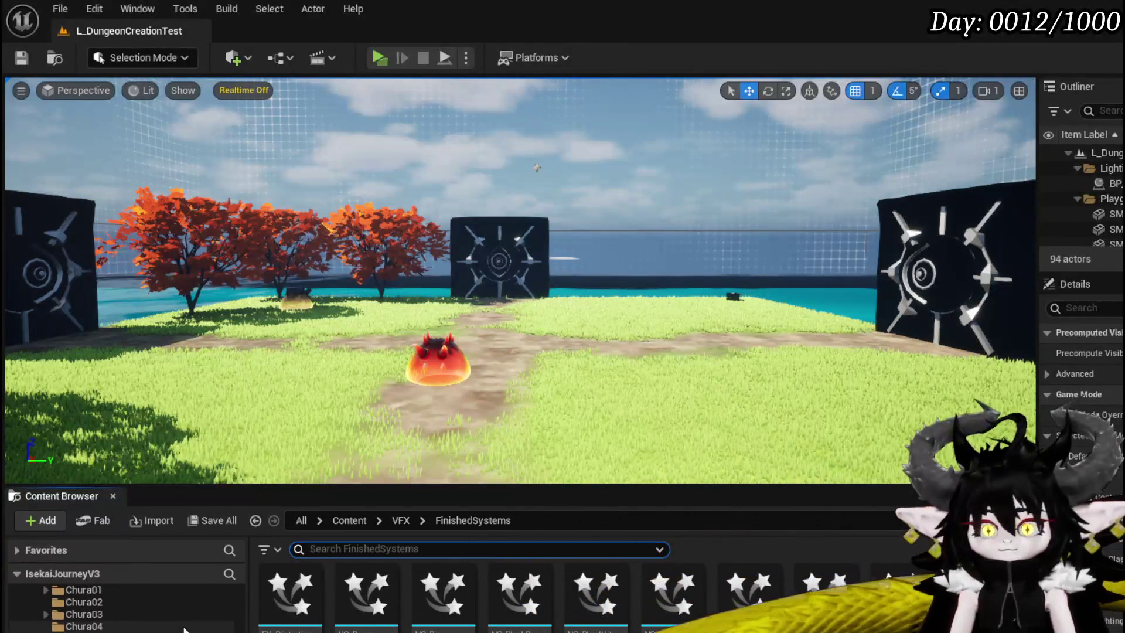
scroll(183, 630, down, 10)
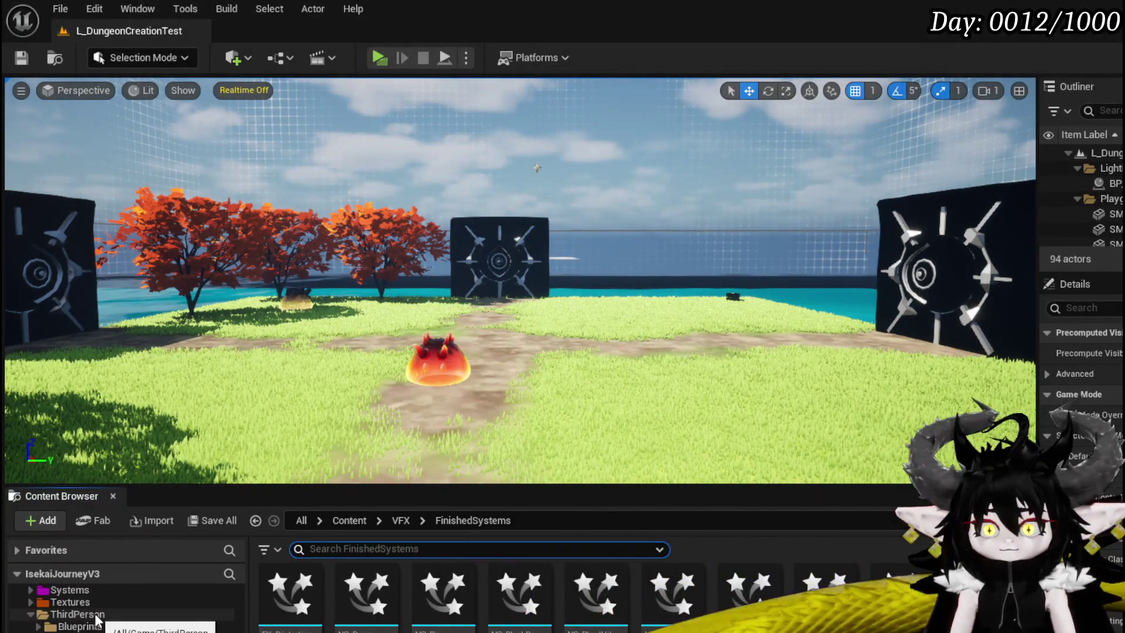
scroll(105, 618, up, 3)
scroll(96, 619, up, 10)
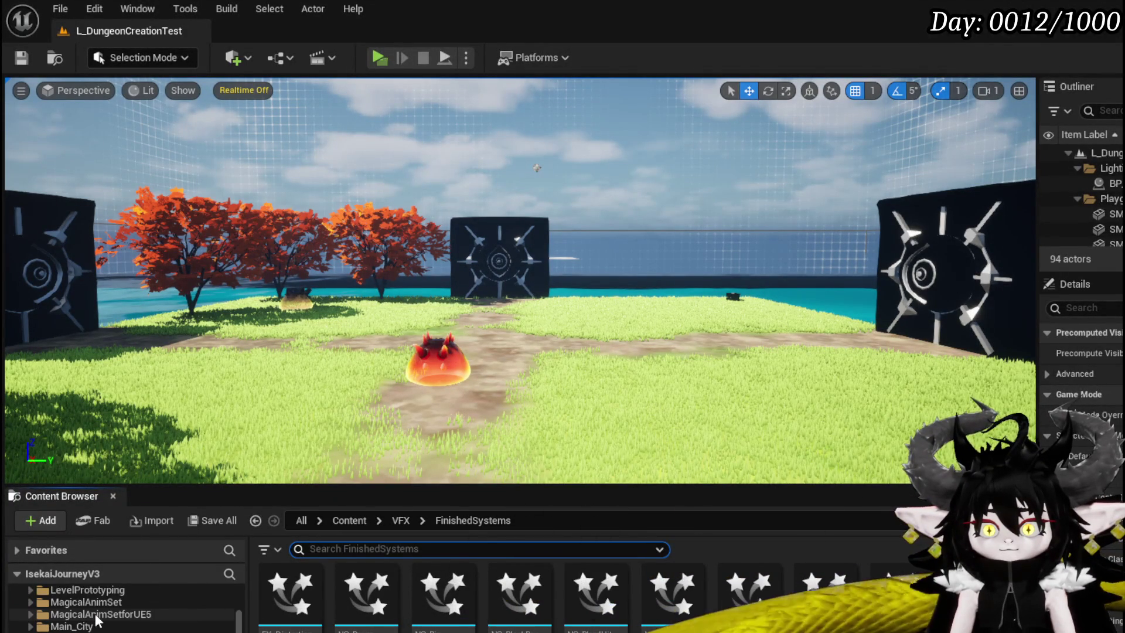
scroll(97, 620, down, 10)
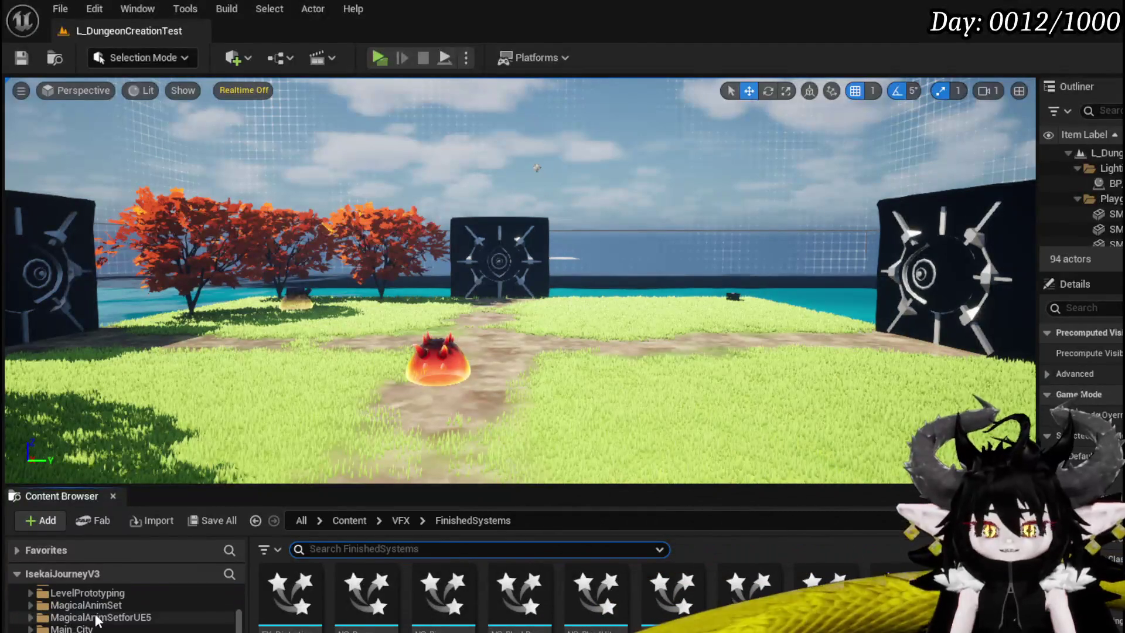
scroll(96, 619, down, 2)
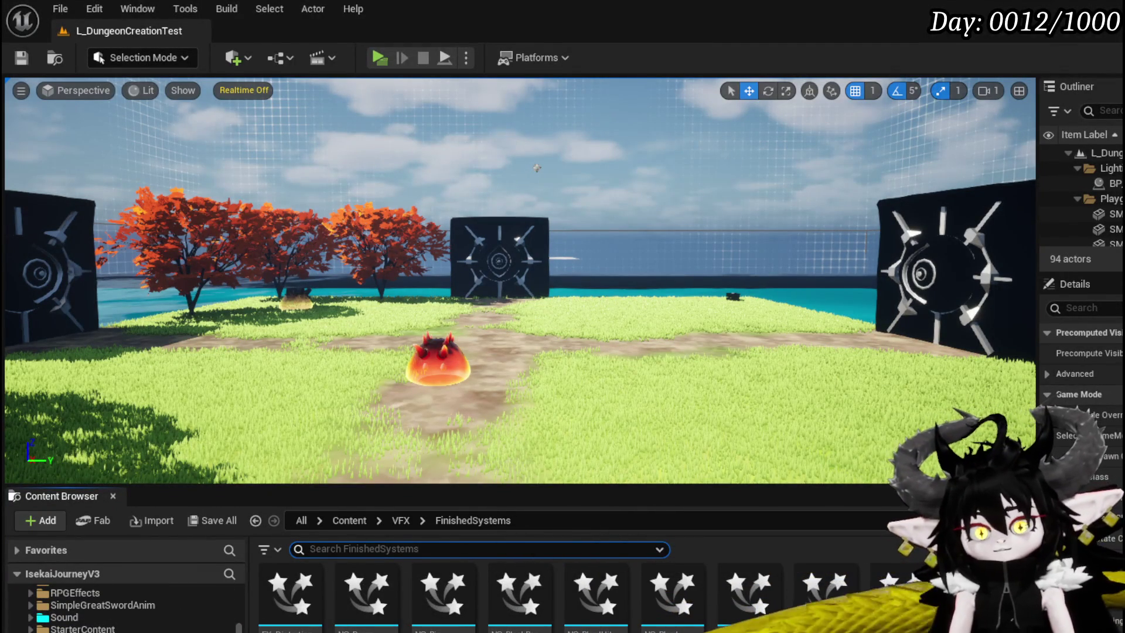
key(alt+Left)
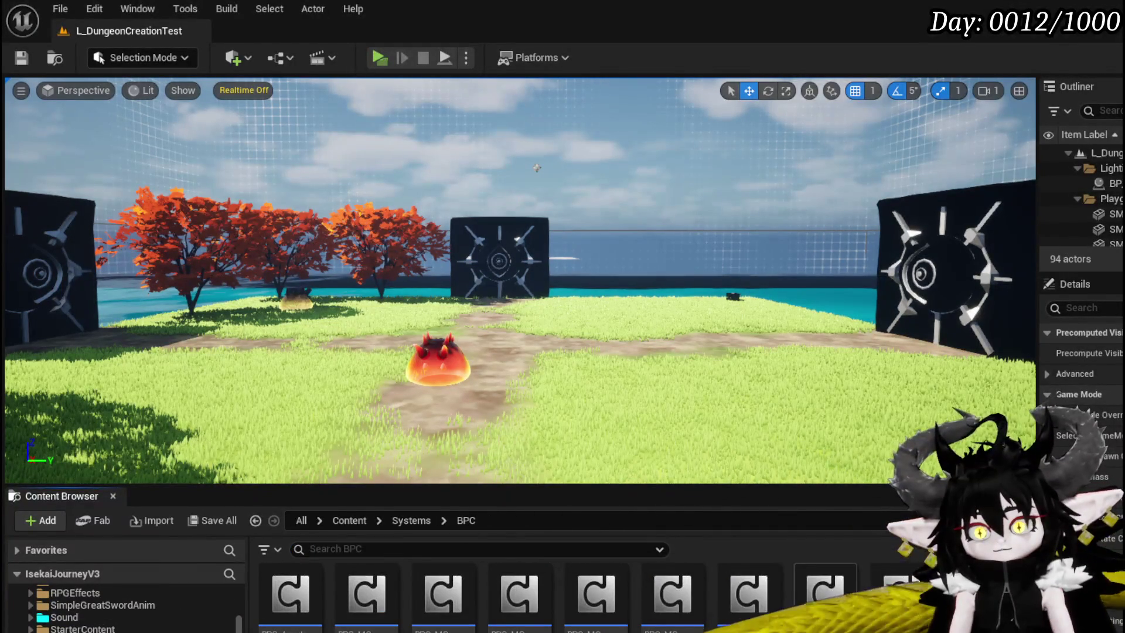
Cancel the accidentally opened Import dialog without importing anything
click(159, 520)
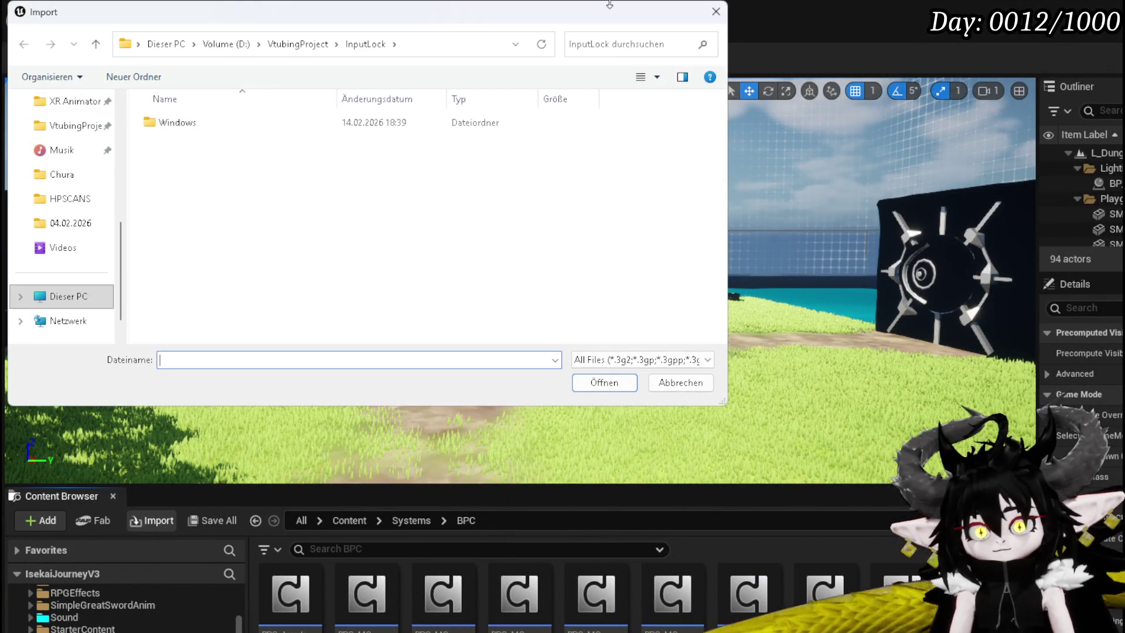
click(716, 12)
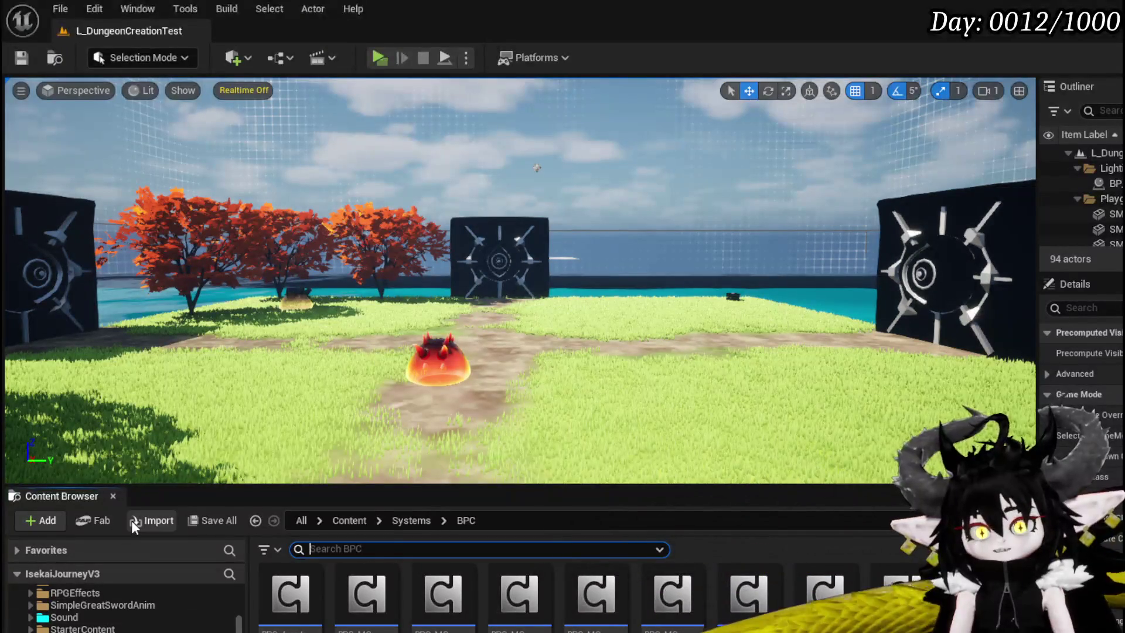
scroll(445, 597, down, 1)
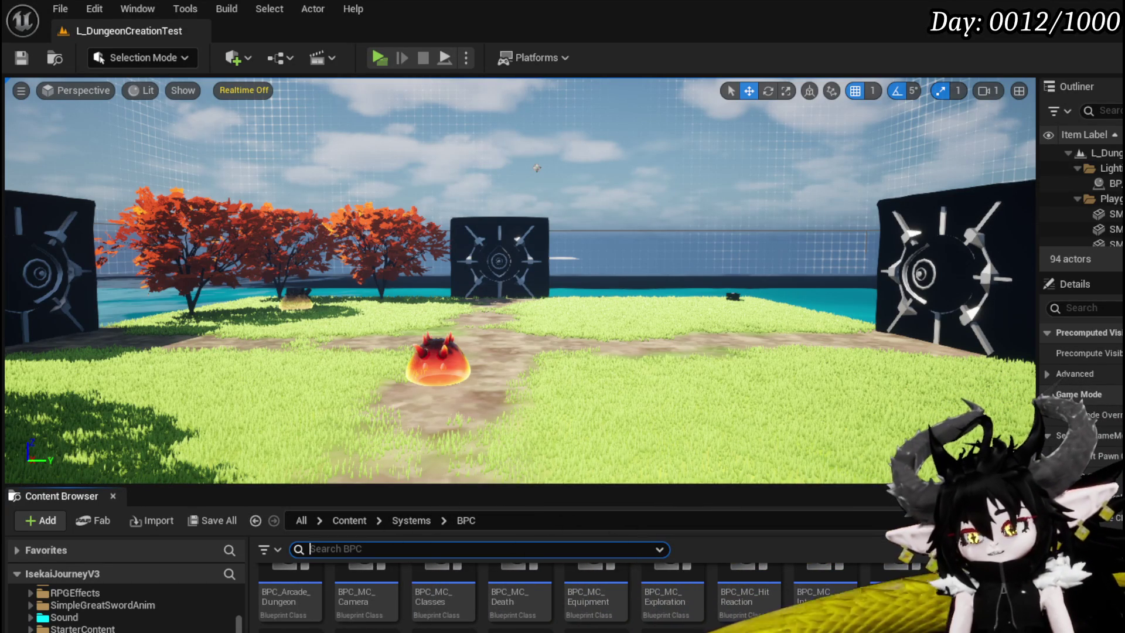
scroll(586, 598, up, 1)
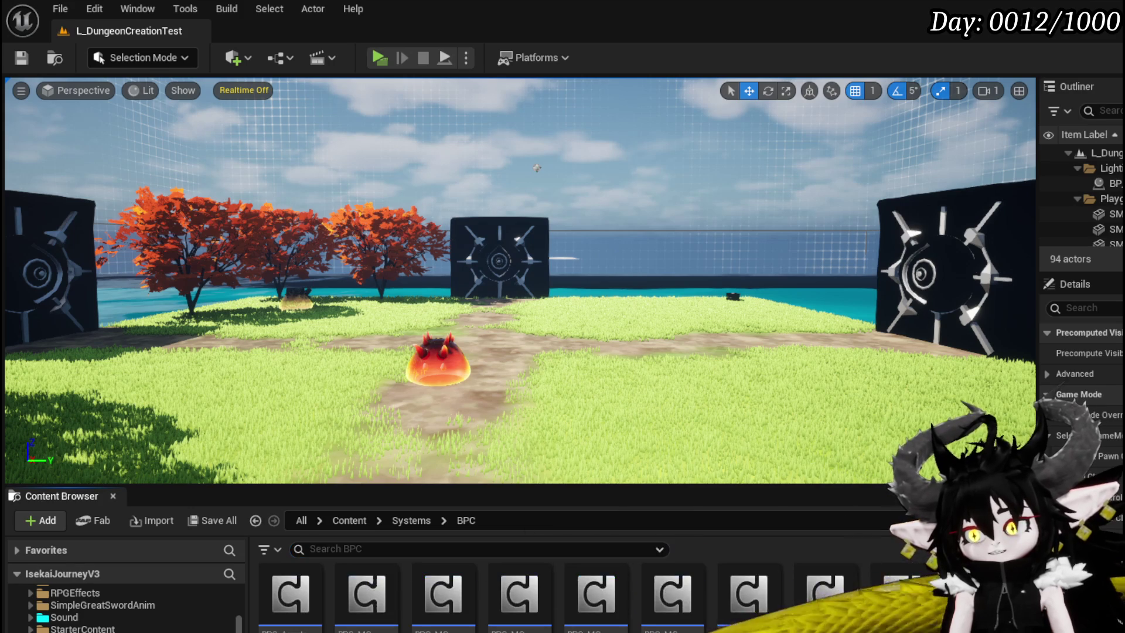
scroll(586, 591, down, 1)
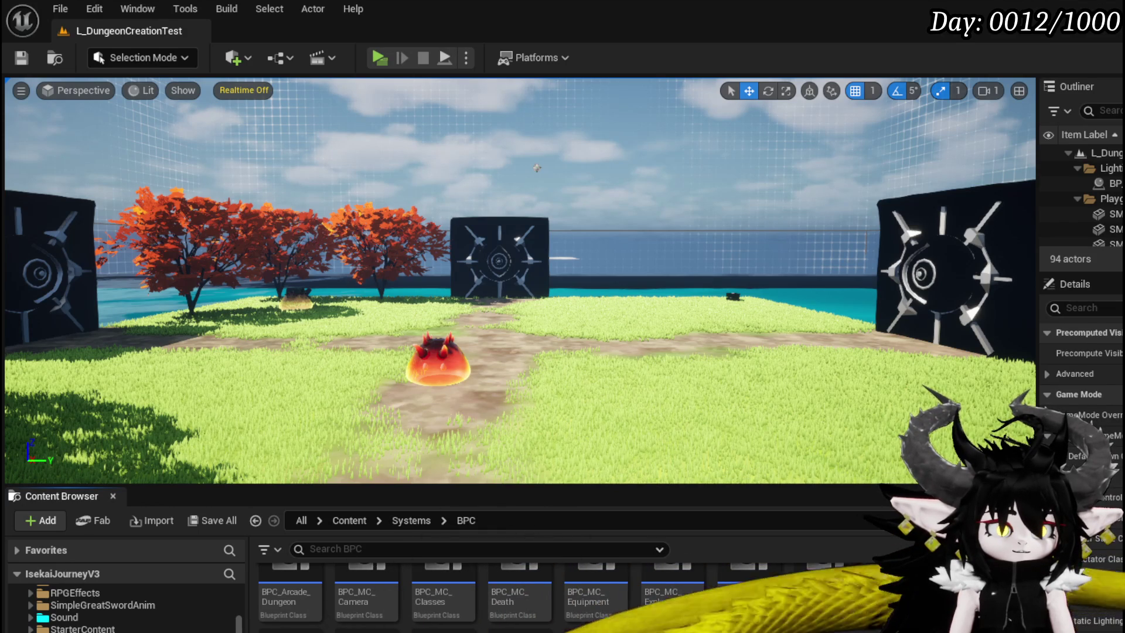
Create an ActorComponent-based Blueprint Class in Systems > BPC and save it as BPC_AbilityVFX
right_click(823, 585)
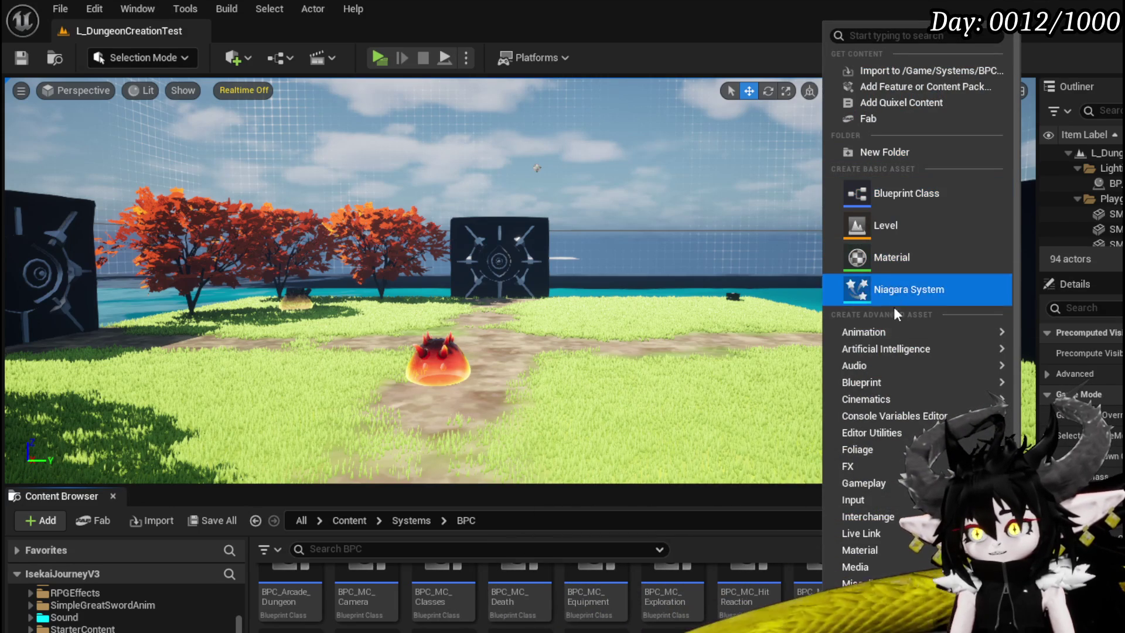
mouse_move(887, 332)
mouse_move(877, 380)
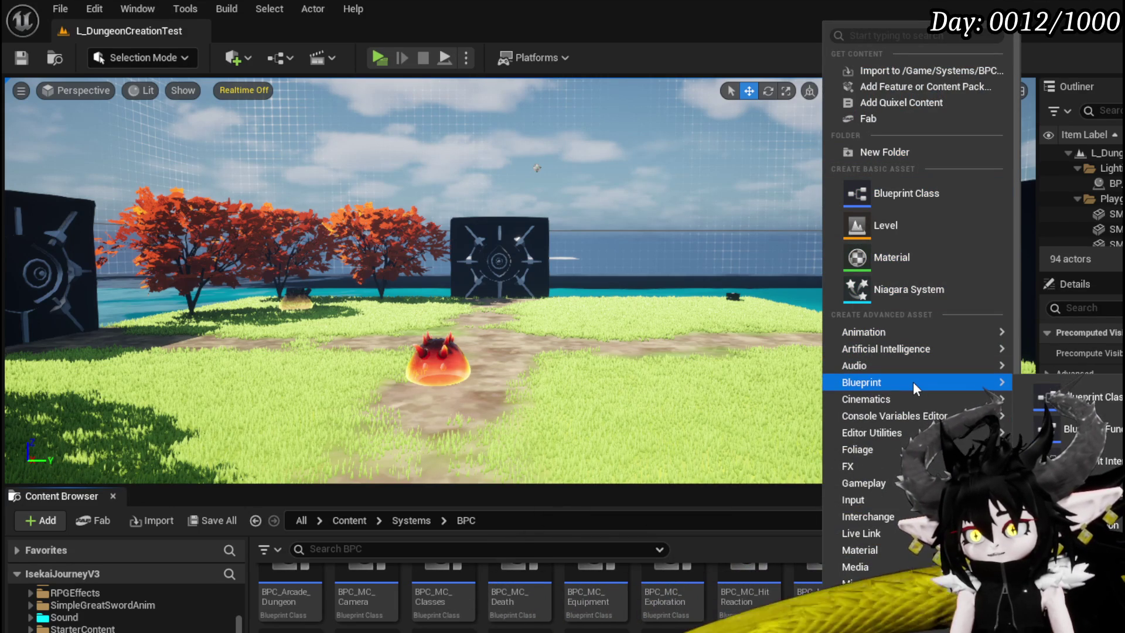
click(880, 199)
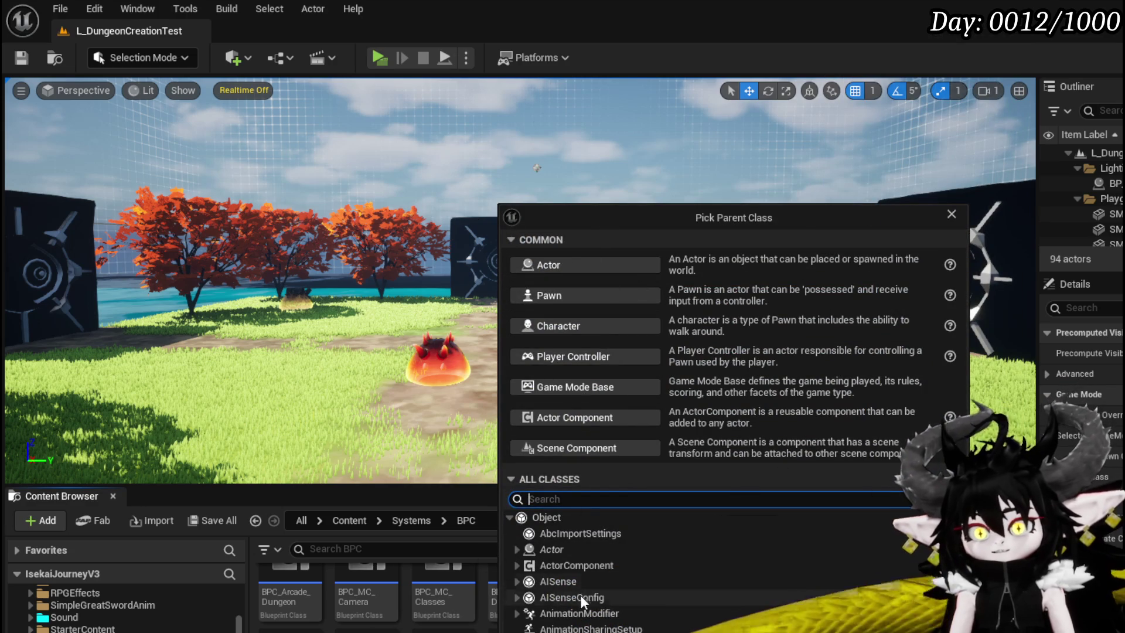
double_click(574, 564)
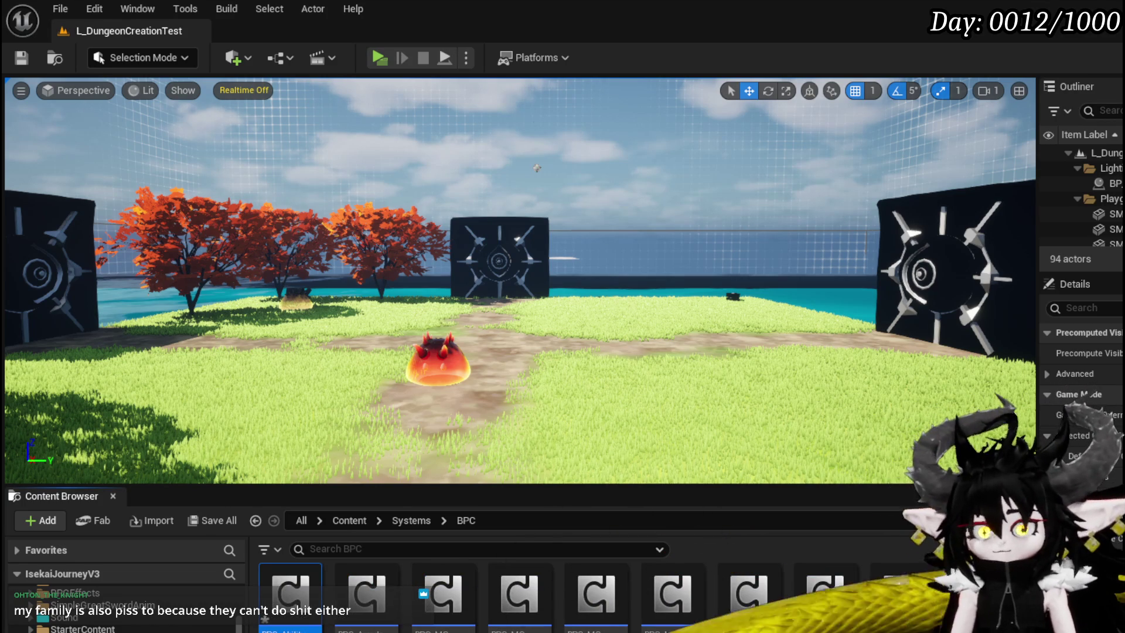
key(ctrl+s)
key(Return)
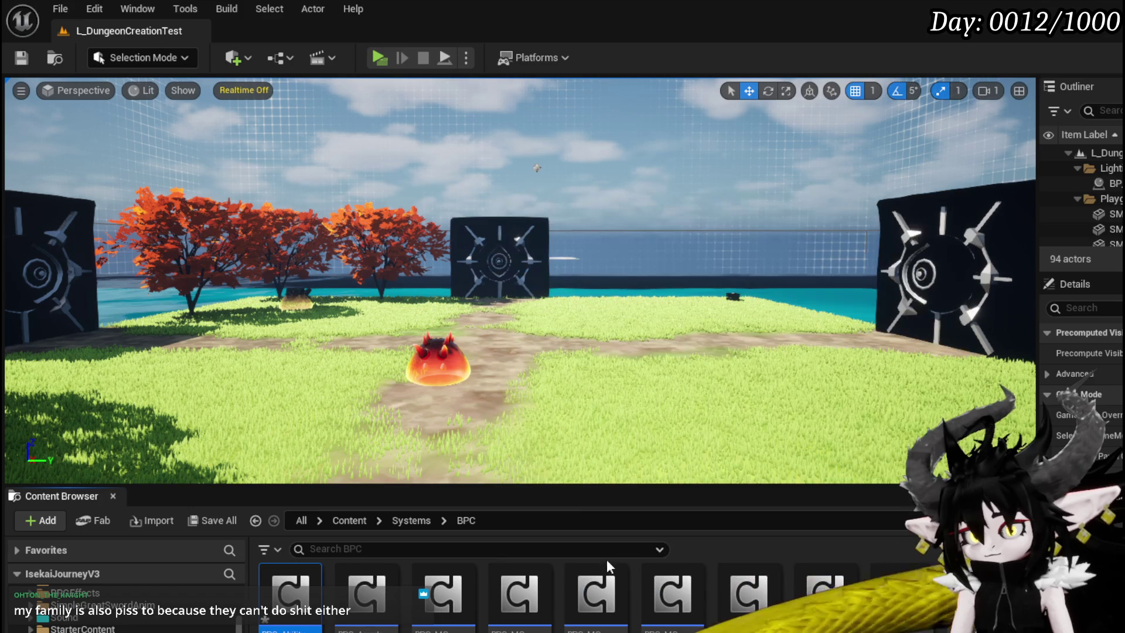
Open BPC_AbilityVFX, delete the disabled BeginPlay and Tick nodes, and add a BindEvent function
double_click(306, 598)
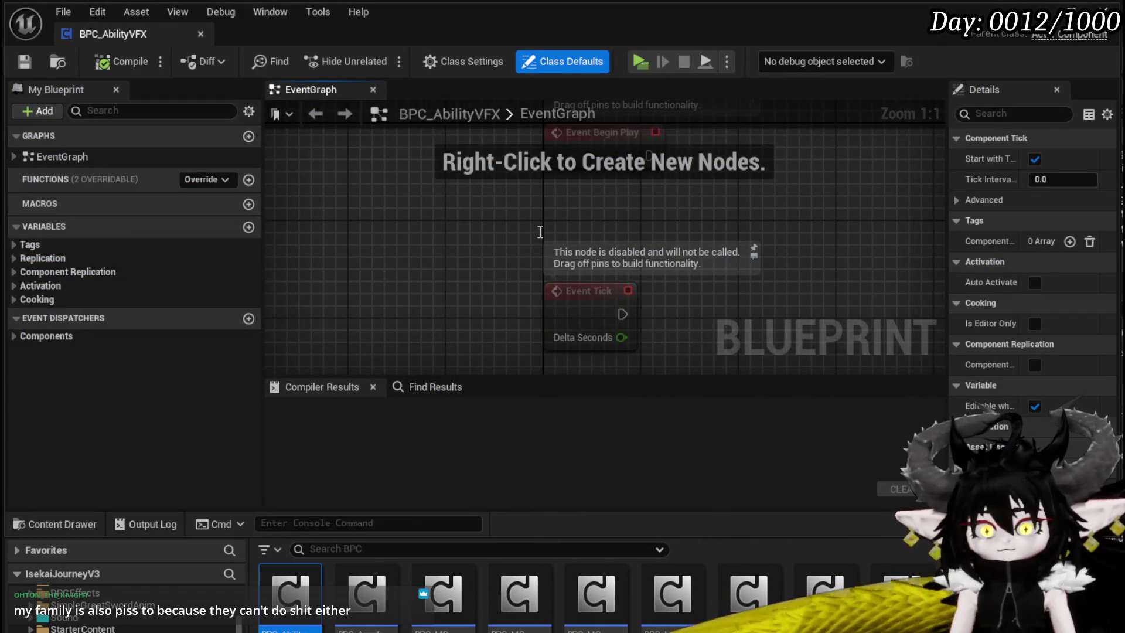
drag(428, 234, 529, 167)
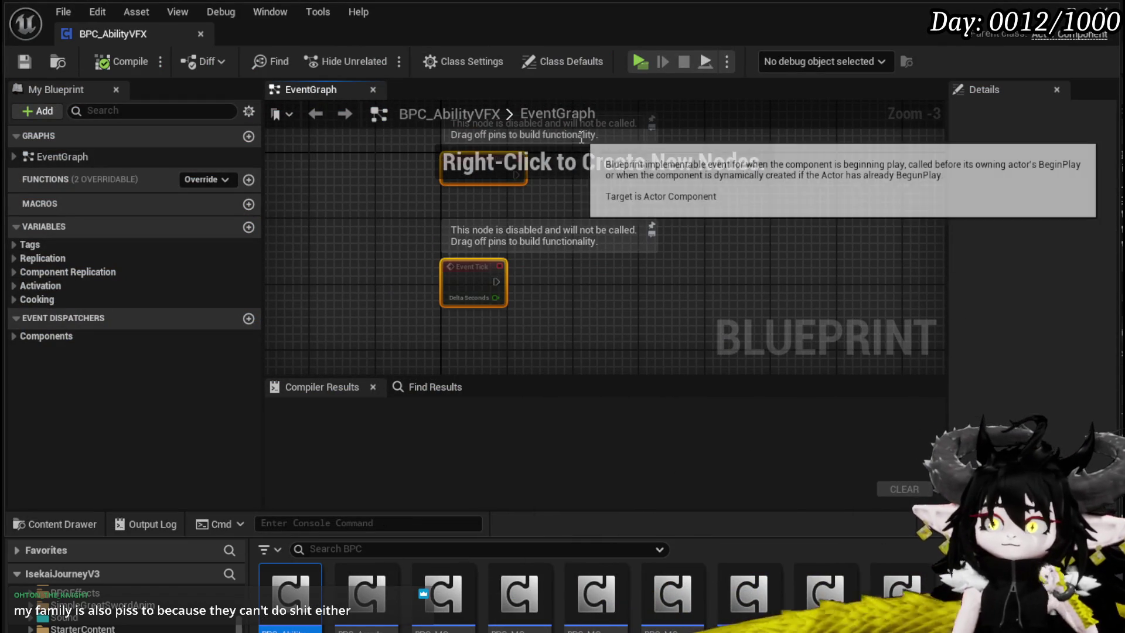
key(Delete)
click(248, 179)
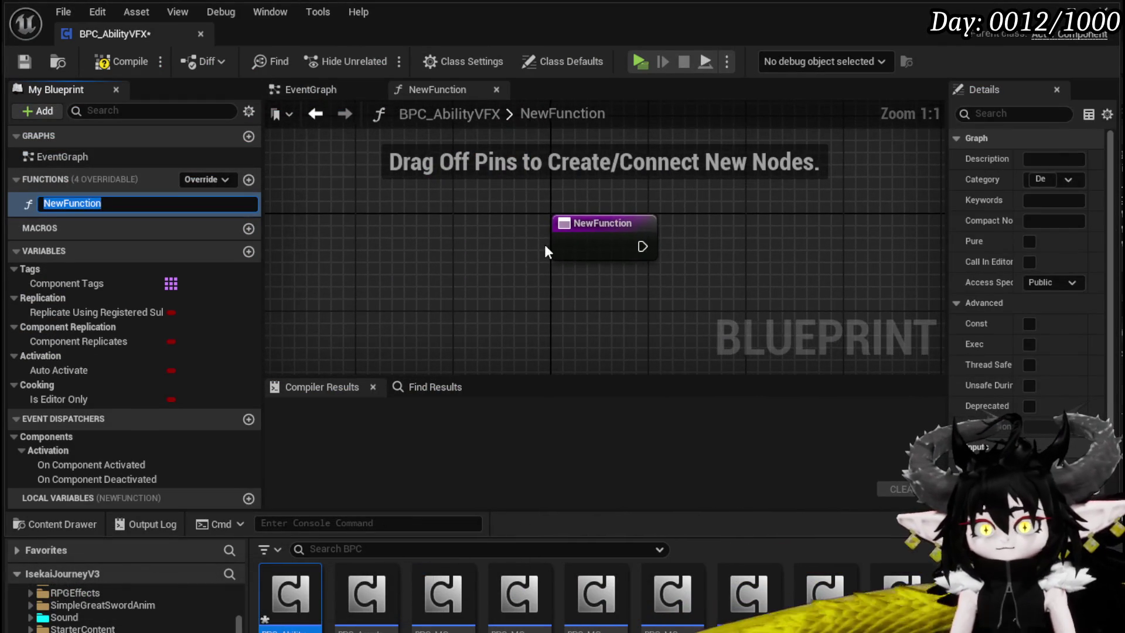
text(BindEvent)
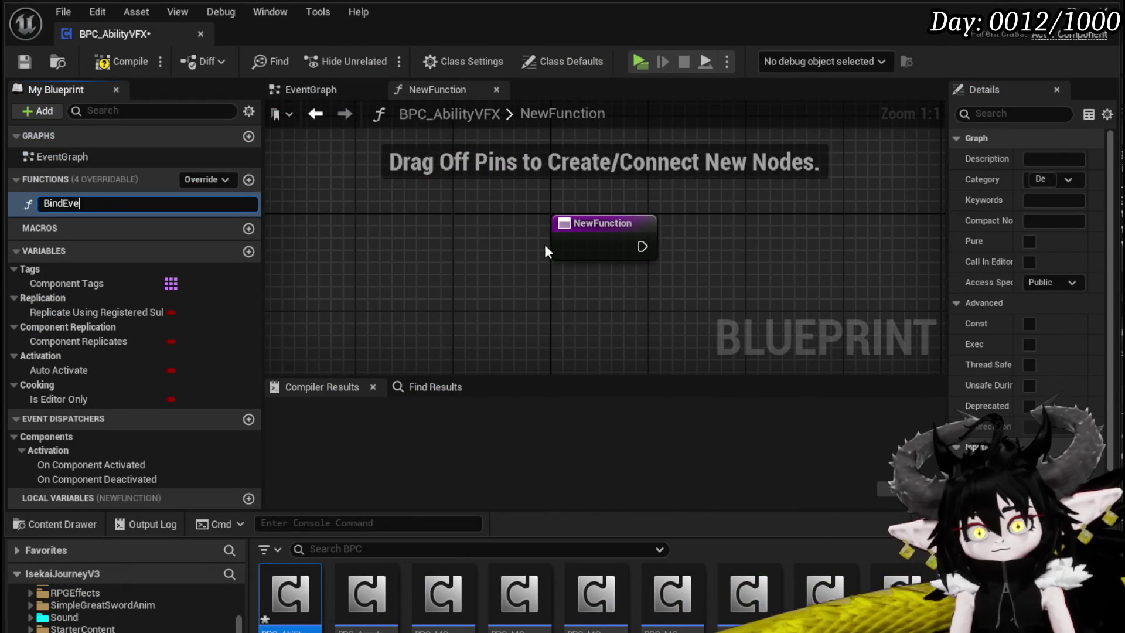
key(Return)
Give BindEvent an Owner input of the BP Third Person character type
click(554, 241)
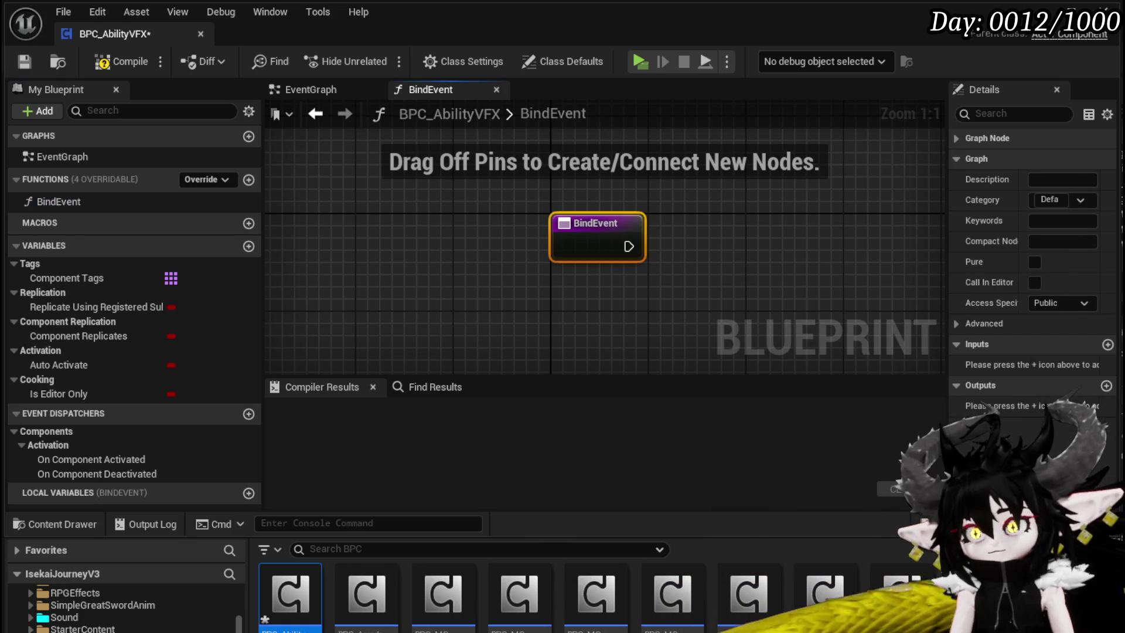
click(1107, 346)
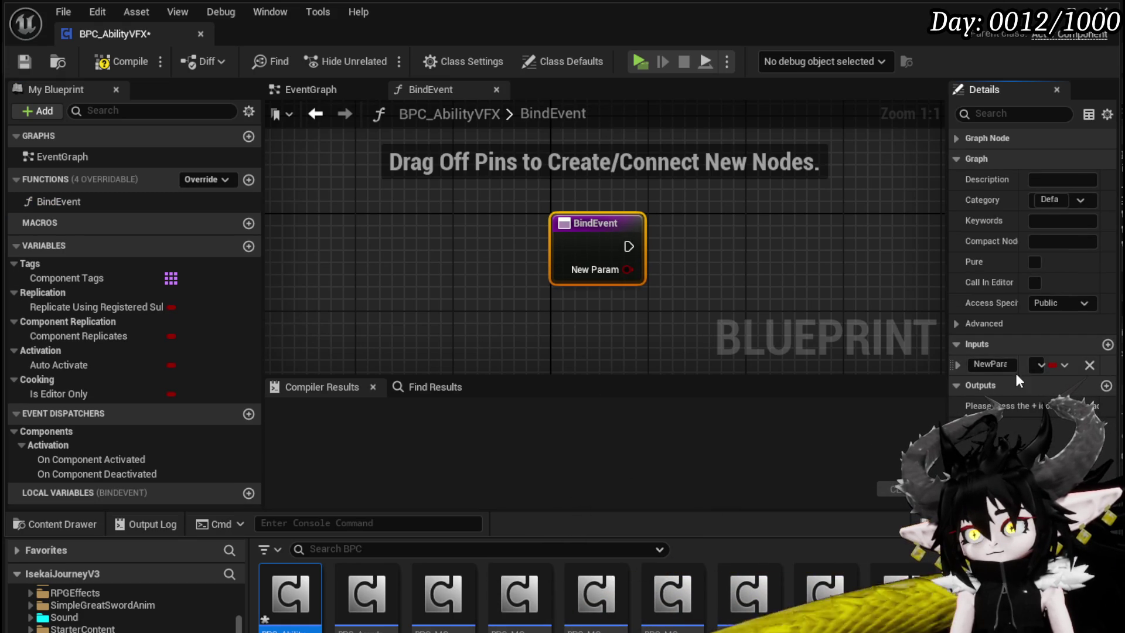
click(994, 364)
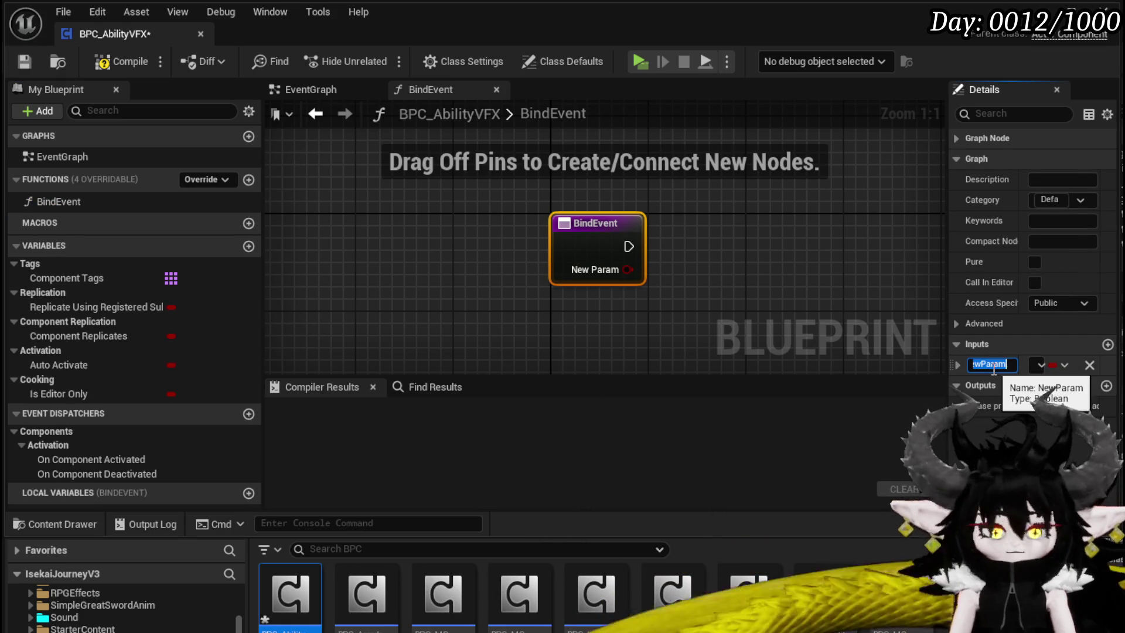
text(Owner)
key(Return)
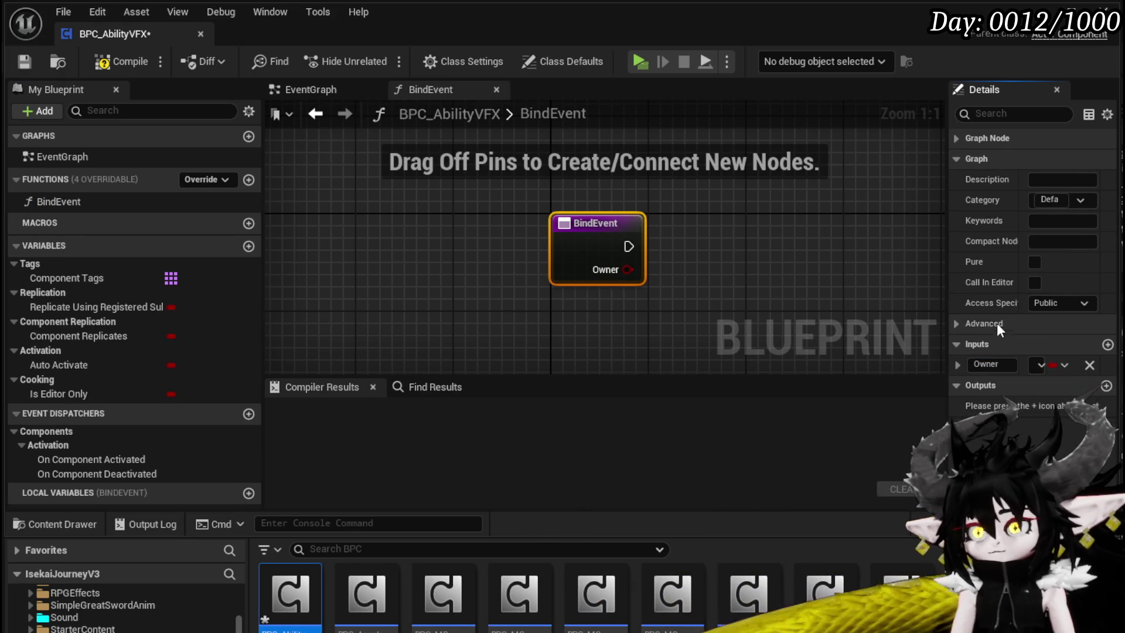
drag(949, 318, 801, 321)
click(961, 363)
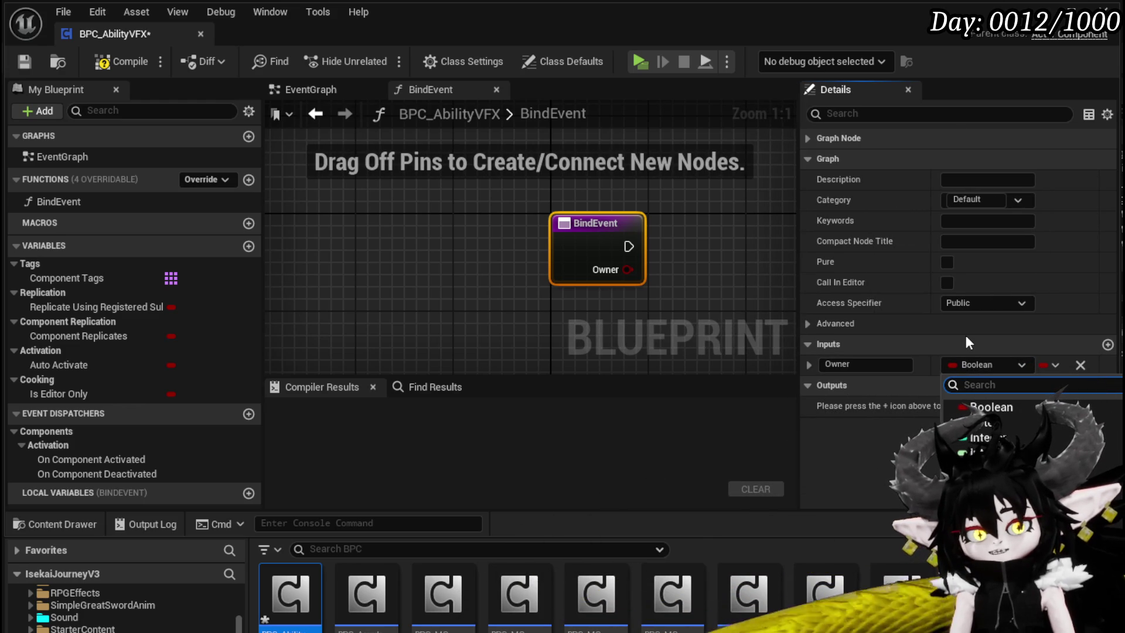
text(Third)
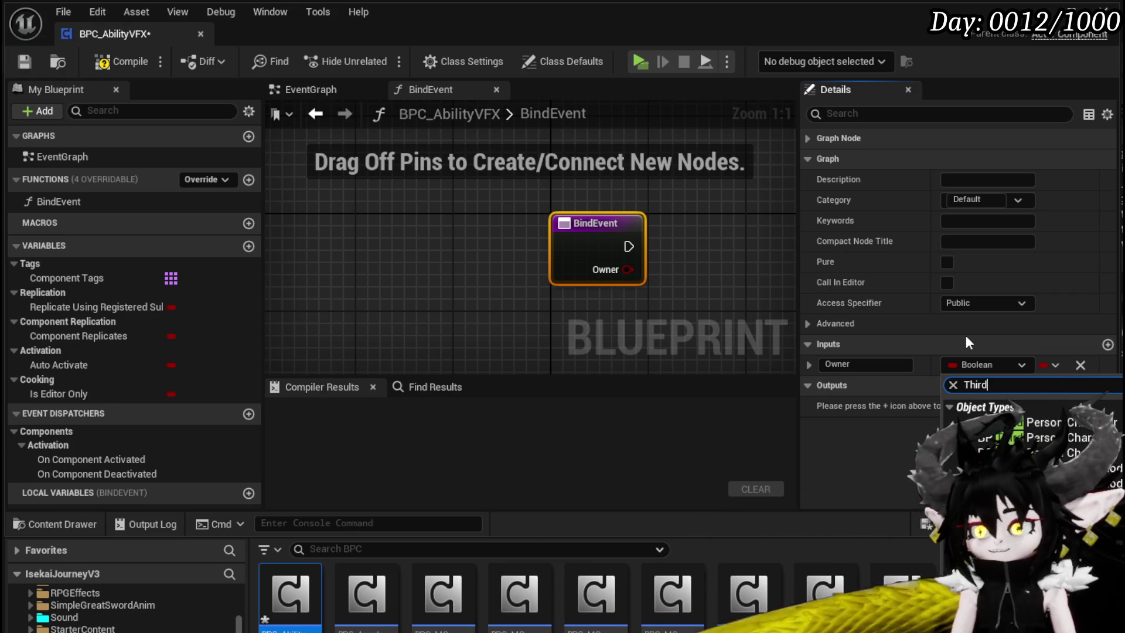
key(ctrl+a)
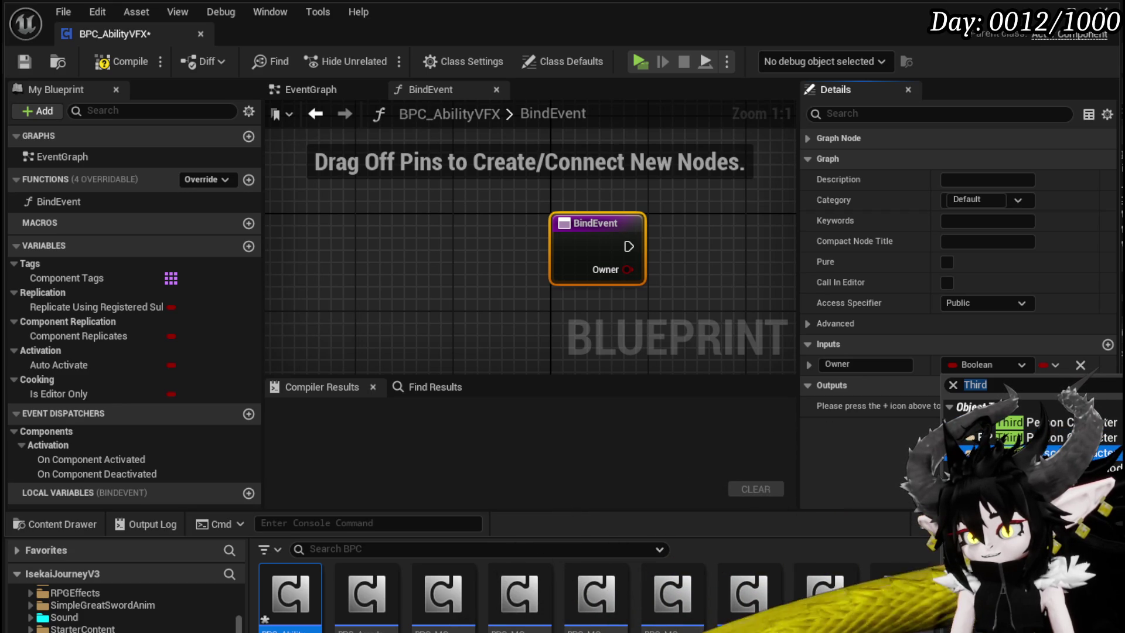
click(1031, 452)
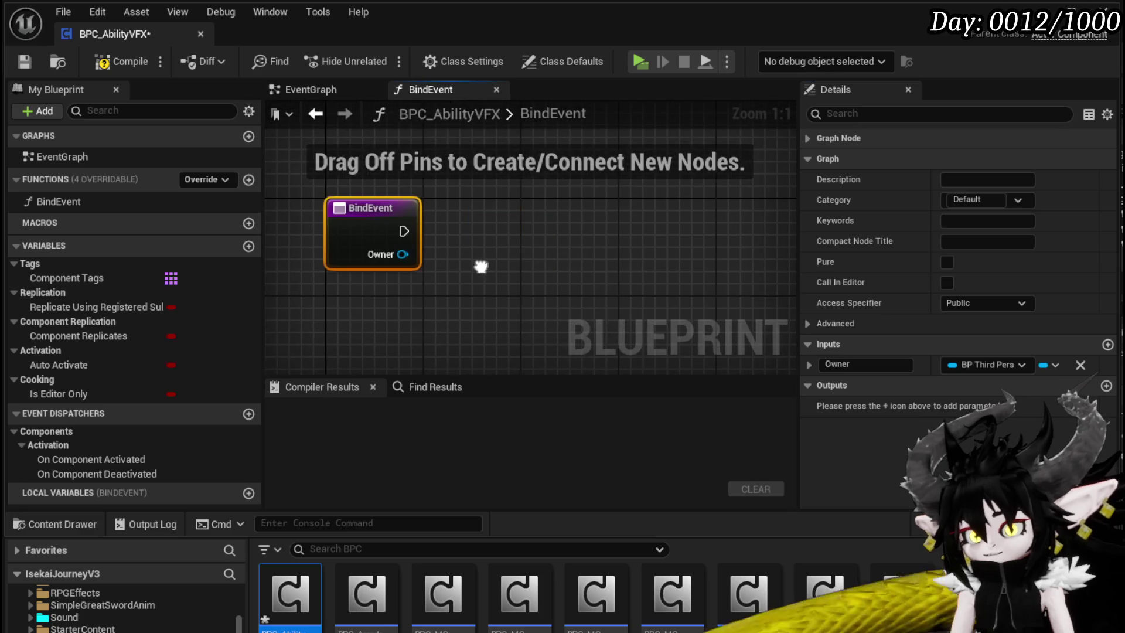
Promote the Owner input to a variable, place its SET node beside BindEvent, and compile
right_click(403, 256)
click(467, 305)
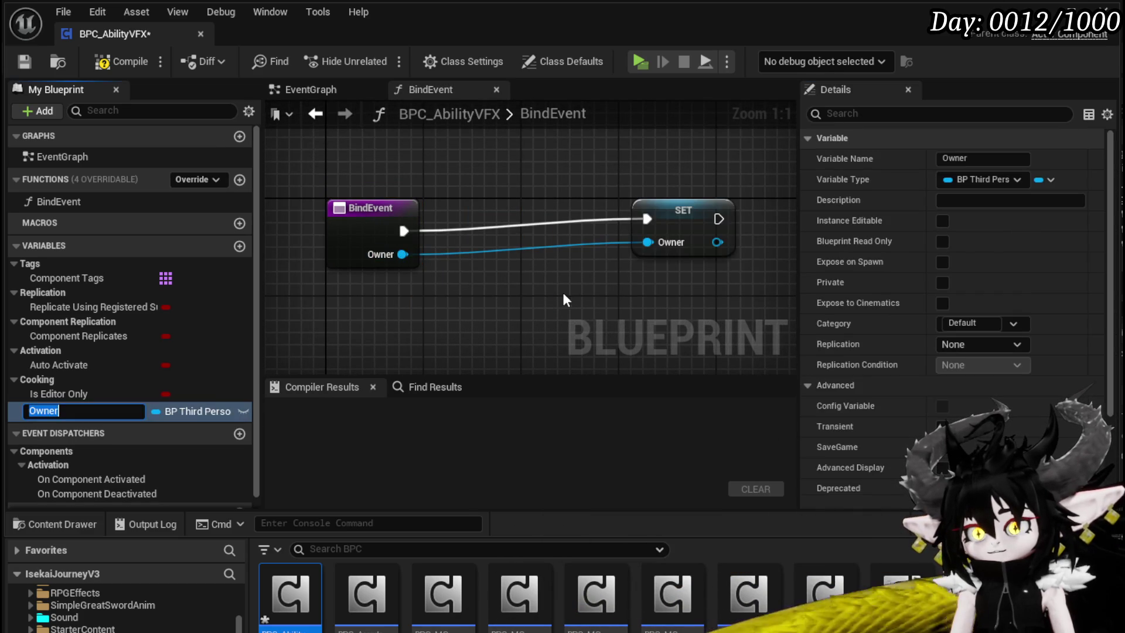
drag(665, 232, 500, 230)
click(471, 190)
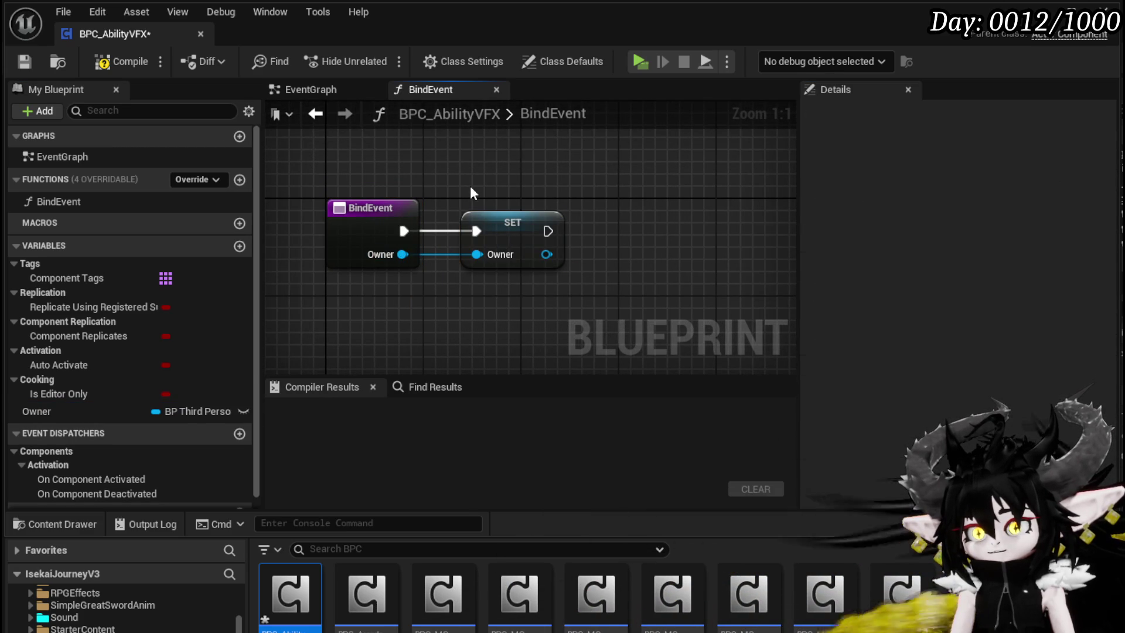
click(144, 57)
scroll(505, 191, down, 2)
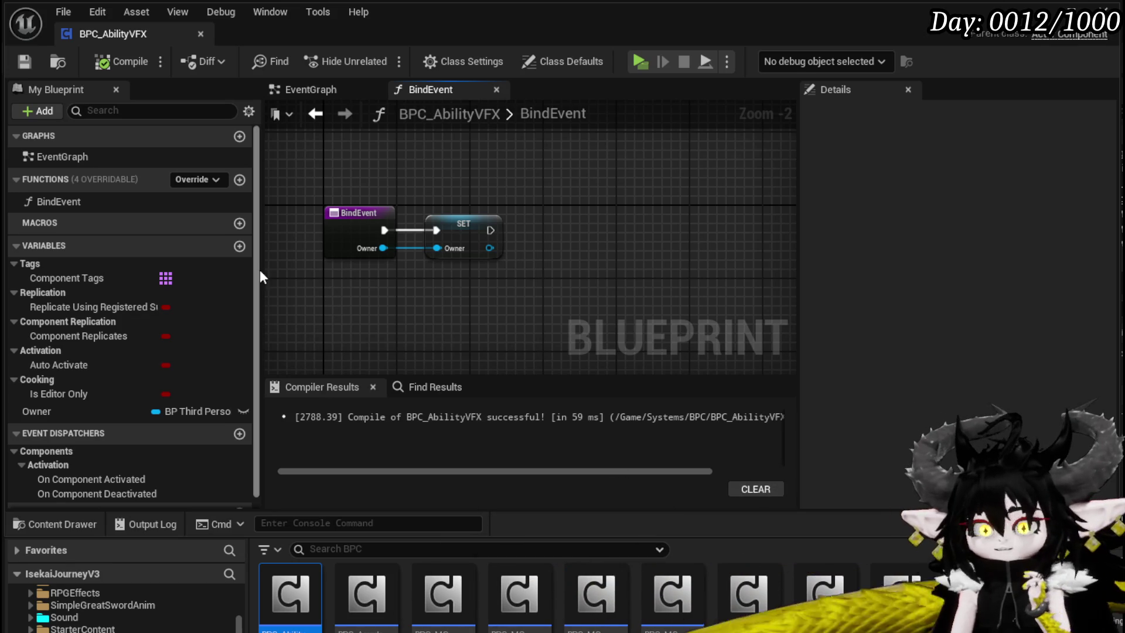
Add SelectAbility, ConfirmAbility and HitAbility functions to BPC_AbilityVFX
click(240, 178)
text(SelectAbil)
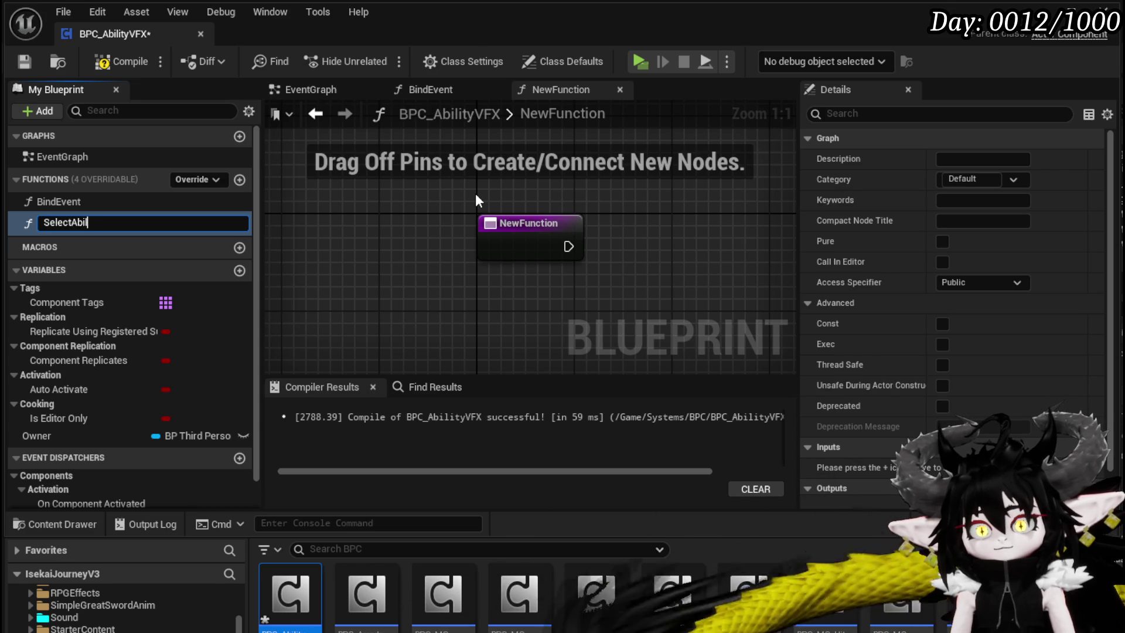
text(ity)
key(Return)
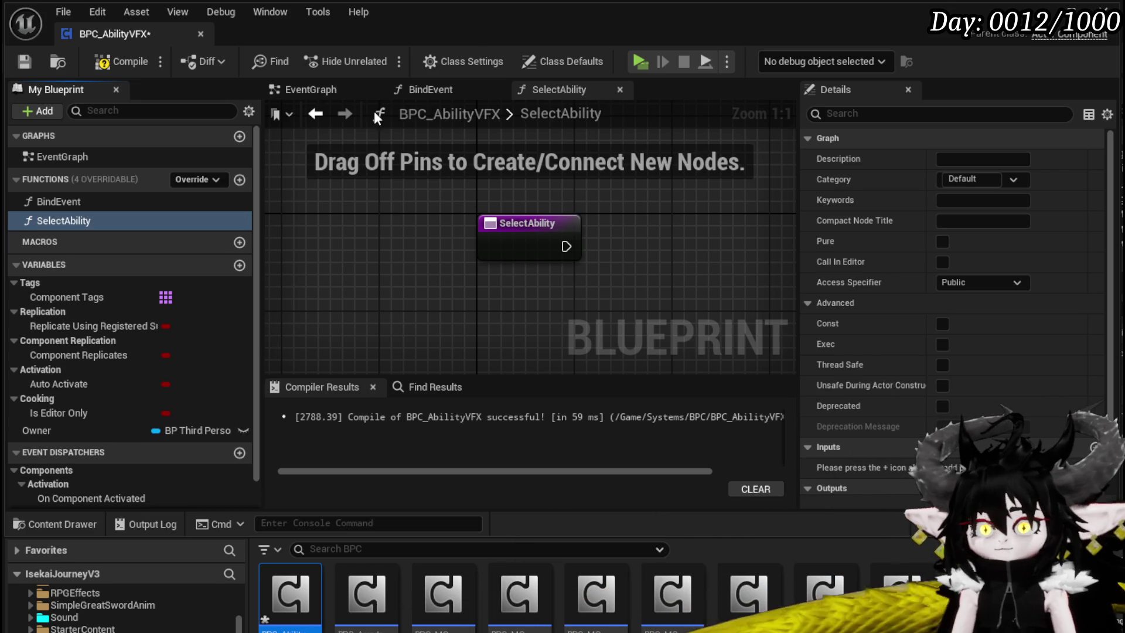
click(240, 179)
text(ConfirmAbil)
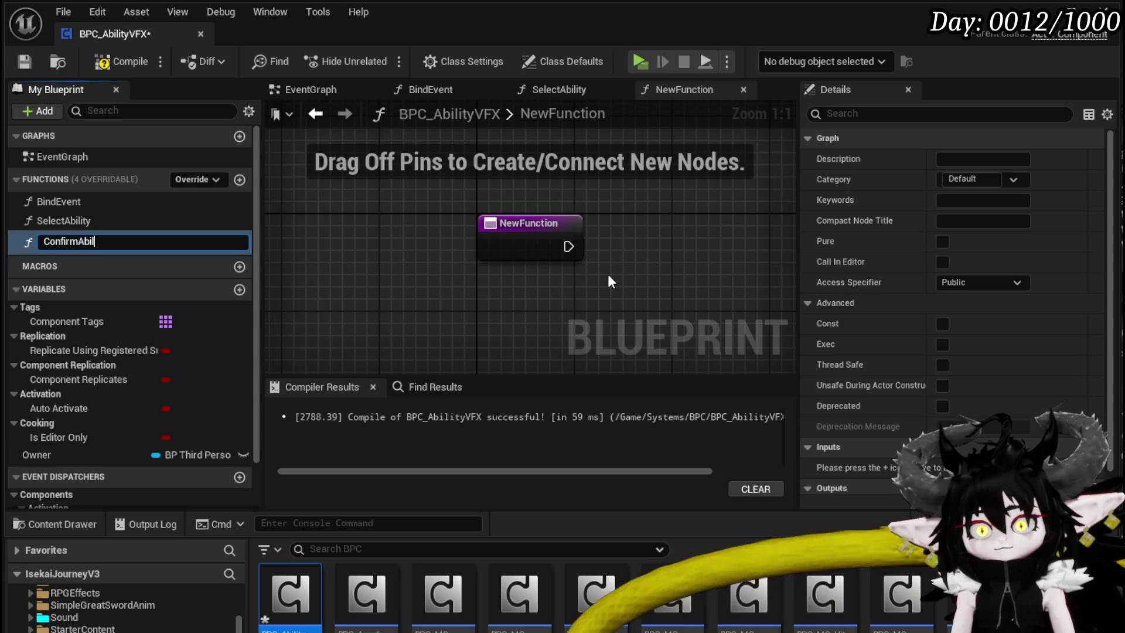
text(ity)
key(Return)
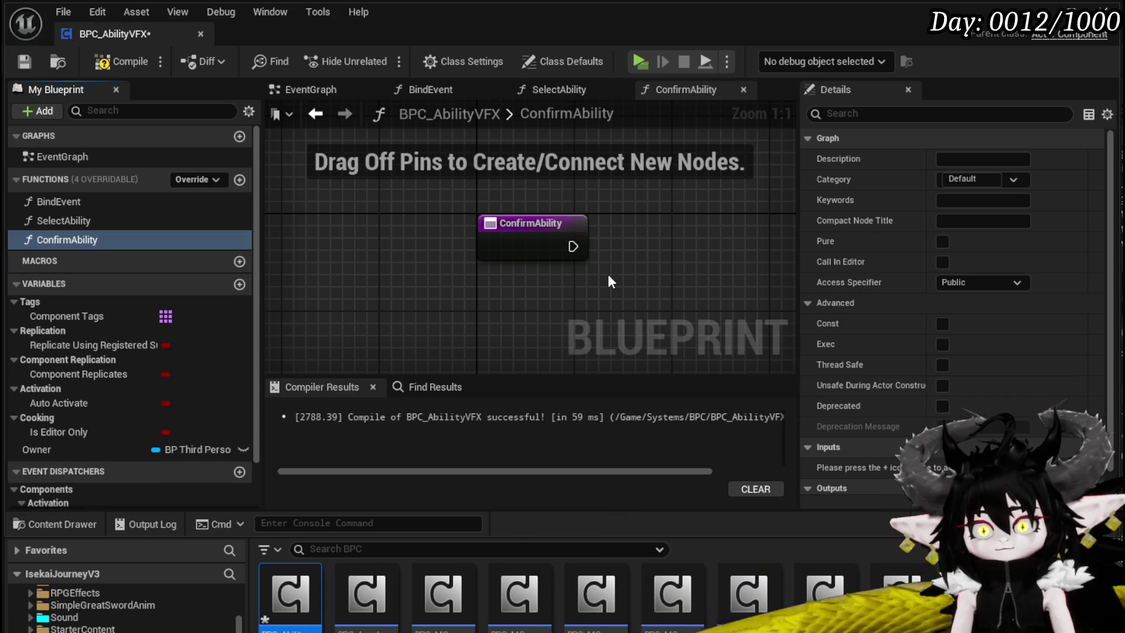
click(239, 179)
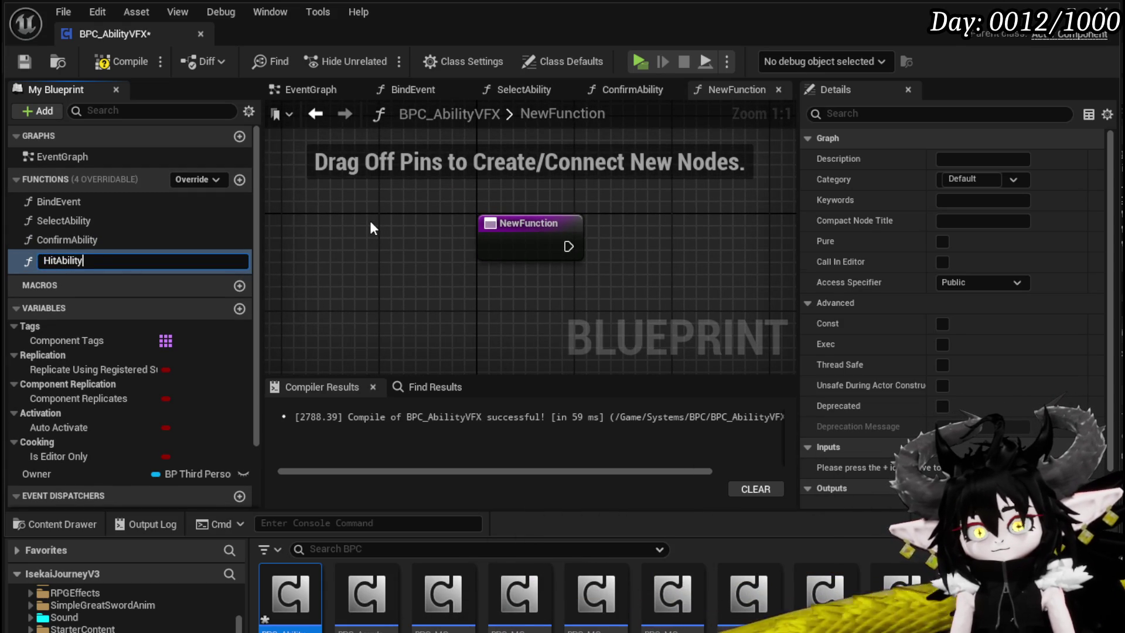
key(Return)
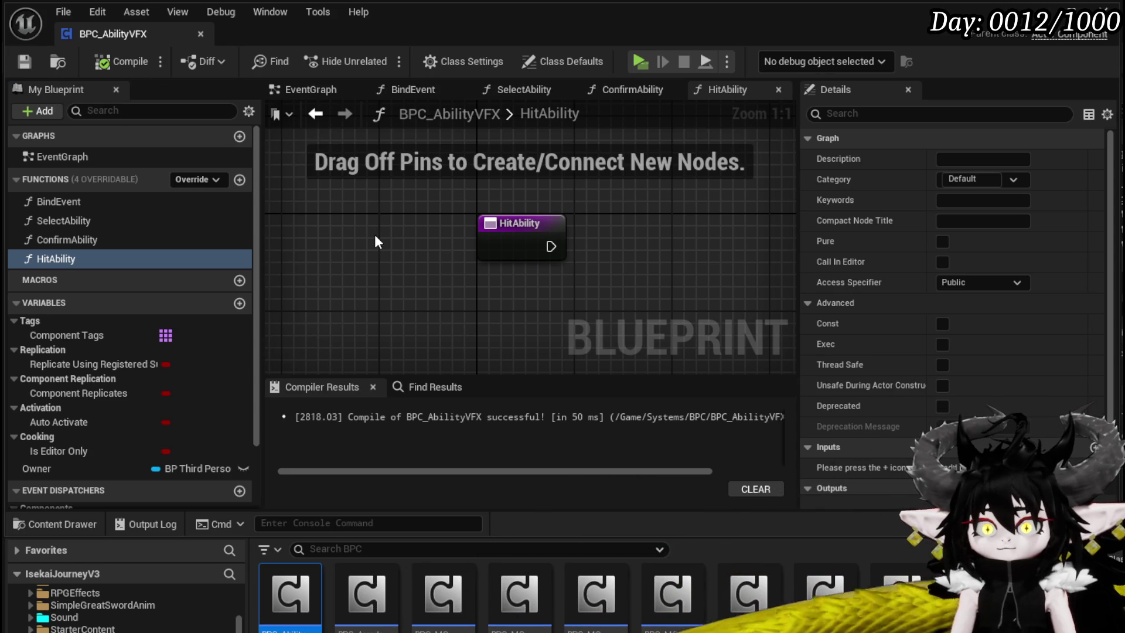
In SelectAbility, add then remove a Spawn System at Location node, compile, and return to the level editor
double_click(104, 224)
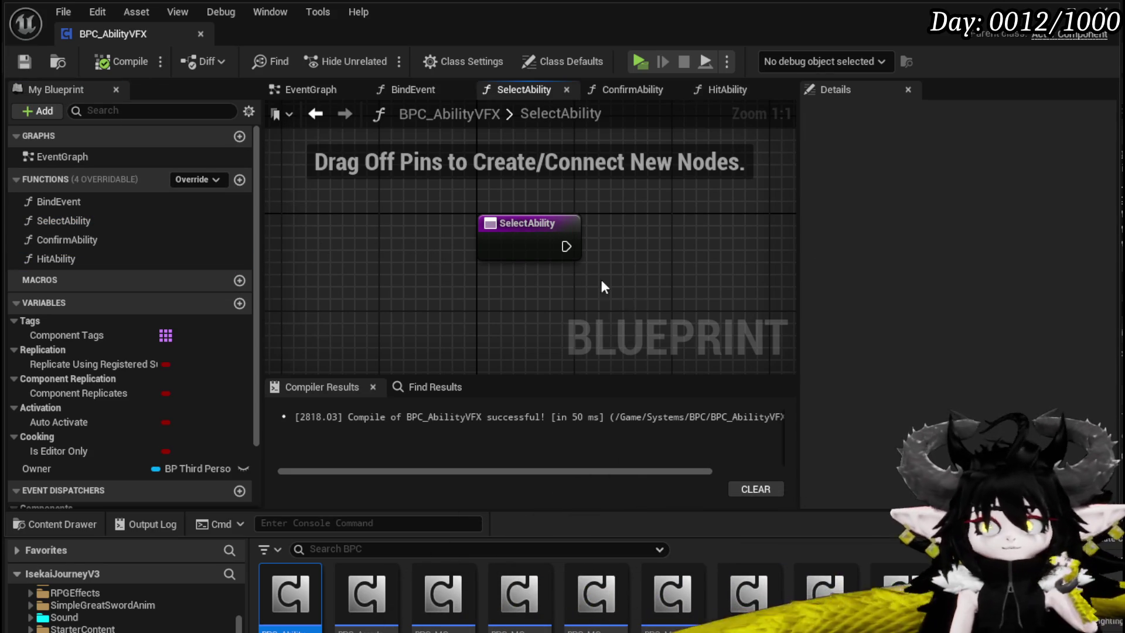
scroll(600, 276, down, 2)
right_click(485, 259)
text(Spa)
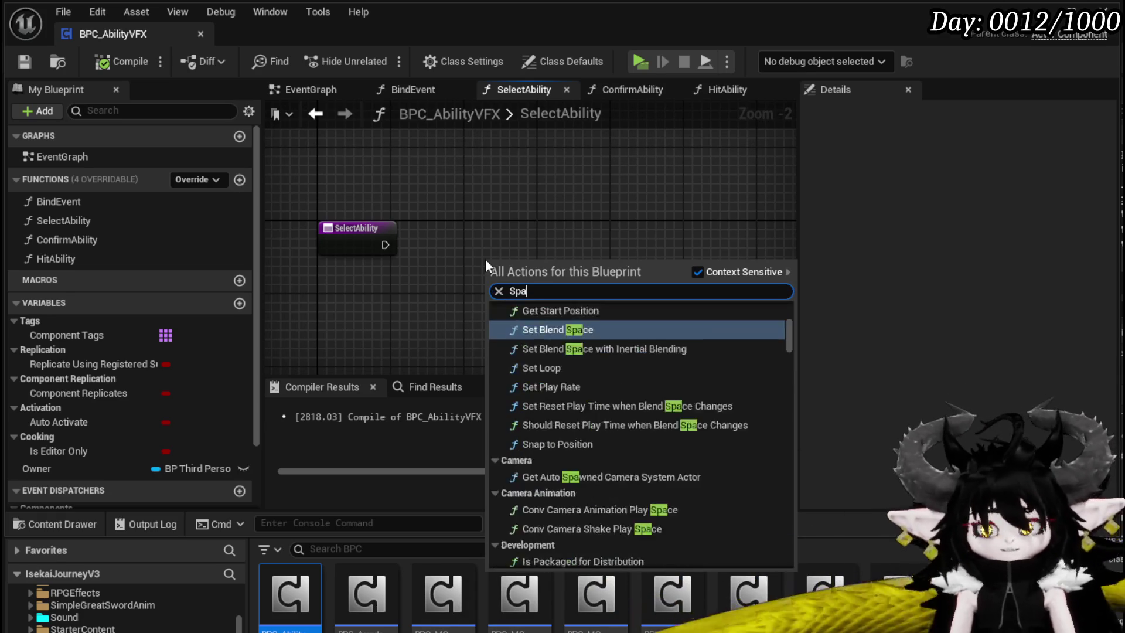
text(wn system)
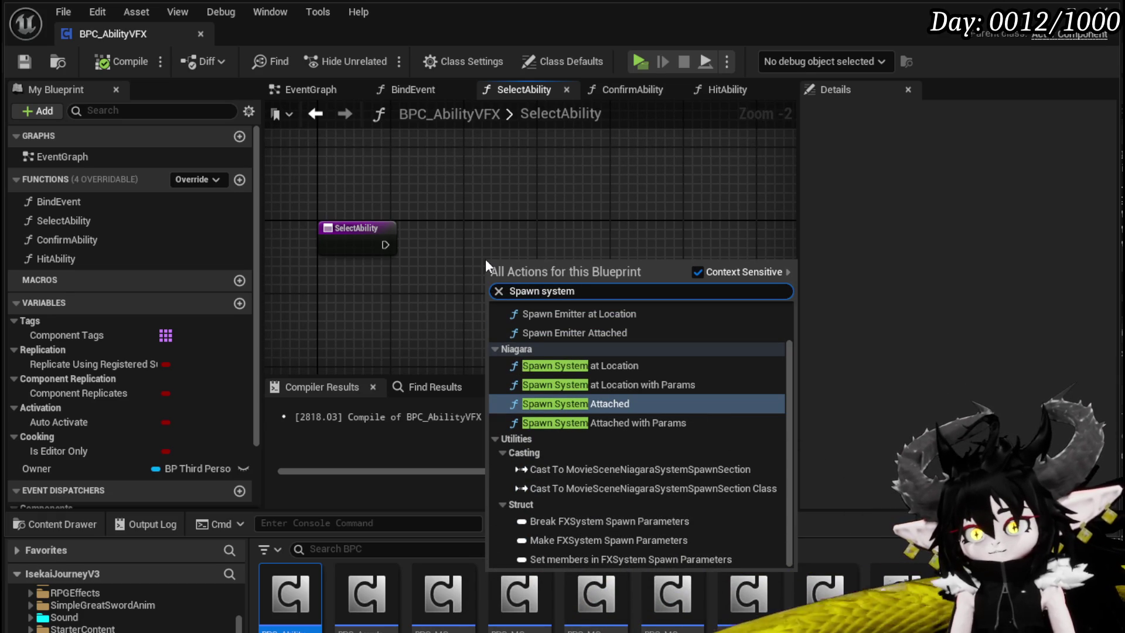
click(558, 366)
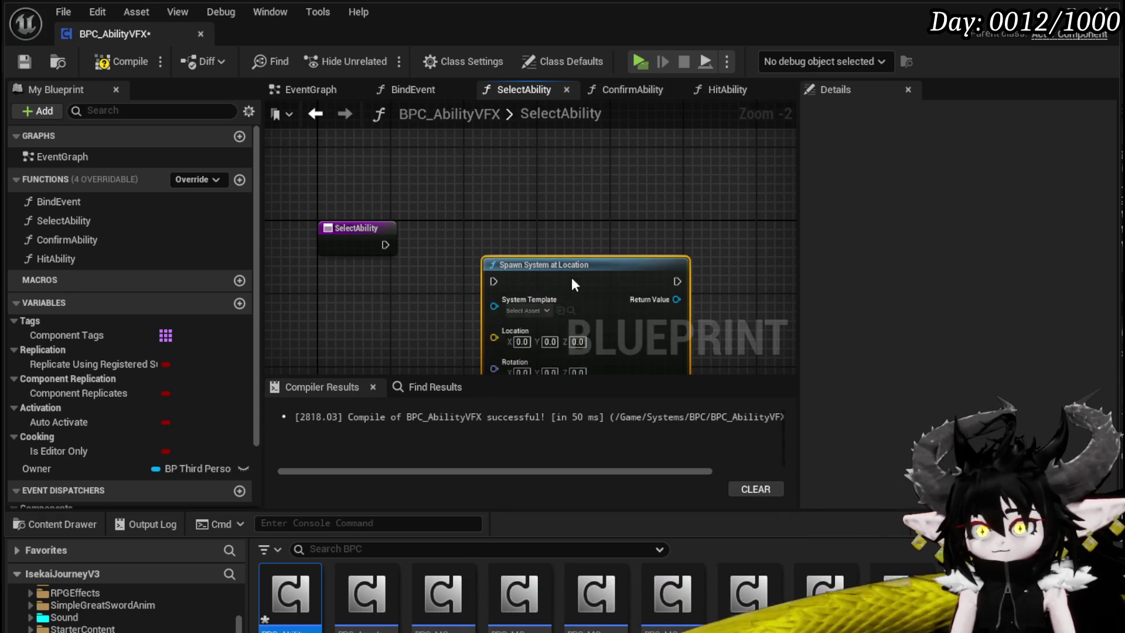
scroll(475, 292, down, 2)
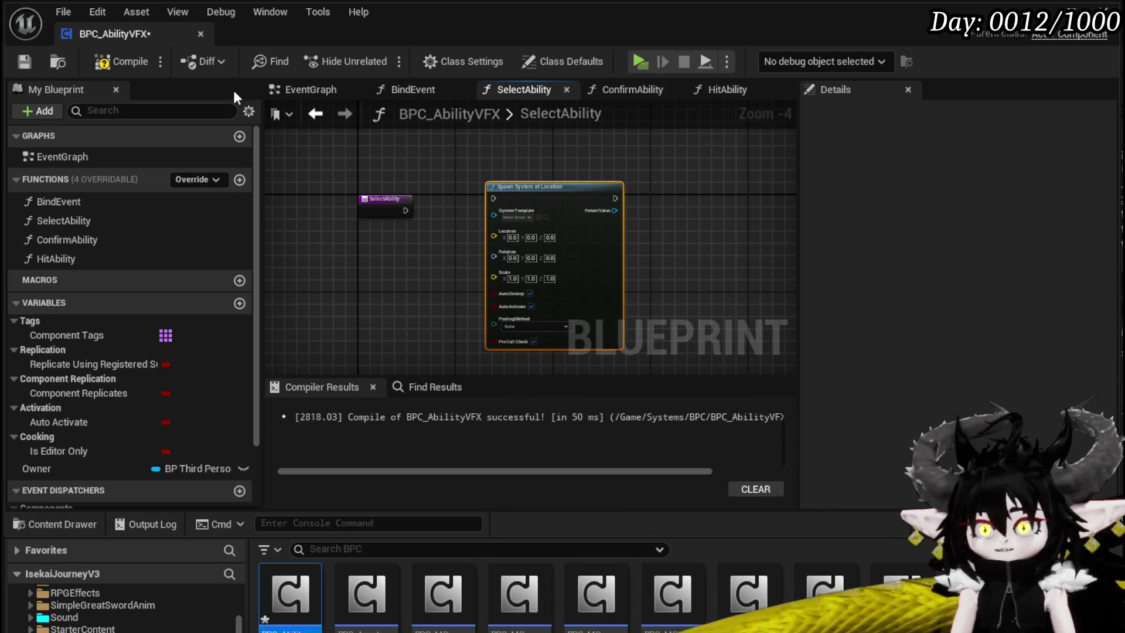
key(Delete)
click(126, 69)
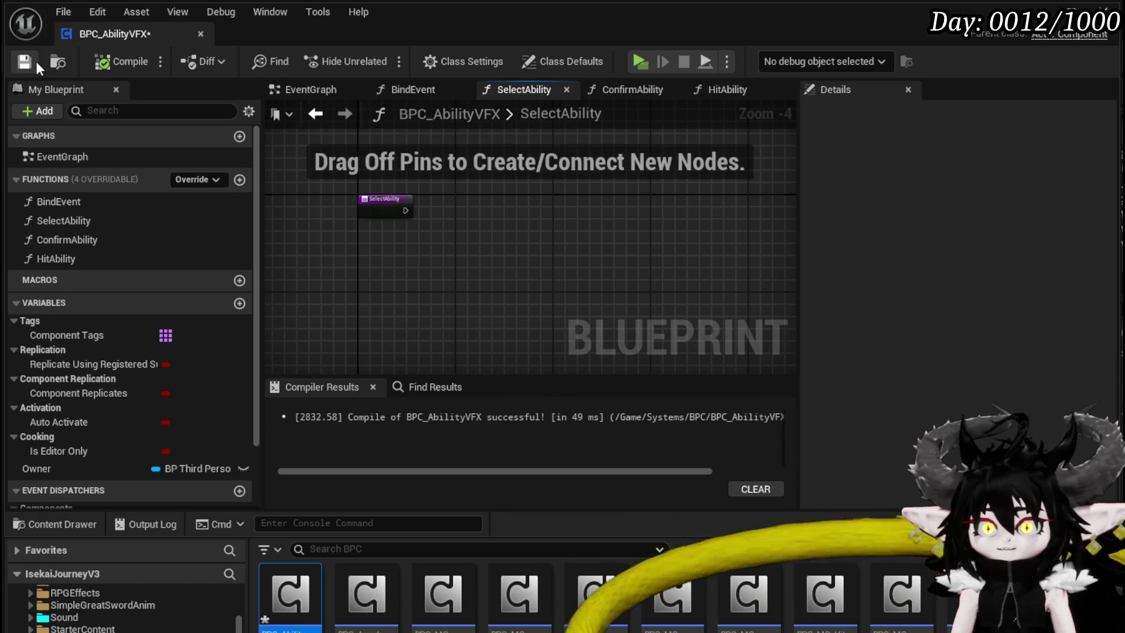
click(201, 33)
scroll(200, 609, down, 3)
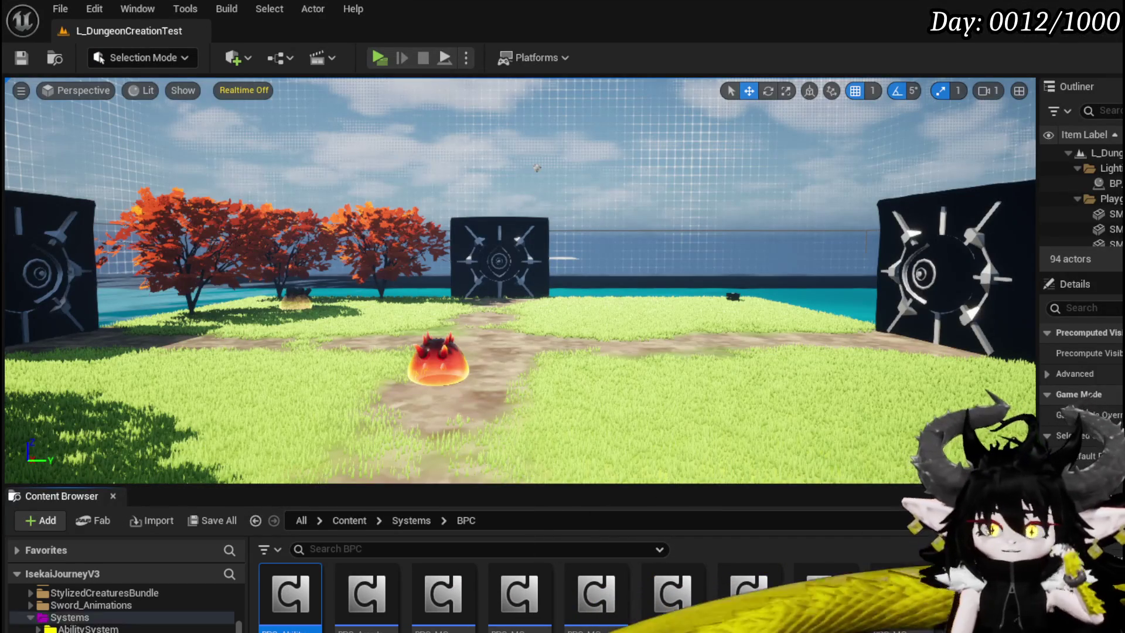
Open BP_ThirdPersonCharacter from ThirdPerson > Blueprints and add a BPC_AbilityVFX component
scroll(199, 609, down, 3)
scroll(126, 609, down, 5)
scroll(126, 609, down, 5)
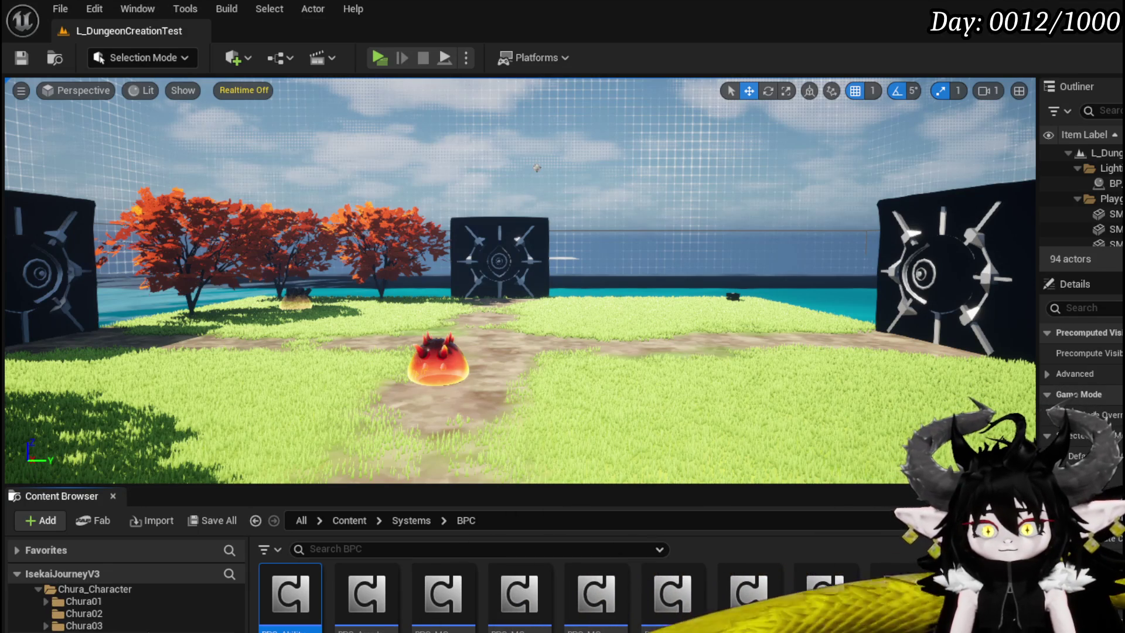
scroll(145, 624, up, 2)
click(146, 625)
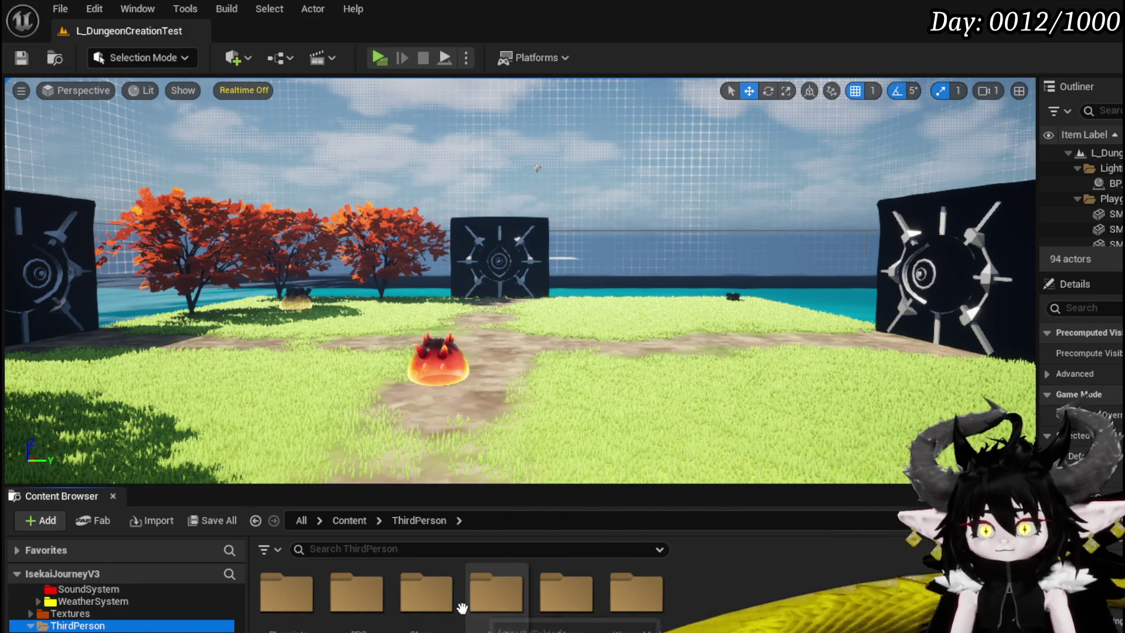
double_click(305, 606)
double_click(532, 590)
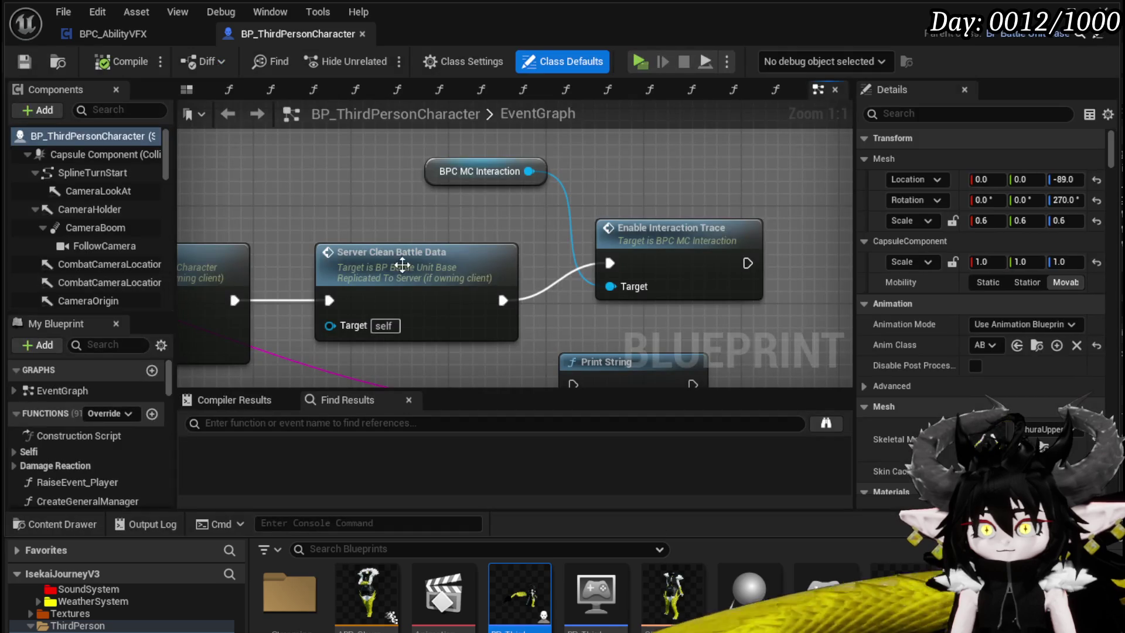
click(39, 111)
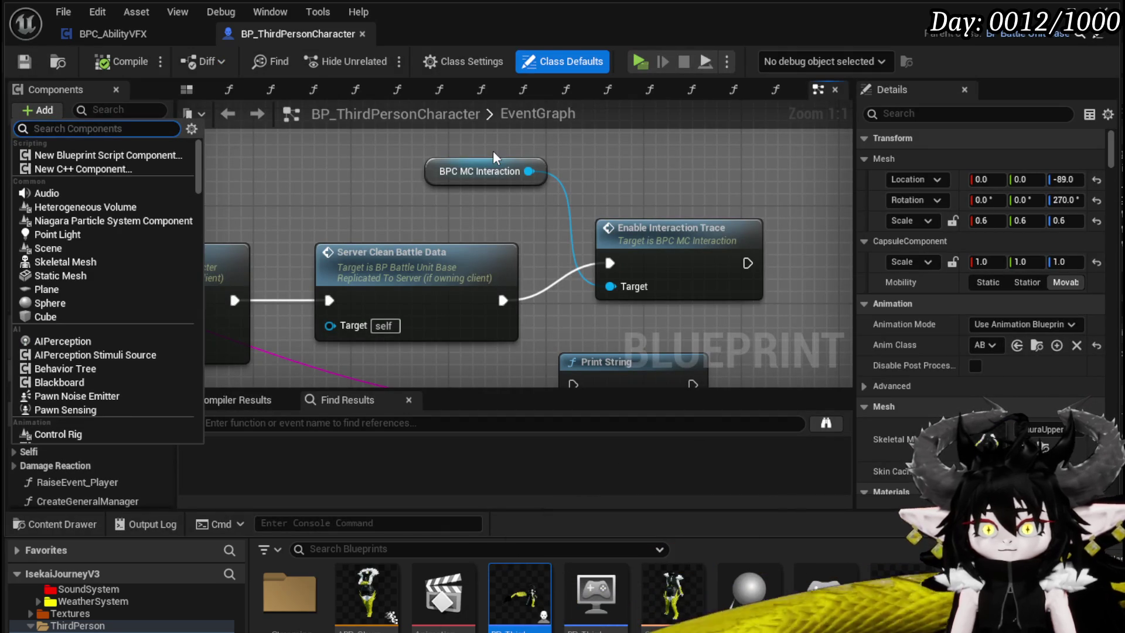
text(BPC_Ab)
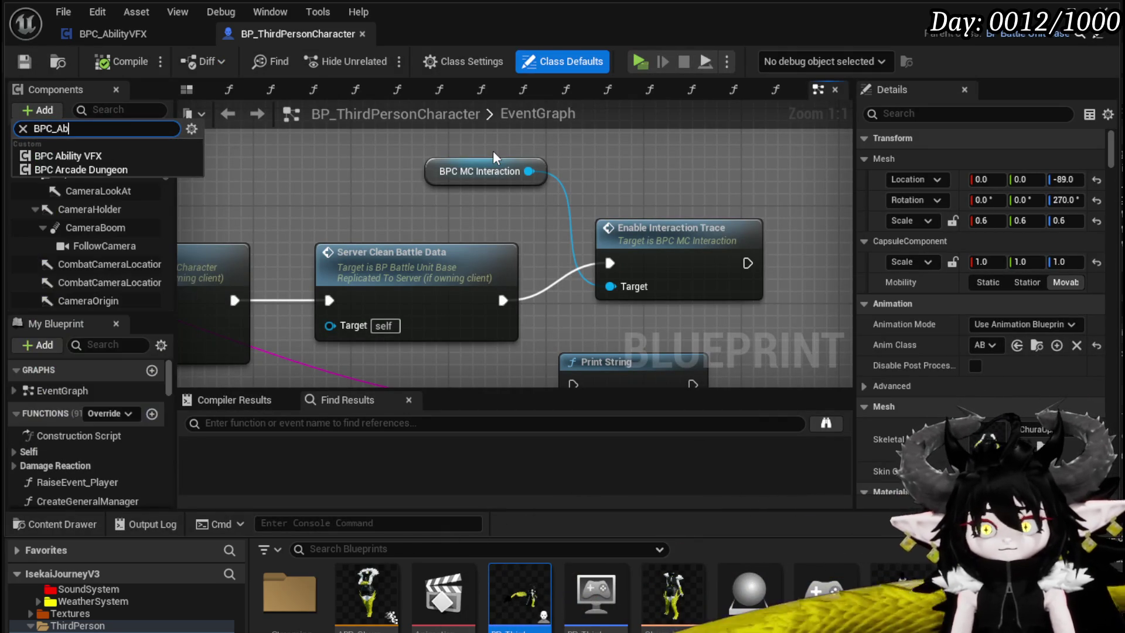
text(i)
key(Return)
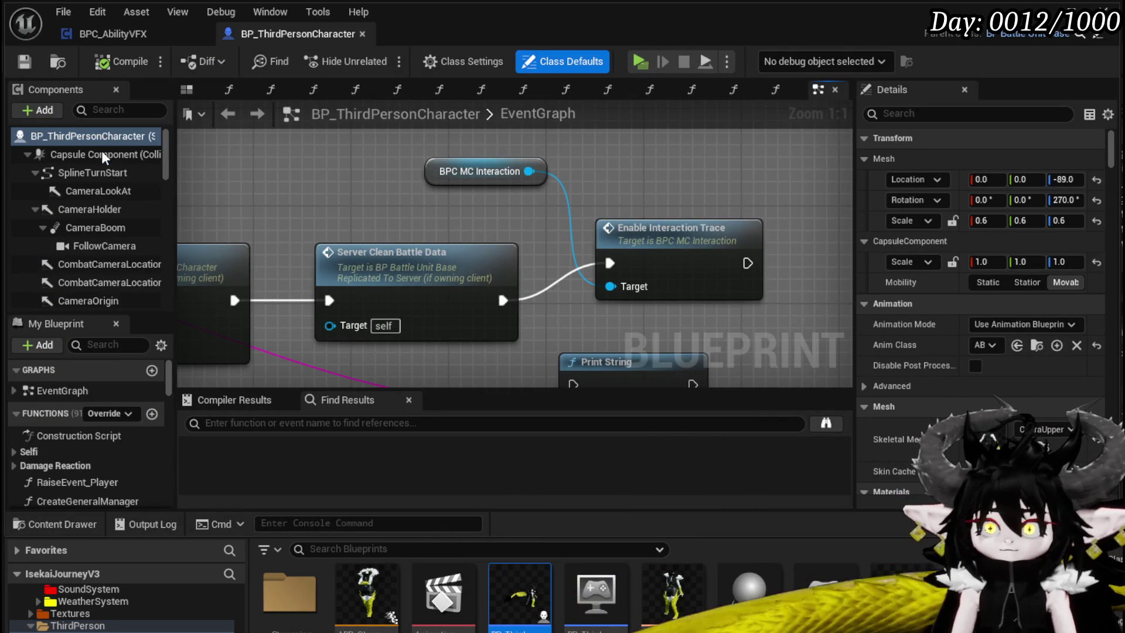
In the BindBPCs function, add a BPC_AbilityVFX reference with a Bind Event node
scroll(462, 212, down, 10)
mouse_move(462, 212)
mouse_down()
mouse_move(434, 292)
mouse_move(402, 208)
mouse_move(356, 204)
mouse_move(492, 331)
mouse_up()
scroll(492, 332, up, 8)
drag(399, 243, 760, 259)
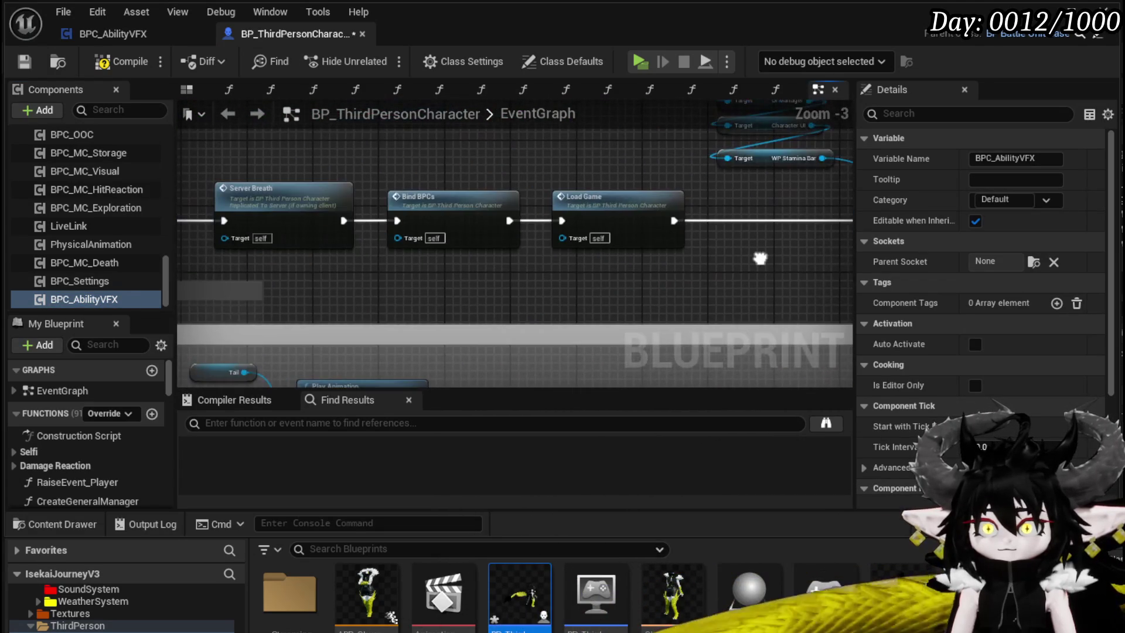
double_click(454, 199)
scroll(655, 230, up, 8)
mouse_move(78, 298)
mouse_down()
mouse_move(458, 135)
mouse_move(571, 207)
mouse_up()
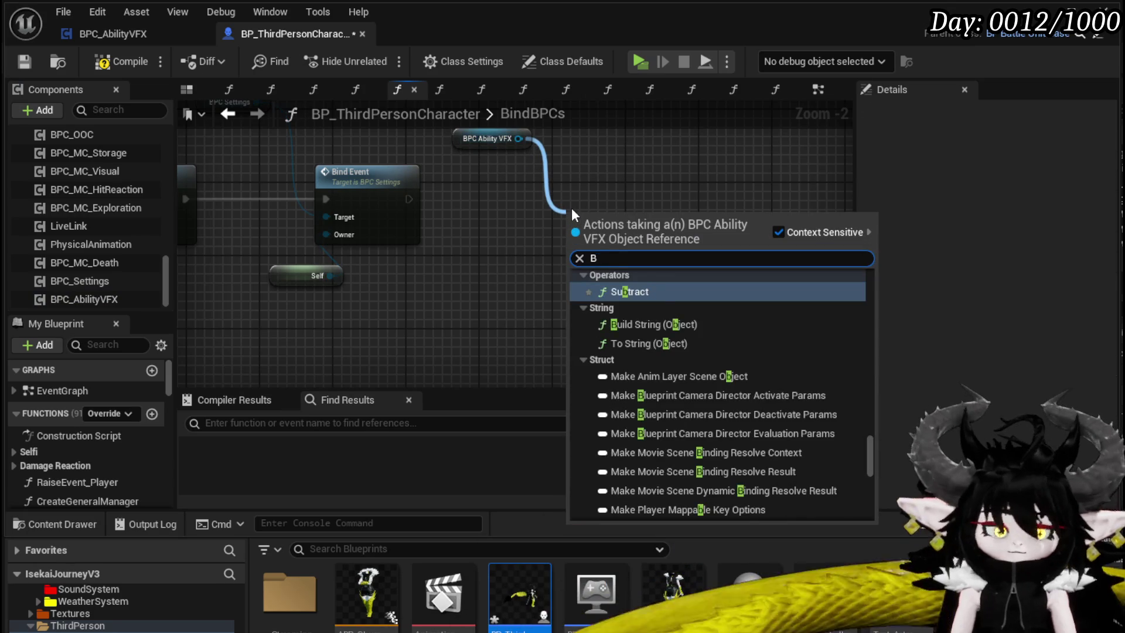
text(bind)
key(Return)
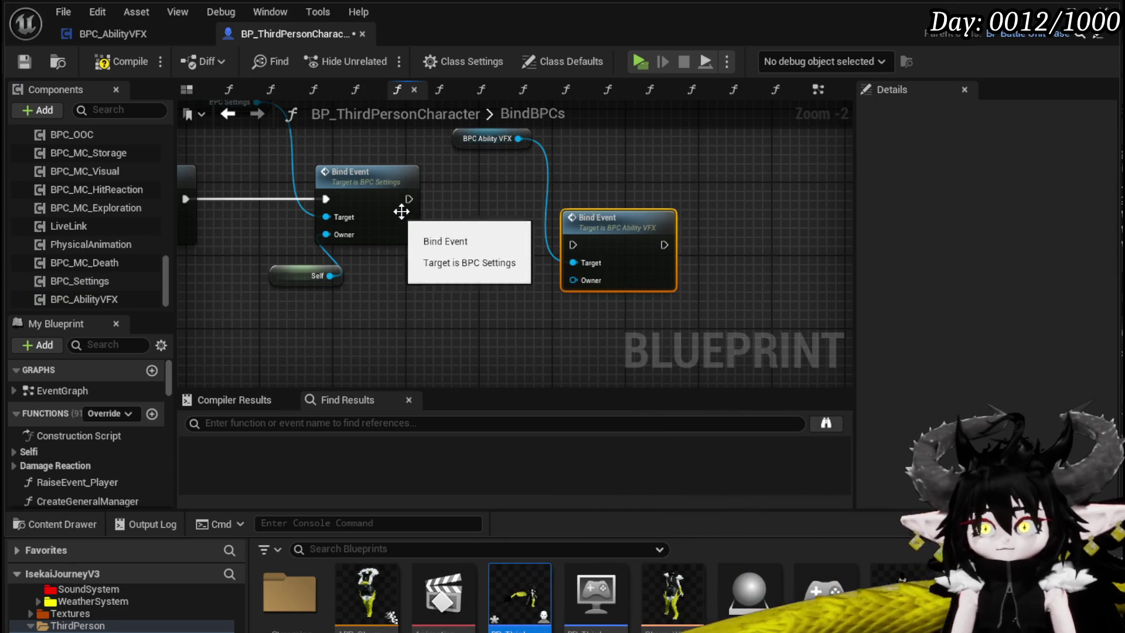
Chain the new Bind Event after the first, wire a copied Self node to Owner, then compile and save
mouse_move(409, 198)
mouse_down()
mouse_move(563, 243)
mouse_move(586, 194)
mouse_up()
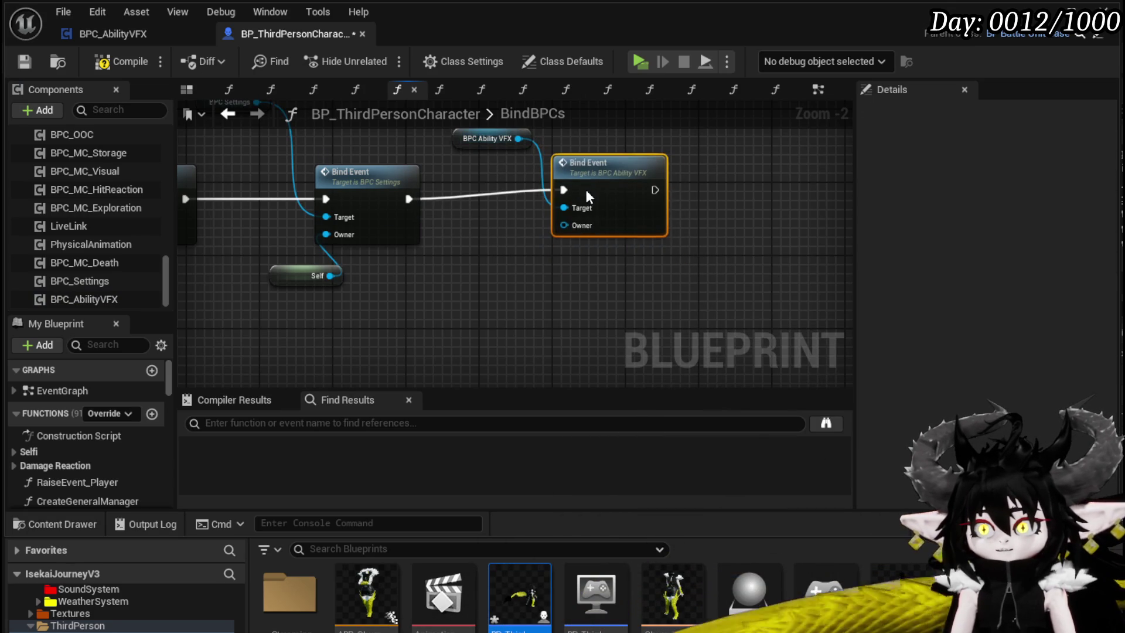
key(ctrl+c)
key(ctrl+v)
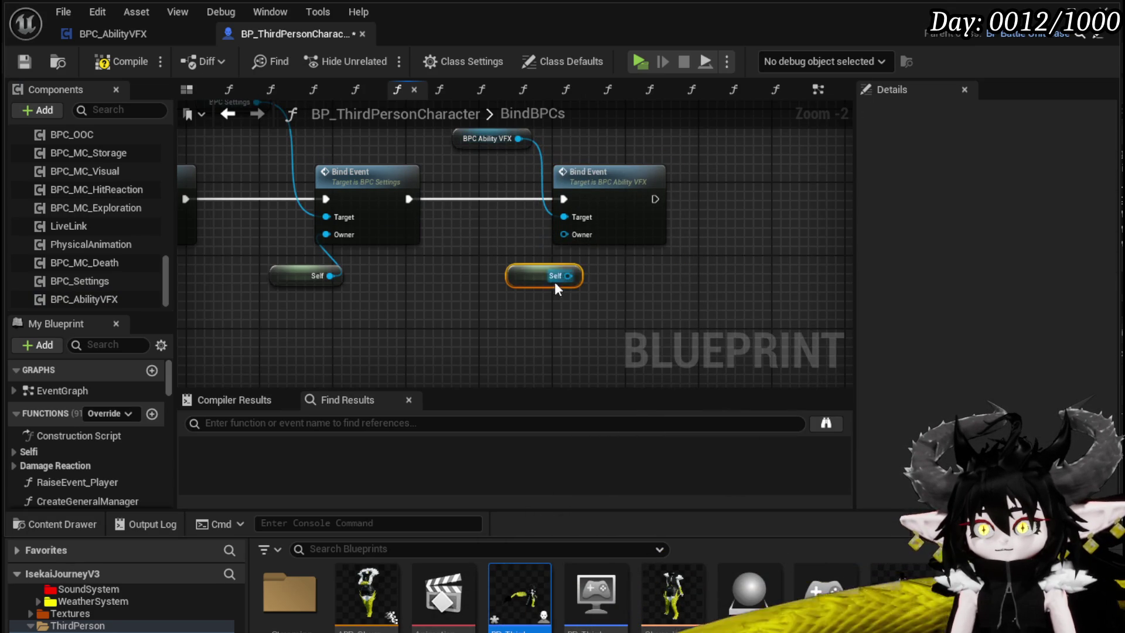
drag(566, 242, 564, 234)
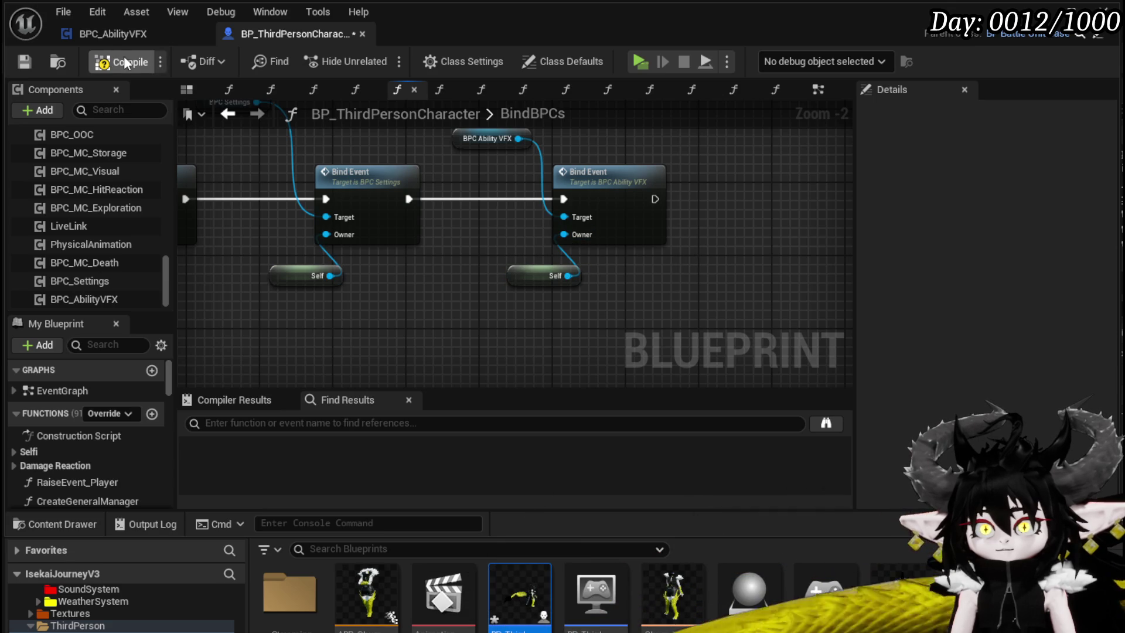
click(23, 62)
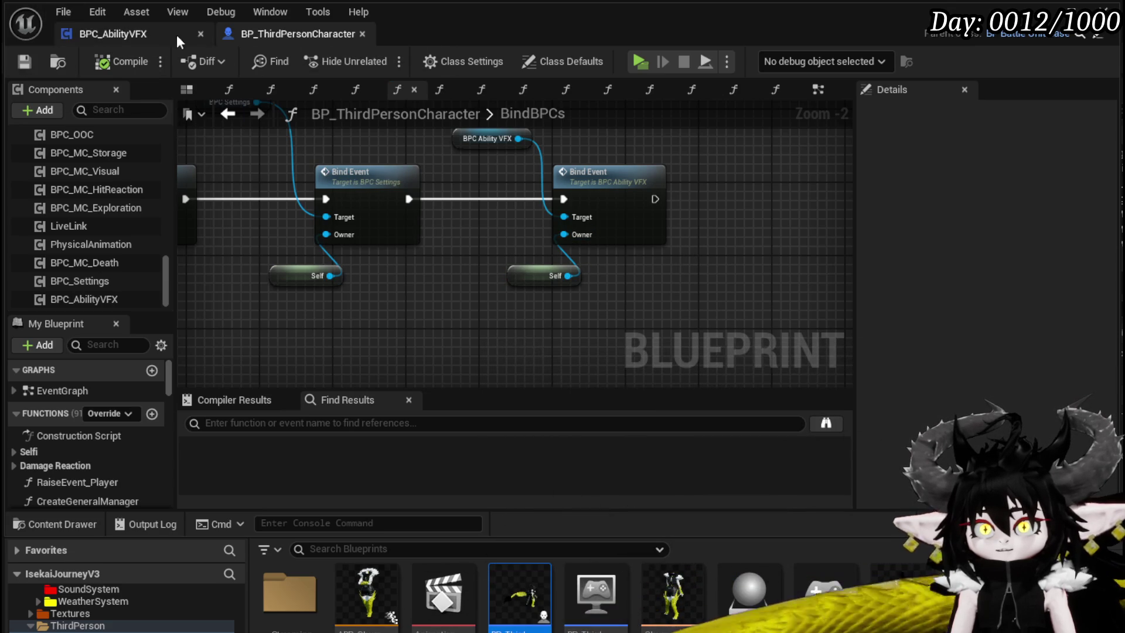
click(362, 34)
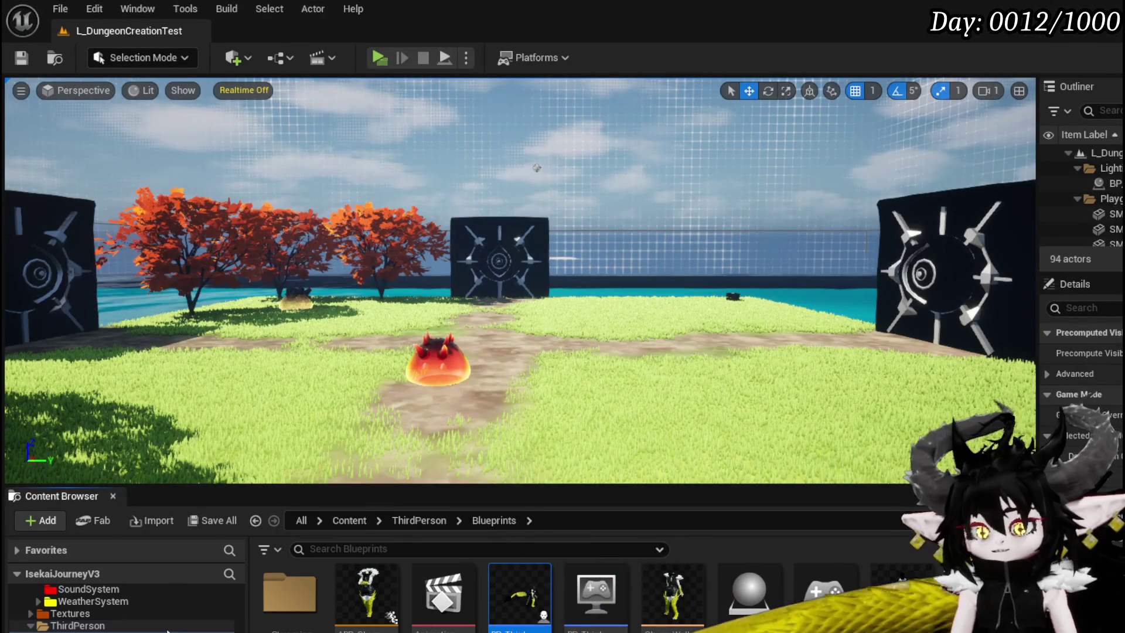
Open the WP_ActionSelection widget blueprint from Systems > CombatSystem > UI in the Content Browser
scroll(162, 620, up, 3)
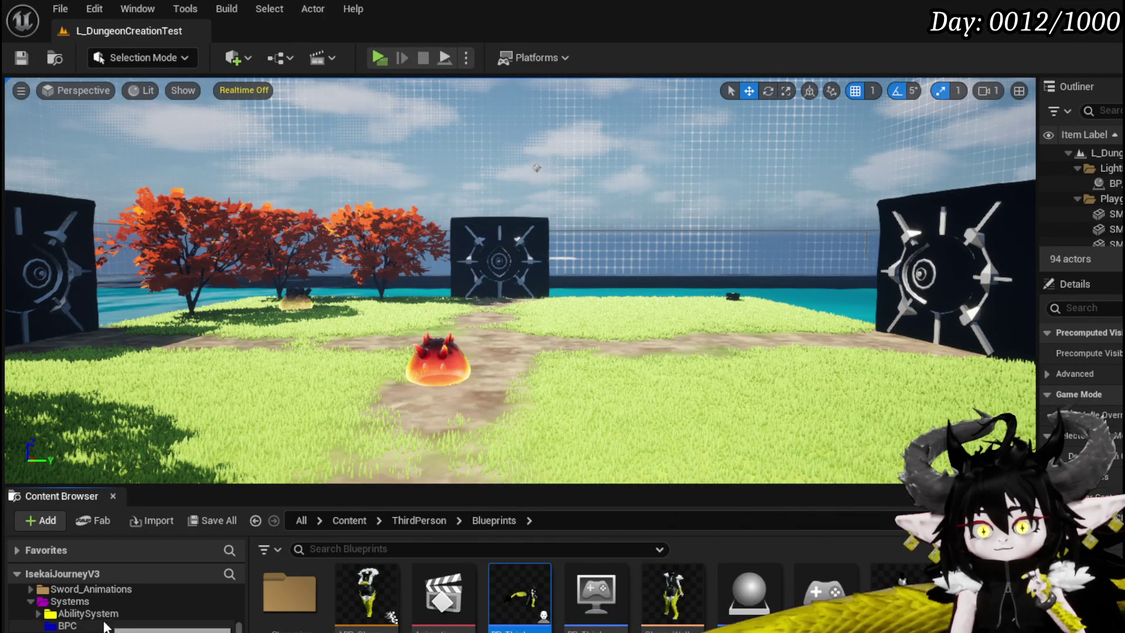
click(106, 631)
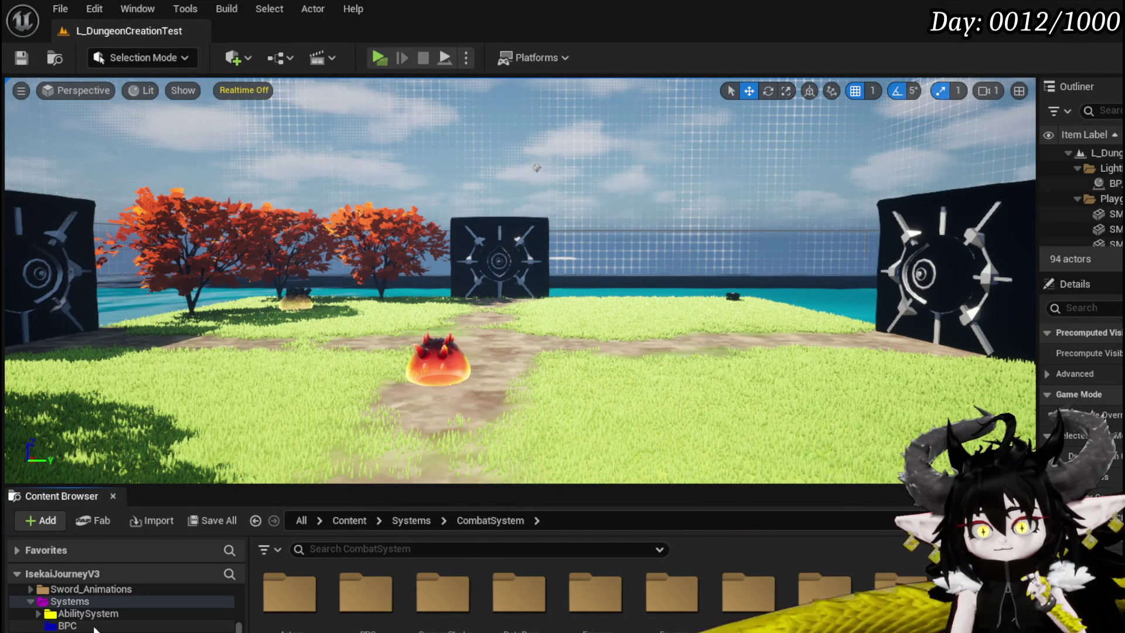
scroll(521, 586, down, 1)
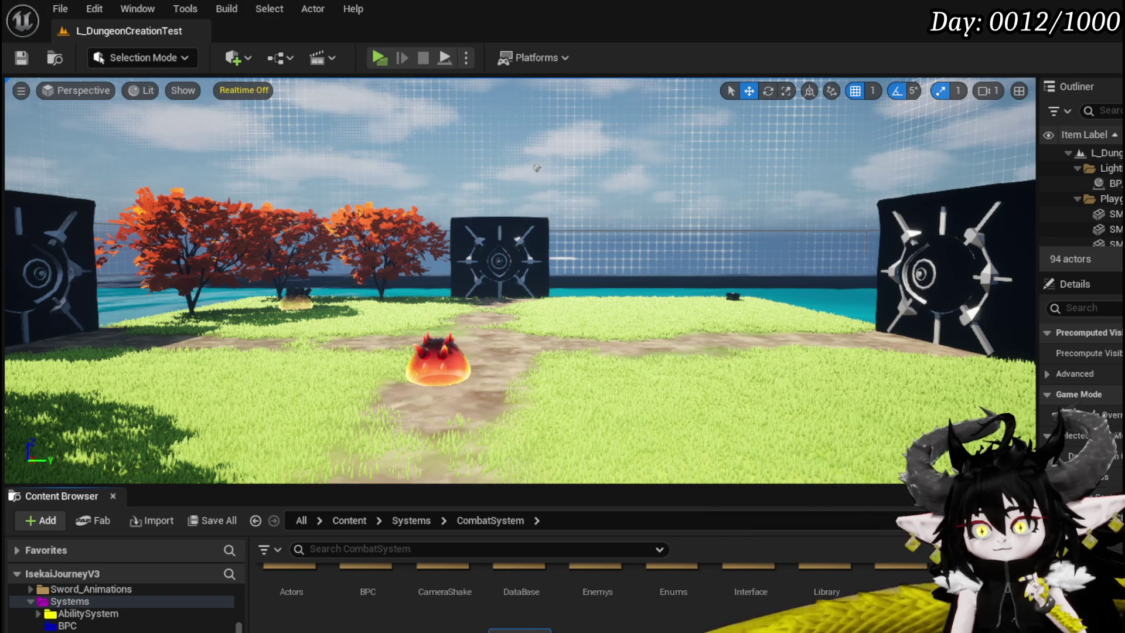
double_click(520, 624)
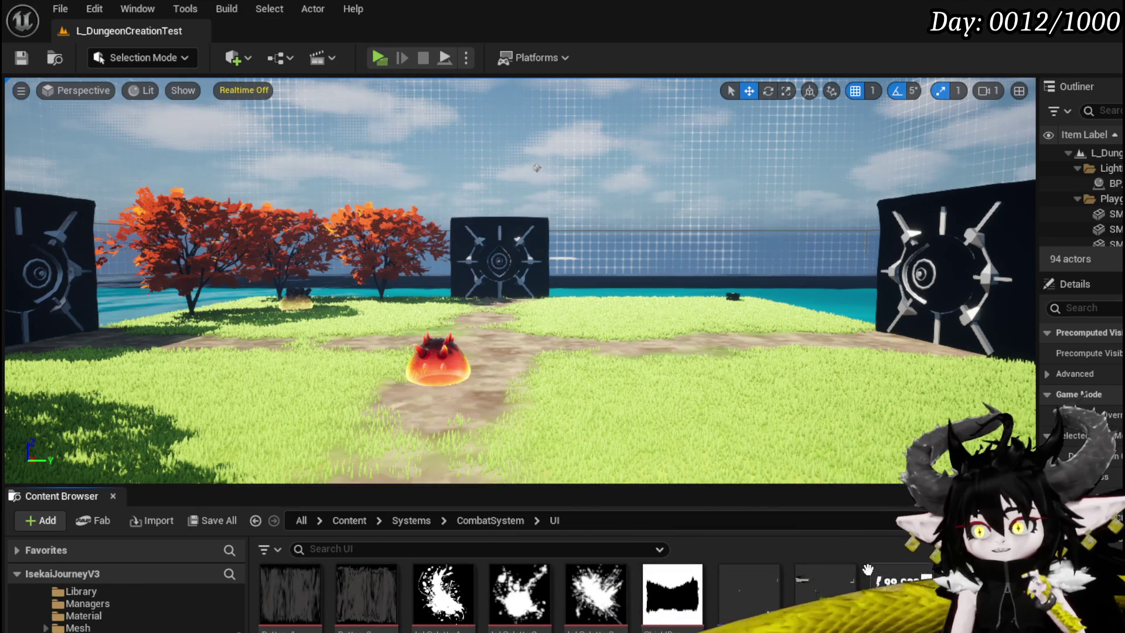
scroll(867, 569, down, 3)
scroll(868, 570, up, 3)
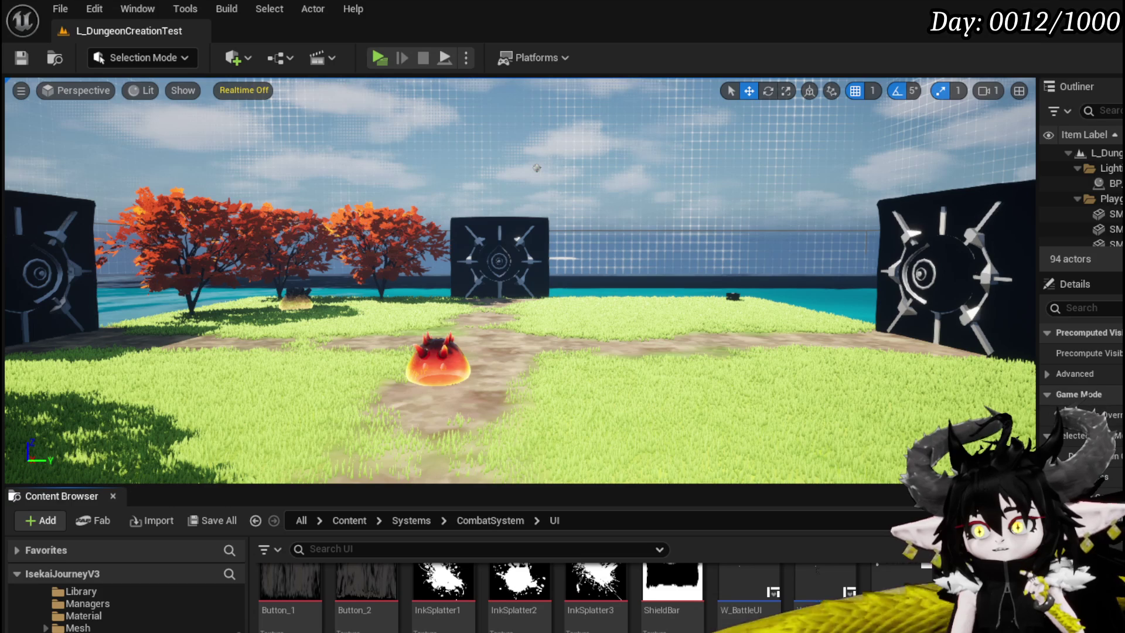
scroll(338, 613, down, 1)
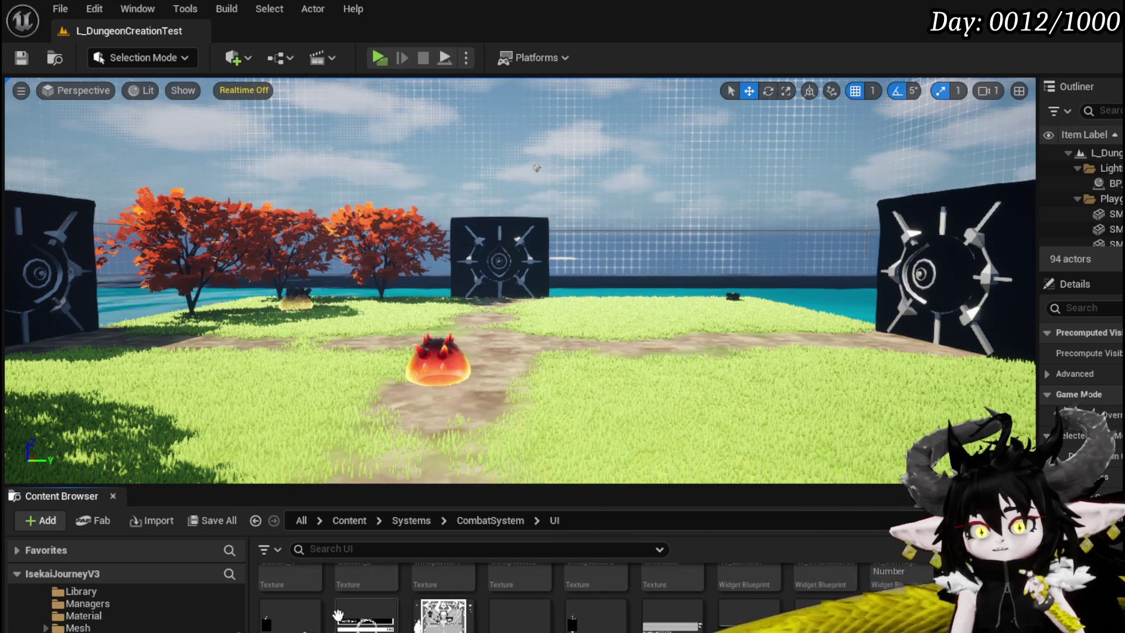
double_click(290, 615)
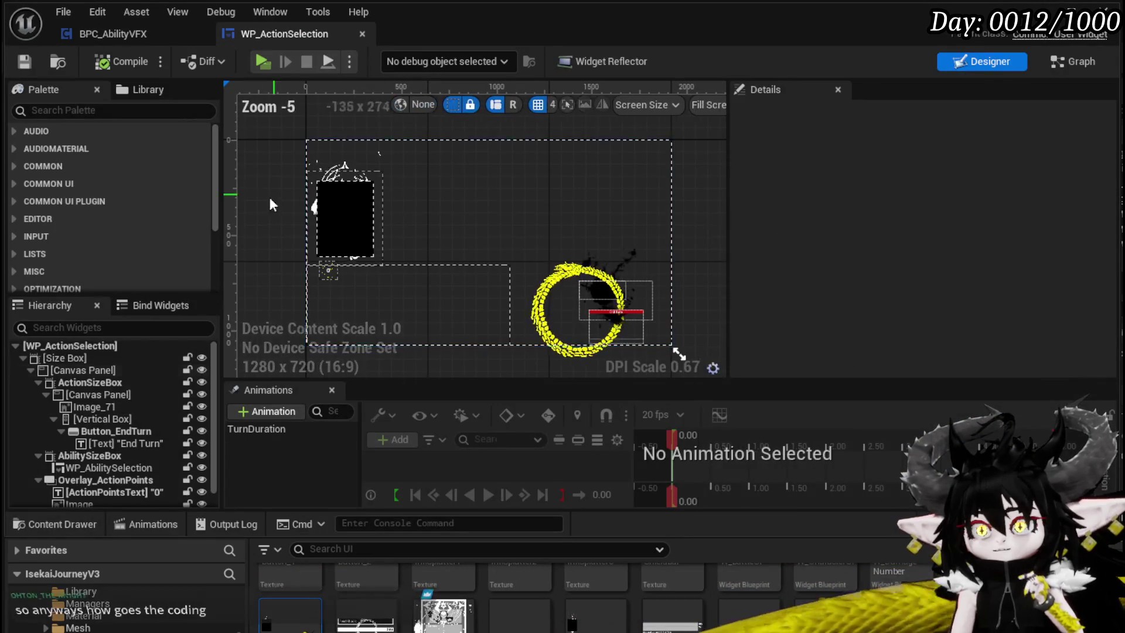
Switch to the widget's Graph view and open the SelectAbilityFromCard function
click(1066, 63)
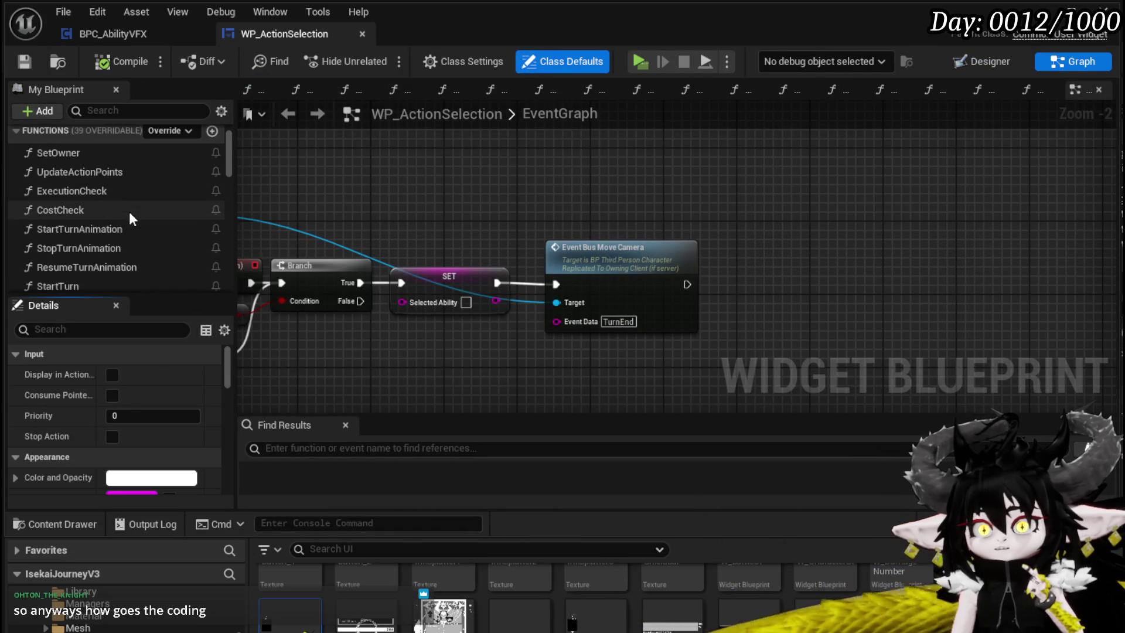
scroll(133, 224, down, 1)
double_click(132, 257)
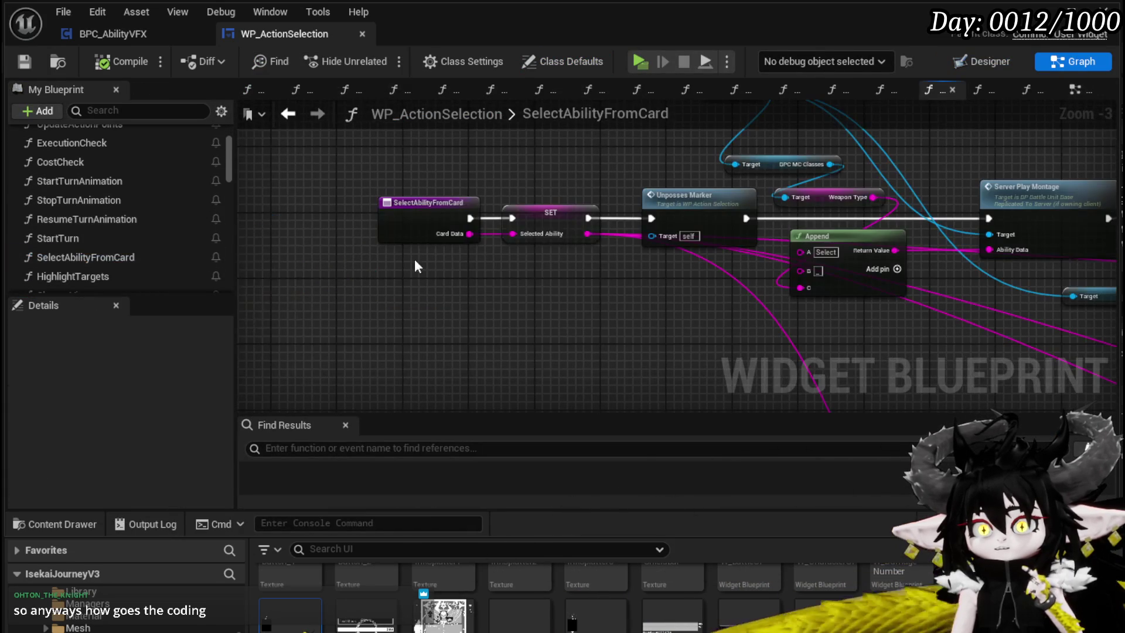
scroll(427, 272, down, 2)
scroll(581, 250, up, 3)
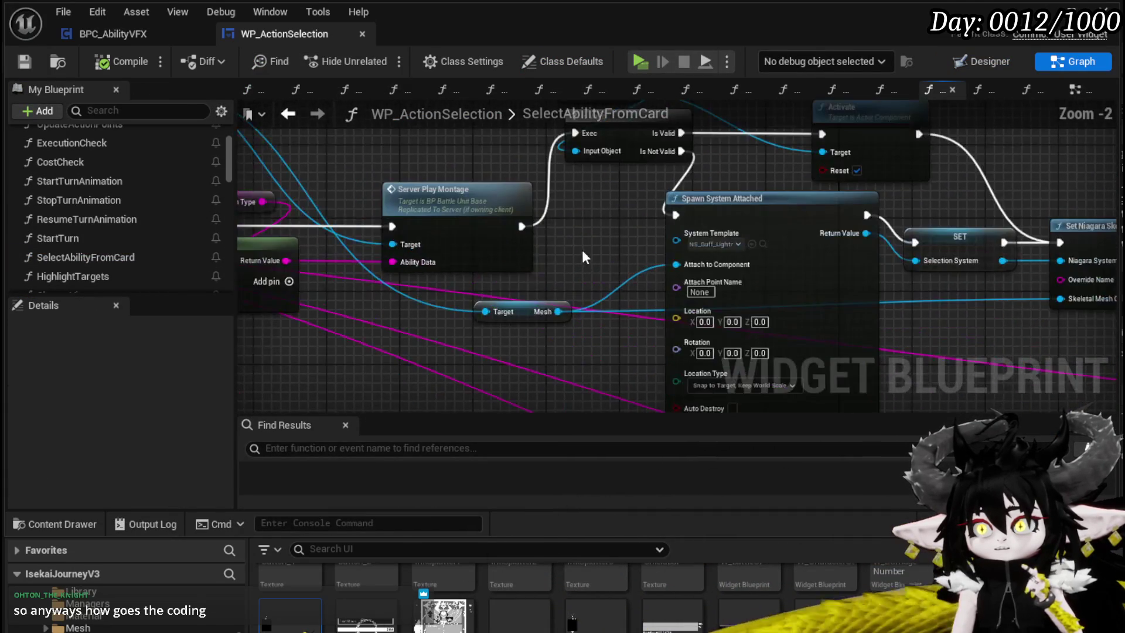
Move the Spawn System Attached and Server Play Montage nodes closer together
mouse_move(556, 228)
mouse_down()
mouse_move(590, 252)
mouse_move(522, 197)
mouse_up()
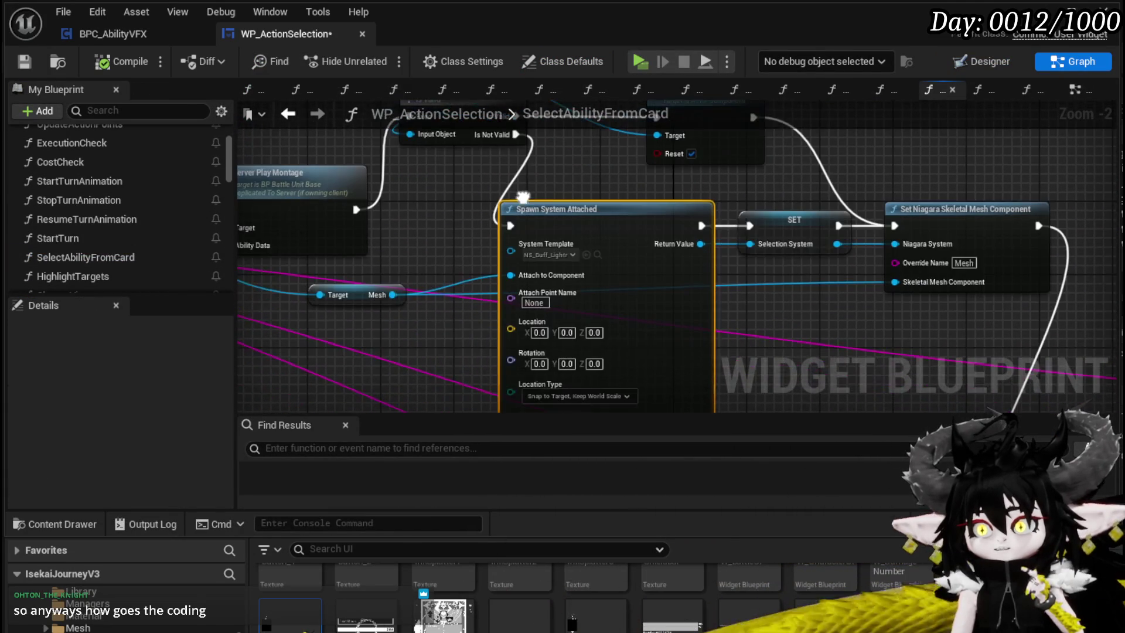
drag(638, 187, 374, 258)
scroll(568, 248, down, 2)
mouse_move(568, 248)
mouse_down()
mouse_move(557, 229)
mouse_move(539, 257)
mouse_up()
mouse_move(322, 330)
mouse_down()
mouse_move(442, 243)
mouse_move(389, 285)
mouse_up()
drag(313, 307, 395, 274)
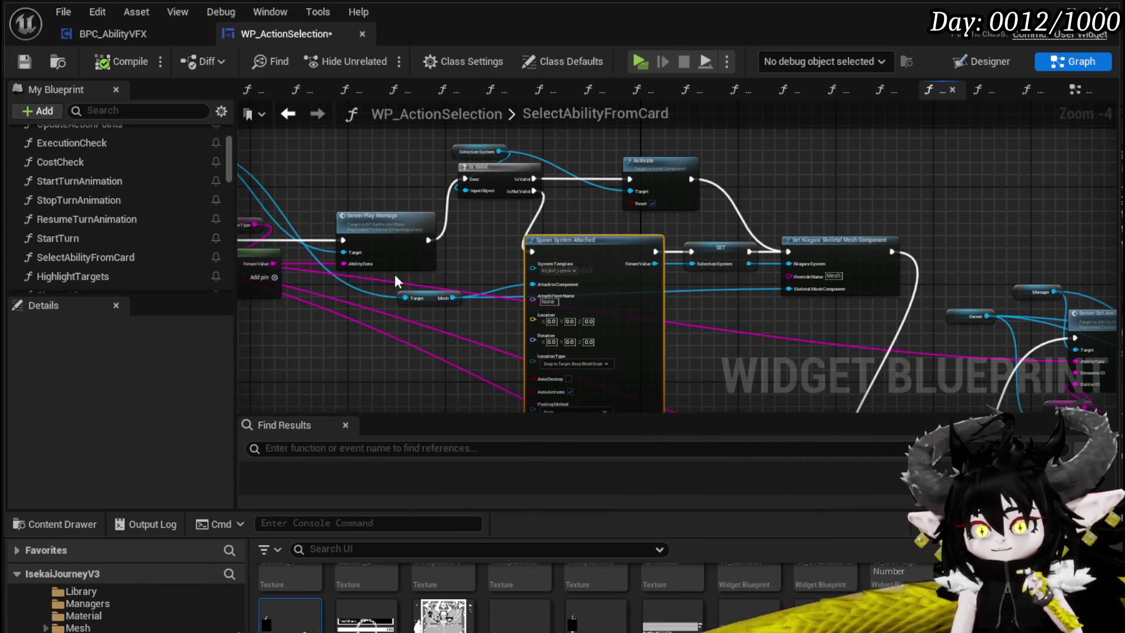
mouse_move(500, 226)
mouse_down()
mouse_move(472, 306)
mouse_move(454, 241)
mouse_move(443, 294)
mouse_up()
drag(271, 252, 503, 223)
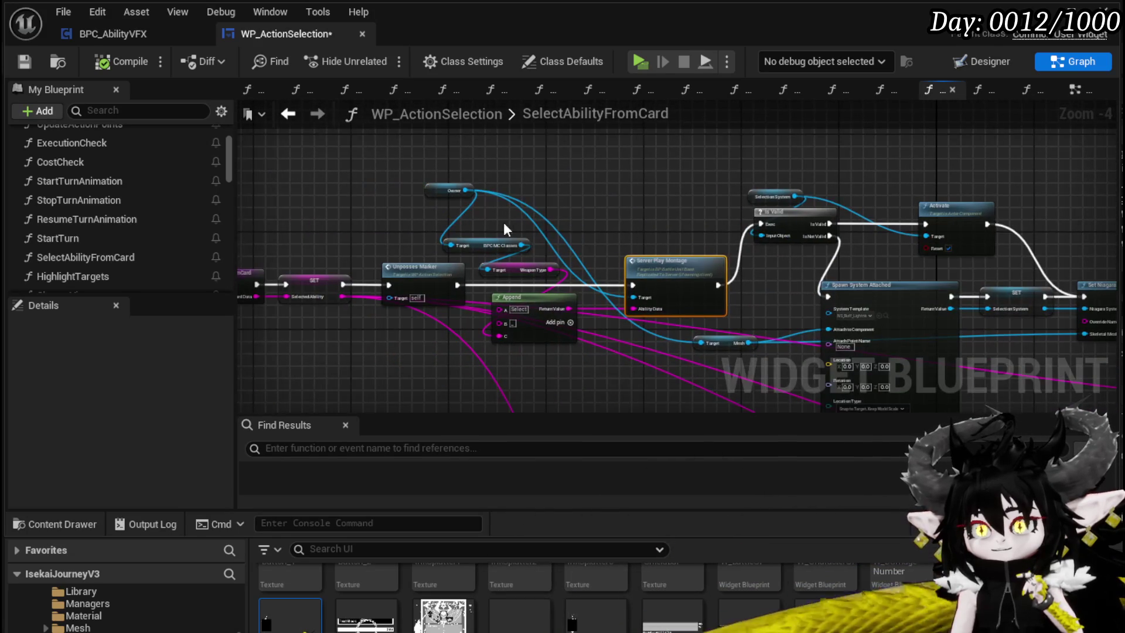
Move the Owner, BPC MC Classes, Weapon Type and Append nodes up, then select the selection-VFX nodes
drag(443, 193, 528, 133)
mouse_move(476, 224)
mouse_down()
mouse_move(493, 216)
mouse_move(532, 308)
mouse_move(556, 223)
mouse_up()
scroll(722, 208, down, 1)
scroll(722, 208, up, 2)
mouse_move(637, 234)
mouse_down()
mouse_move(615, 223)
mouse_move(621, 134)
mouse_move(797, 35)
mouse_up()
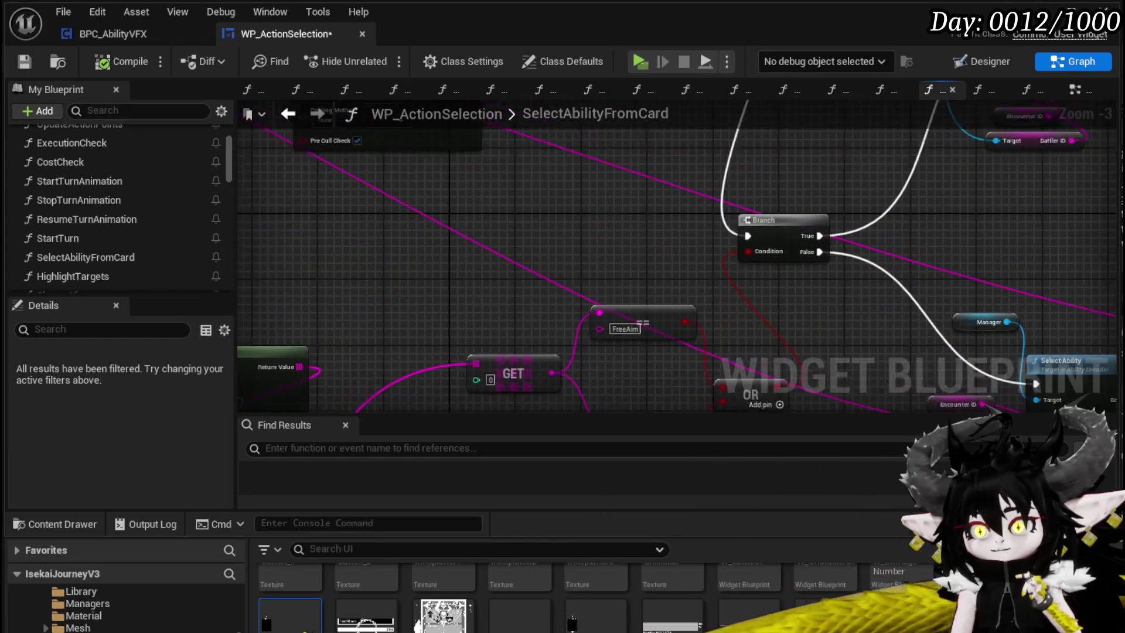
scroll(521, 245, down, 3)
drag(679, 363, 705, 356)
Move the selected montage and VFX nodes up and wrap them in a comment titled 'AbilitySelectionVisual'
drag(564, 321, 557, 194)
key(c)
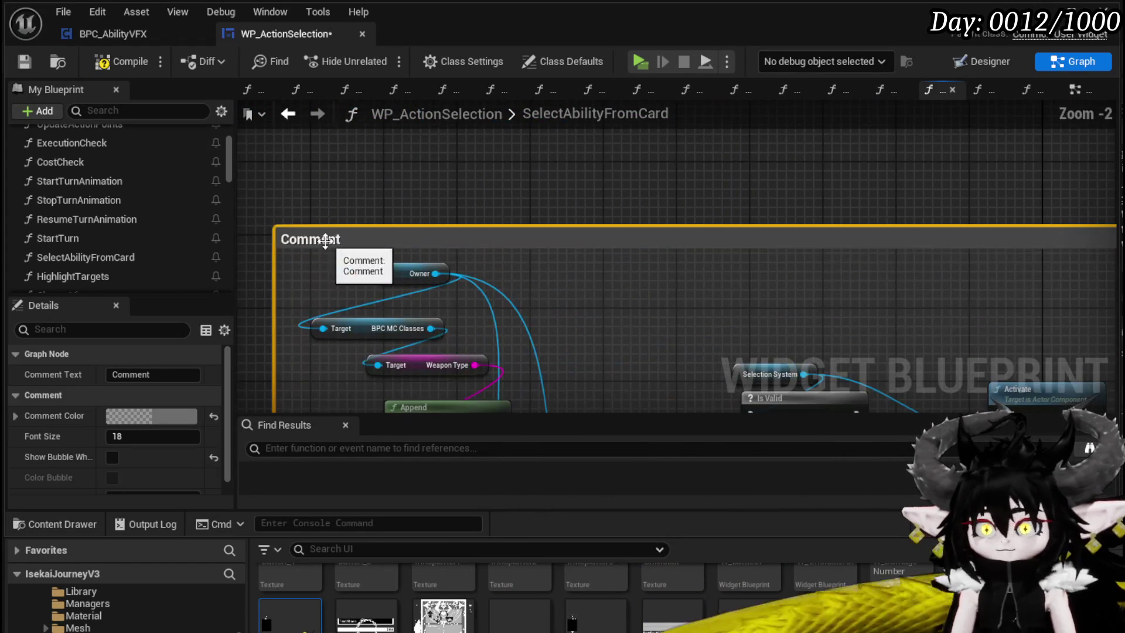
text(Abil)
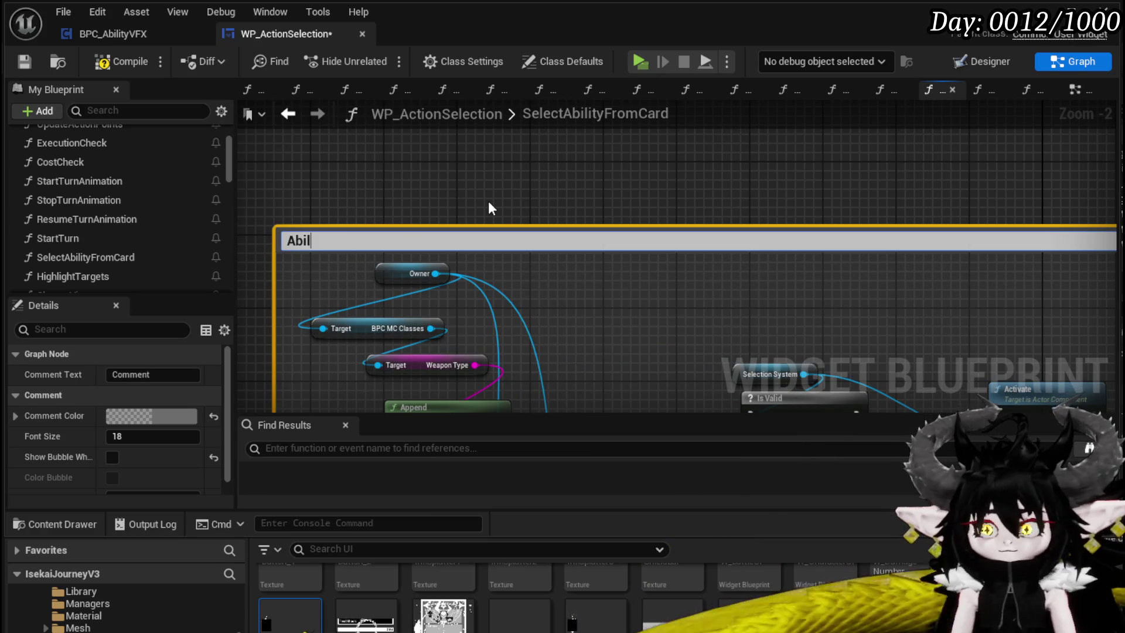
text(itySelection)
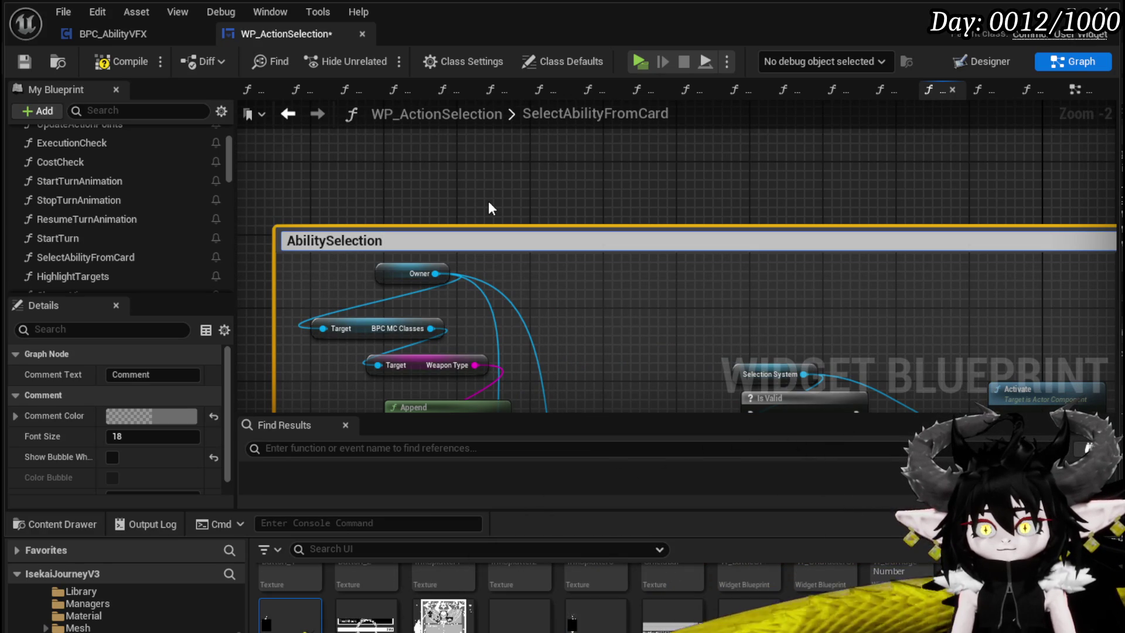
text(Visual)
key(Return)
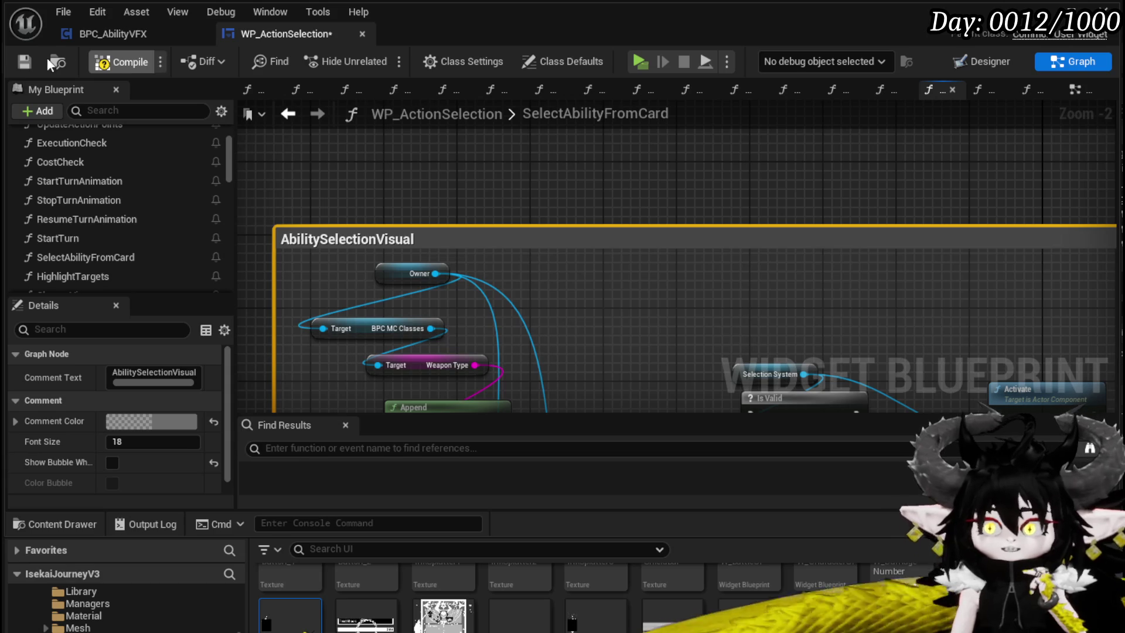
scroll(557, 193, down, 2)
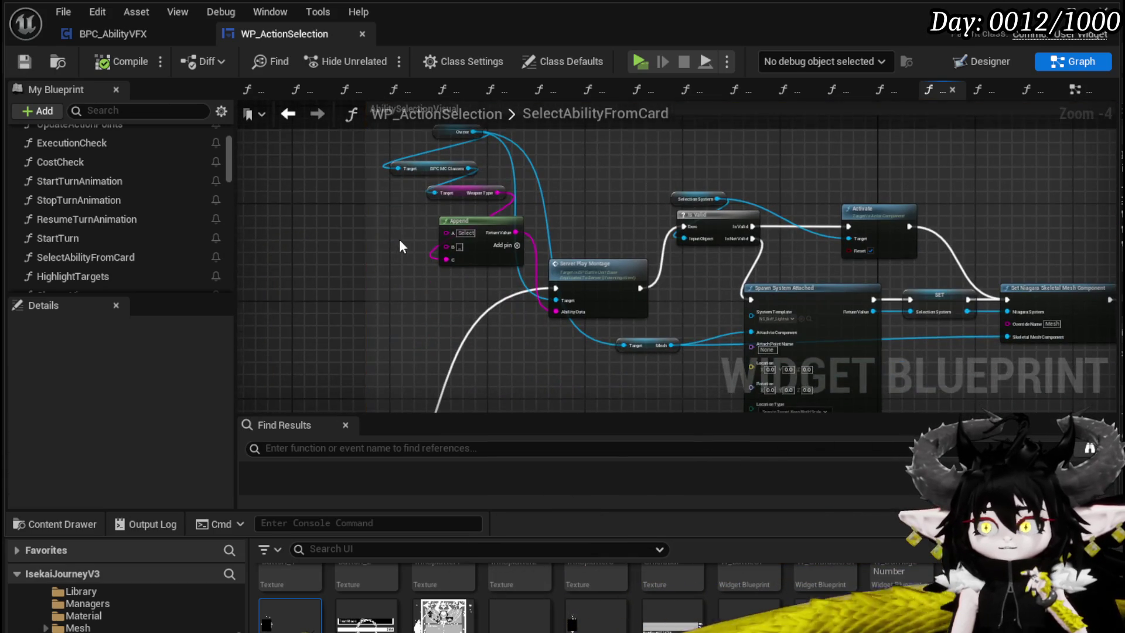
From the Owner pin, search the action list for 'BPC_Ability VFX'
scroll(399, 245, up, 3)
drag(455, 218, 661, 226)
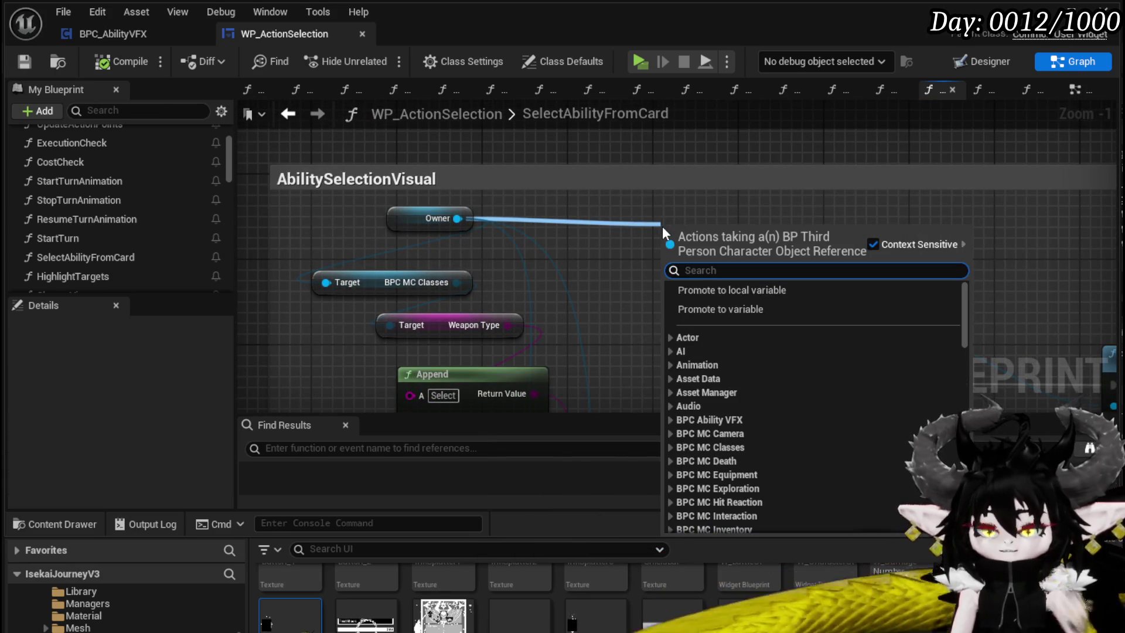
text(BPC)
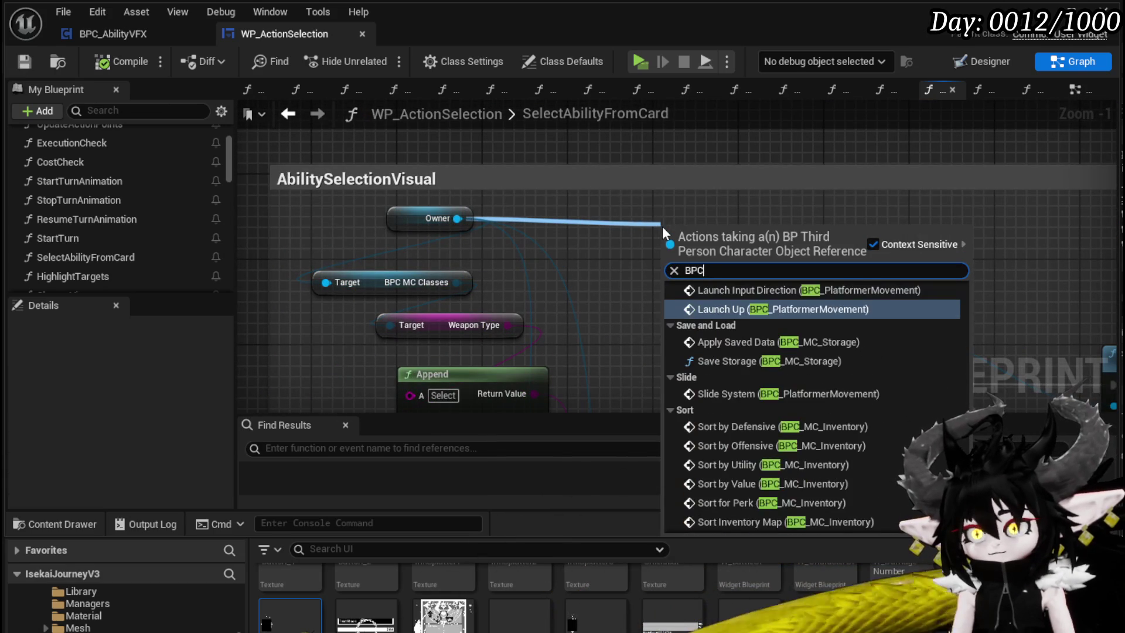
text(_ Ability )
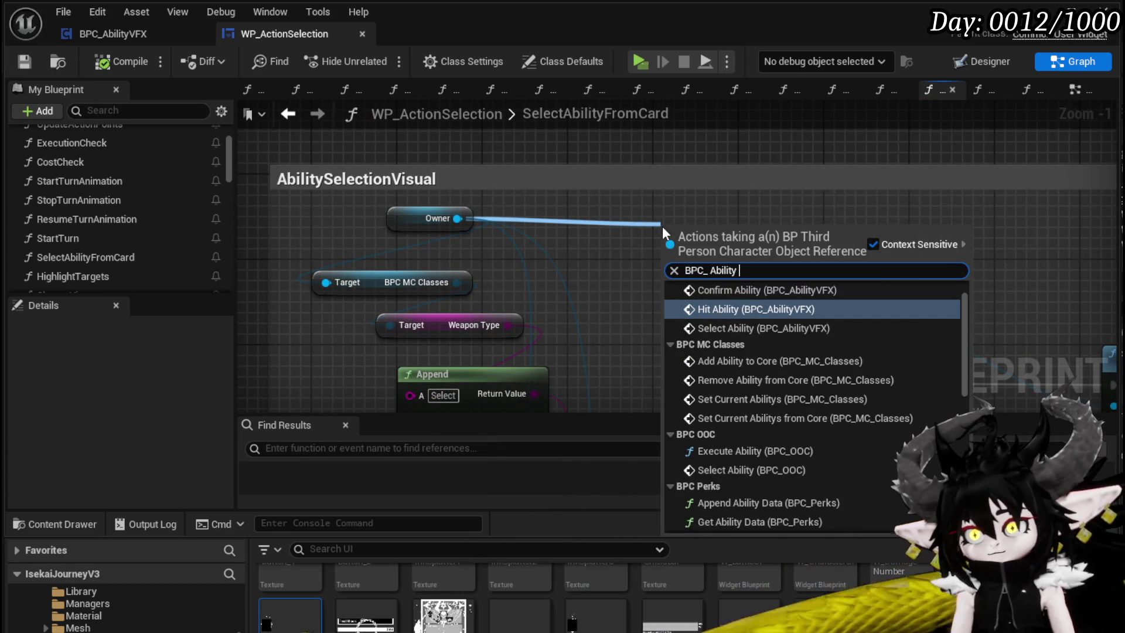
text(vfx)
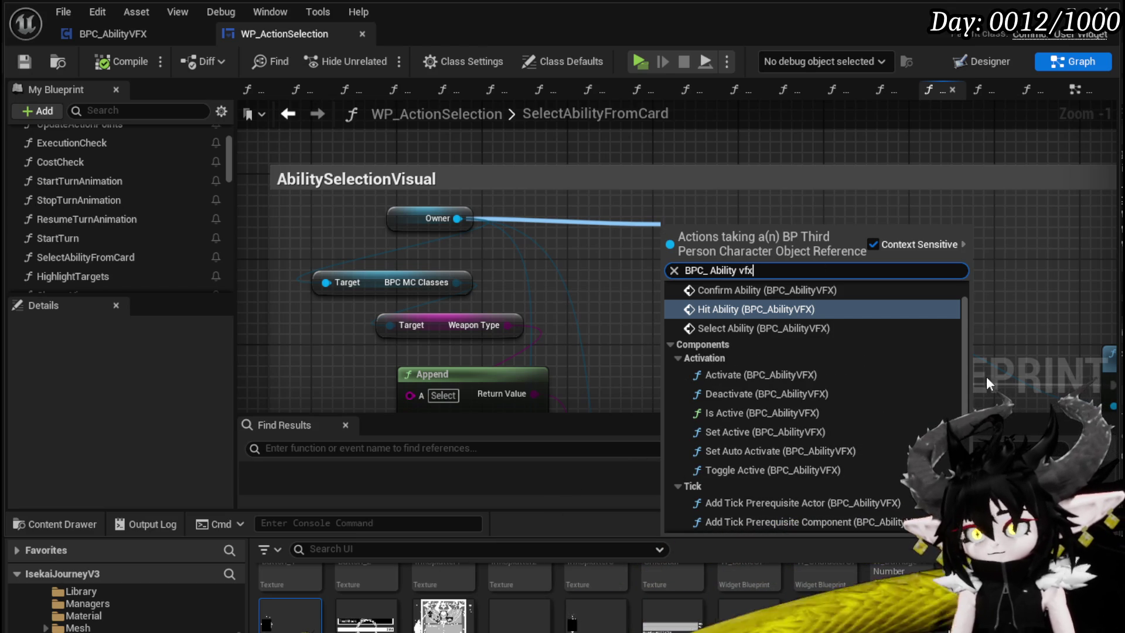
scroll(960, 382, down, 5)
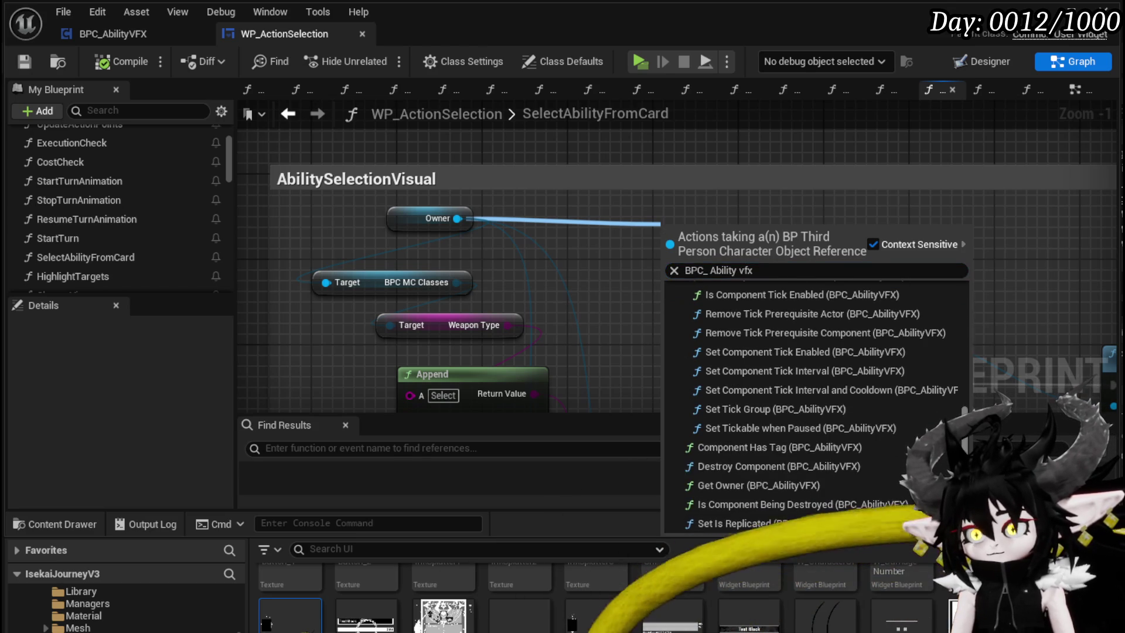
click(723, 271)
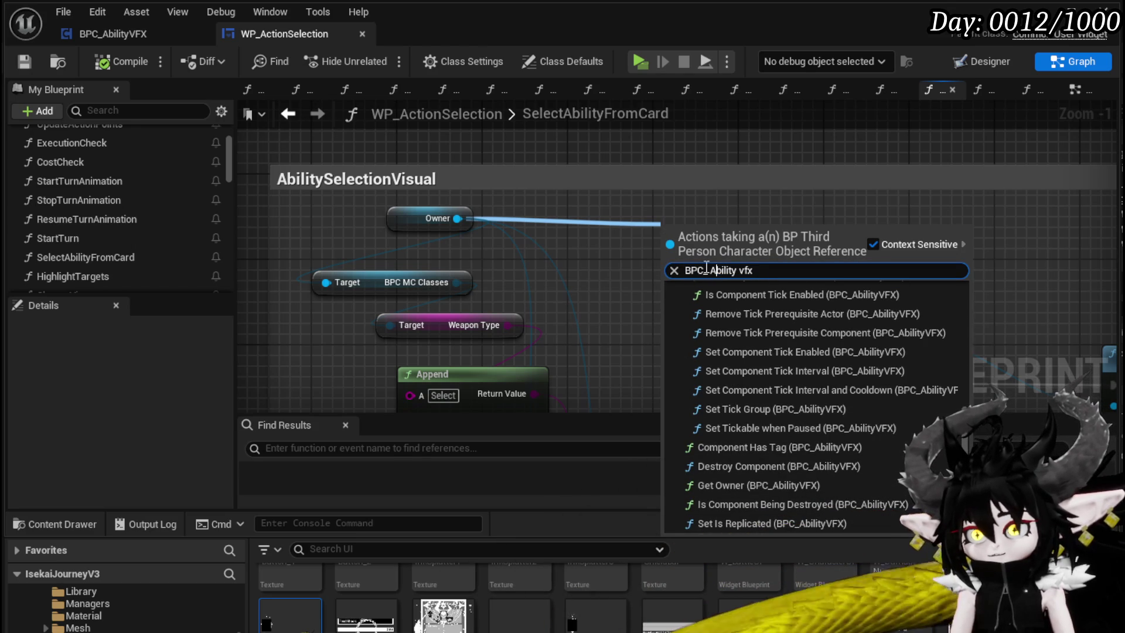
key(BackSpace)
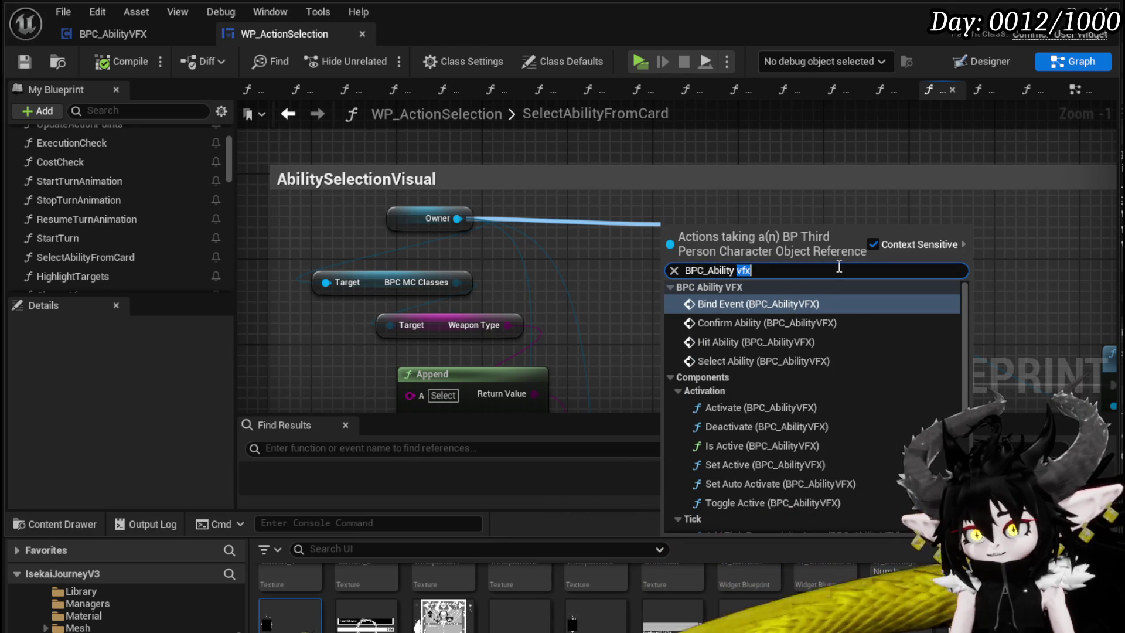
key(BackSpace)
key(BackSpace)
scroll(862, 351, down, 6)
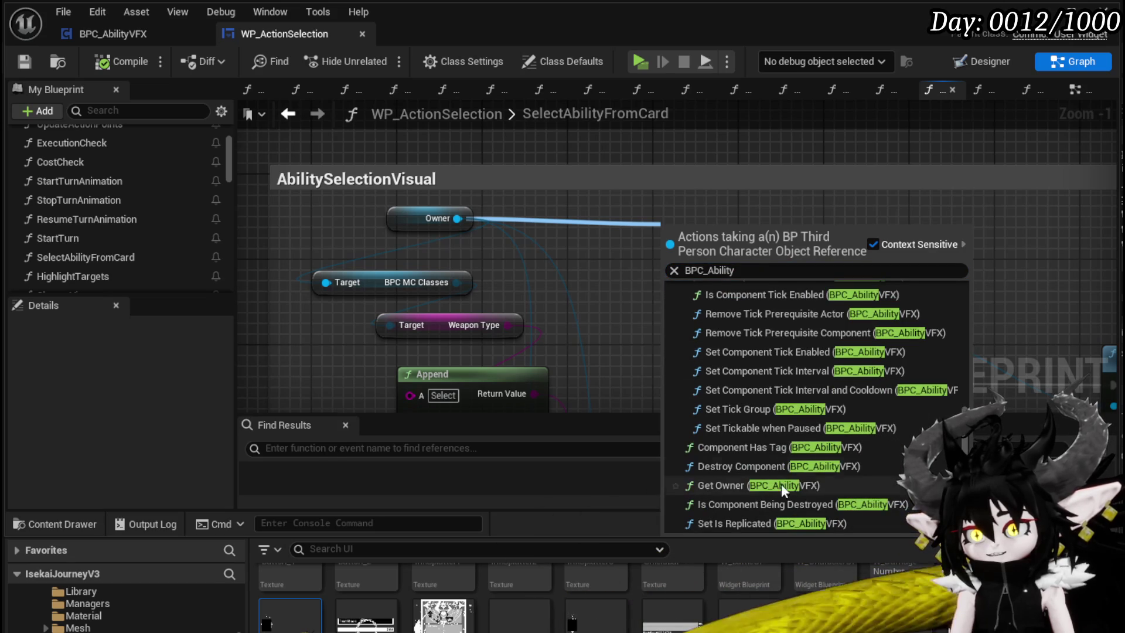
scroll(827, 451, up, 8)
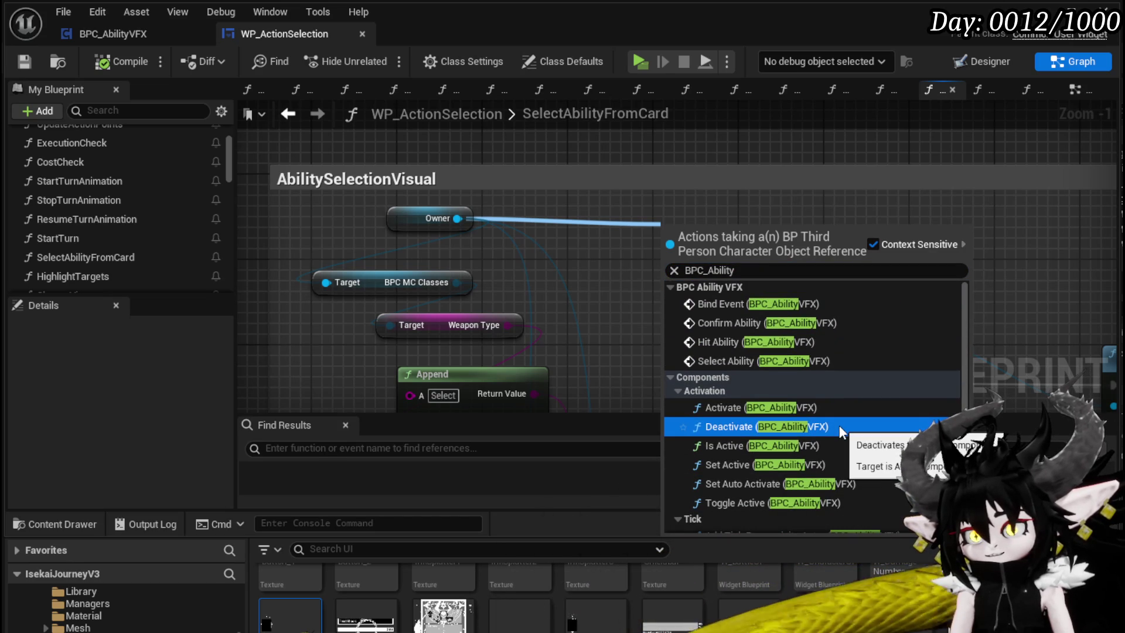
scroll(839, 424, down, 5)
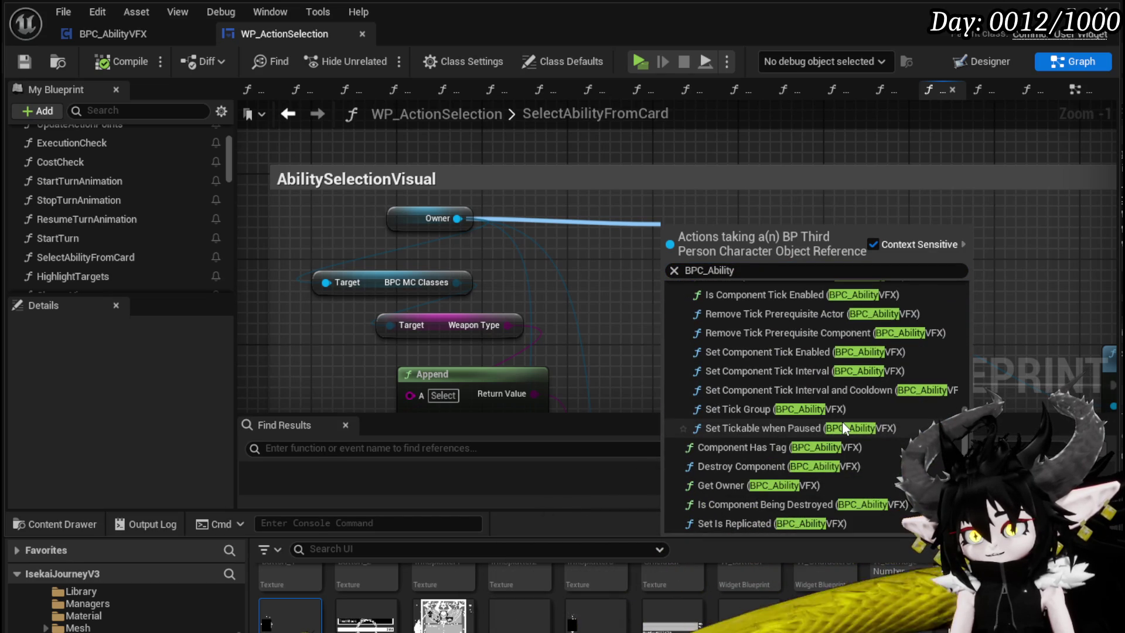
scroll(842, 421, up, 5)
Add a Get BPC Ability VFX node by searching 'get abi' and position it
key(ctrl+a)
text(get abi)
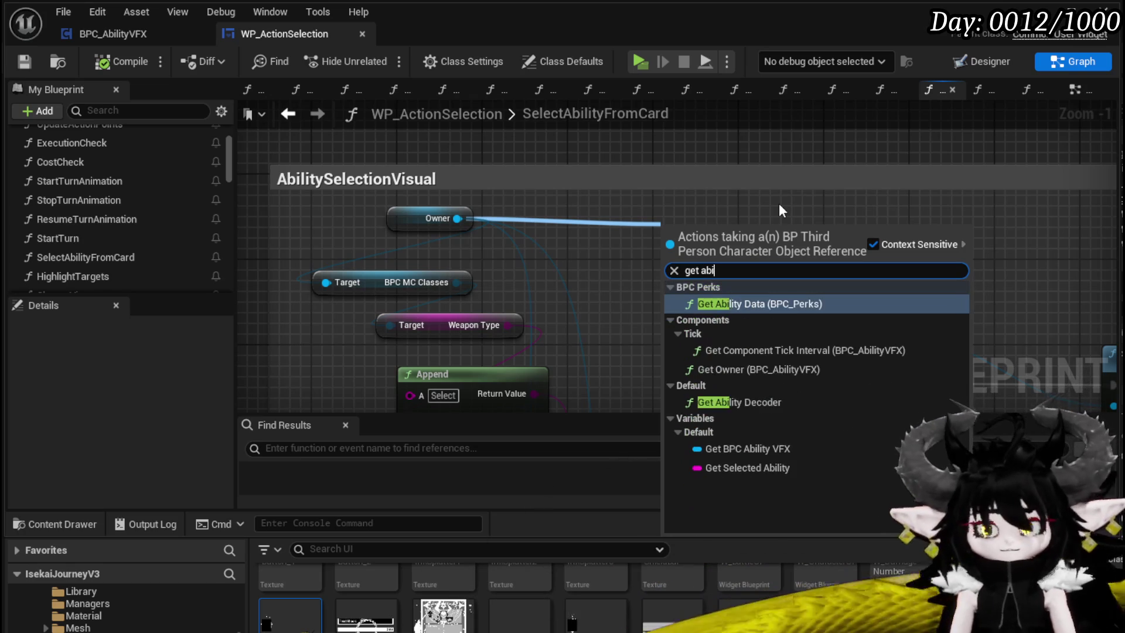
click(743, 448)
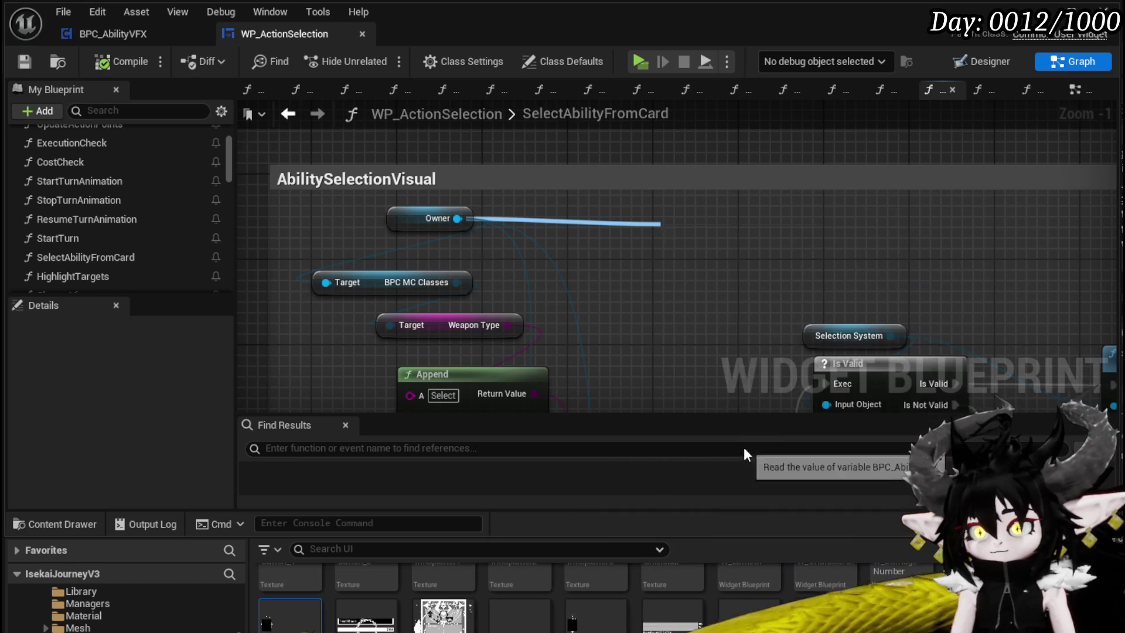
mouse_move(697, 242)
mouse_down()
mouse_move(567, 220)
mouse_move(635, 222)
mouse_up()
Add a Select Ability node targeting the BPC Ability VFX reference
drag(502, 230, 630, 237)
text(S)
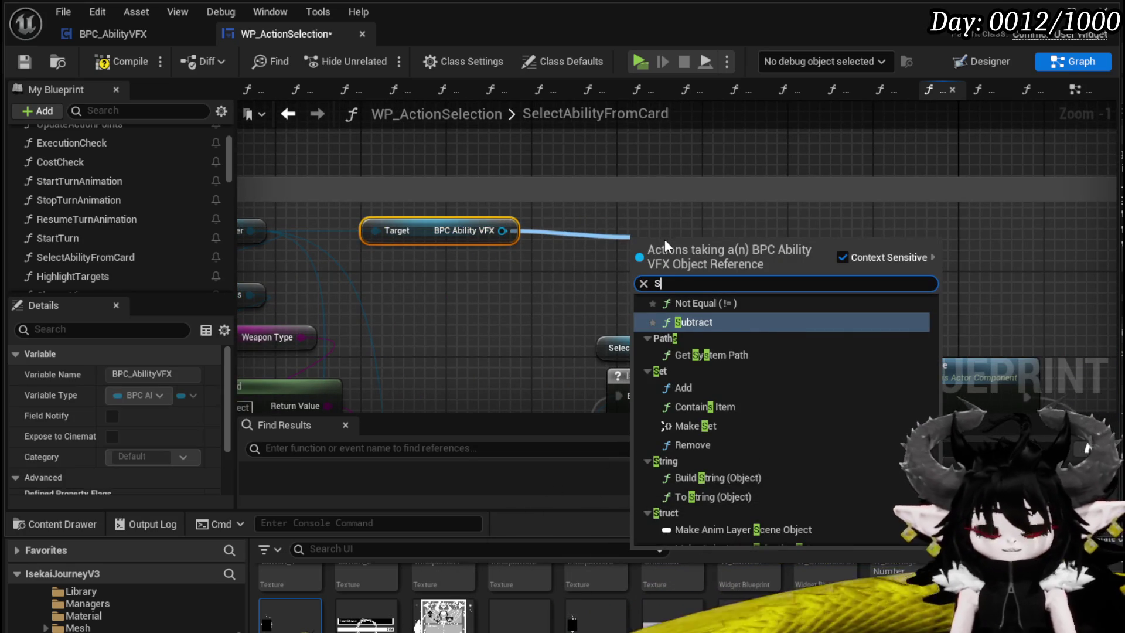
text(ele)
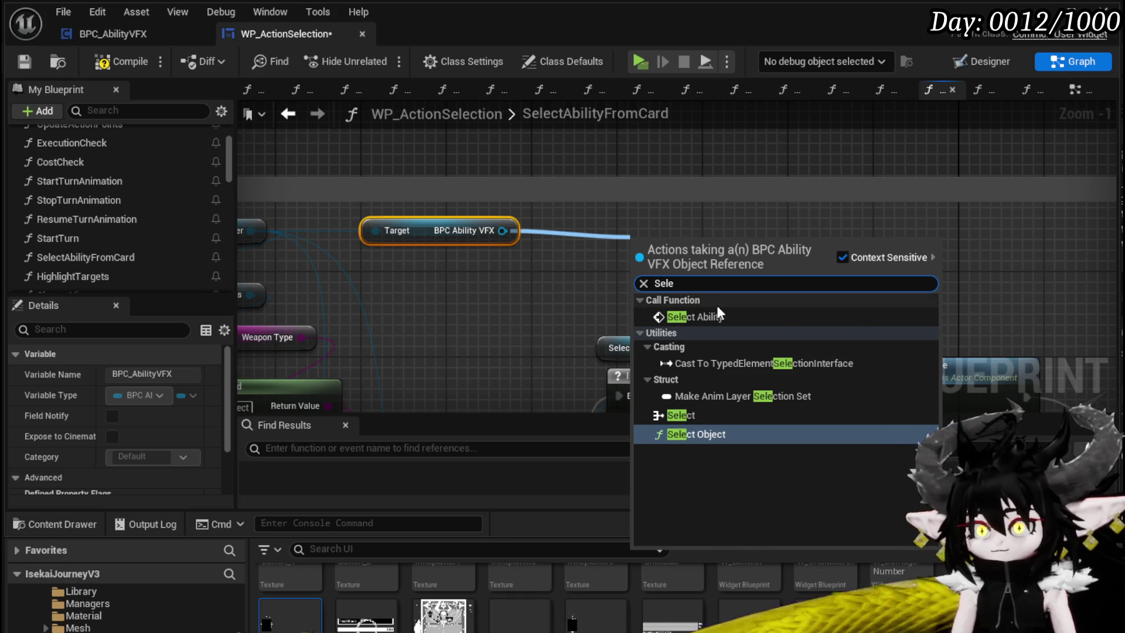
click(719, 315)
scroll(740, 284, down, 3)
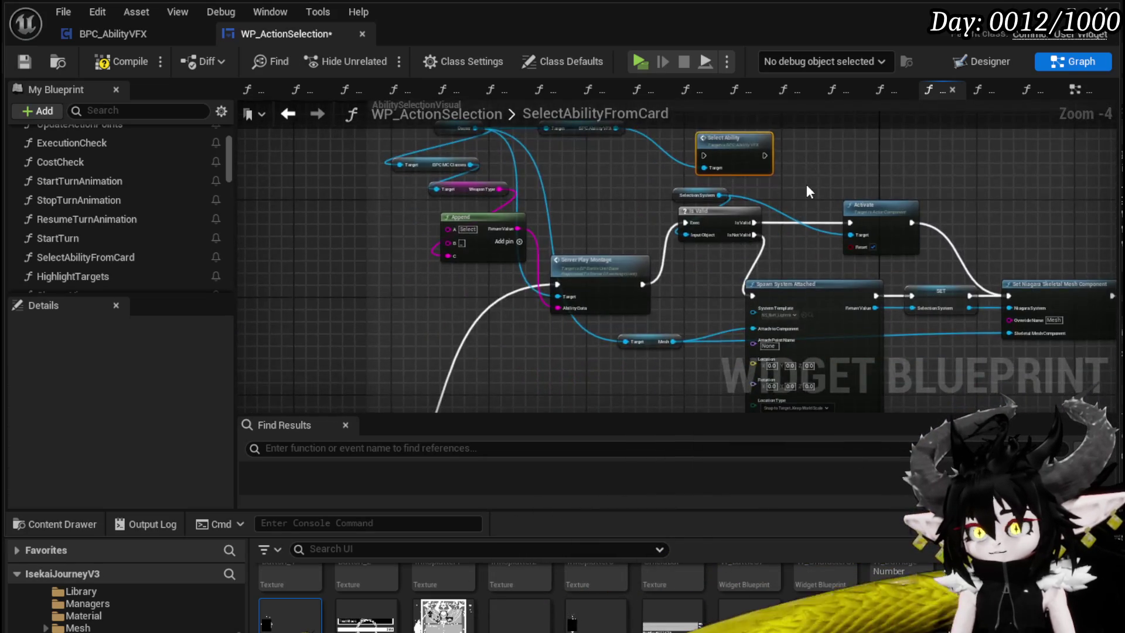
scroll(806, 188, up, 1)
drag(785, 190, 722, 243)
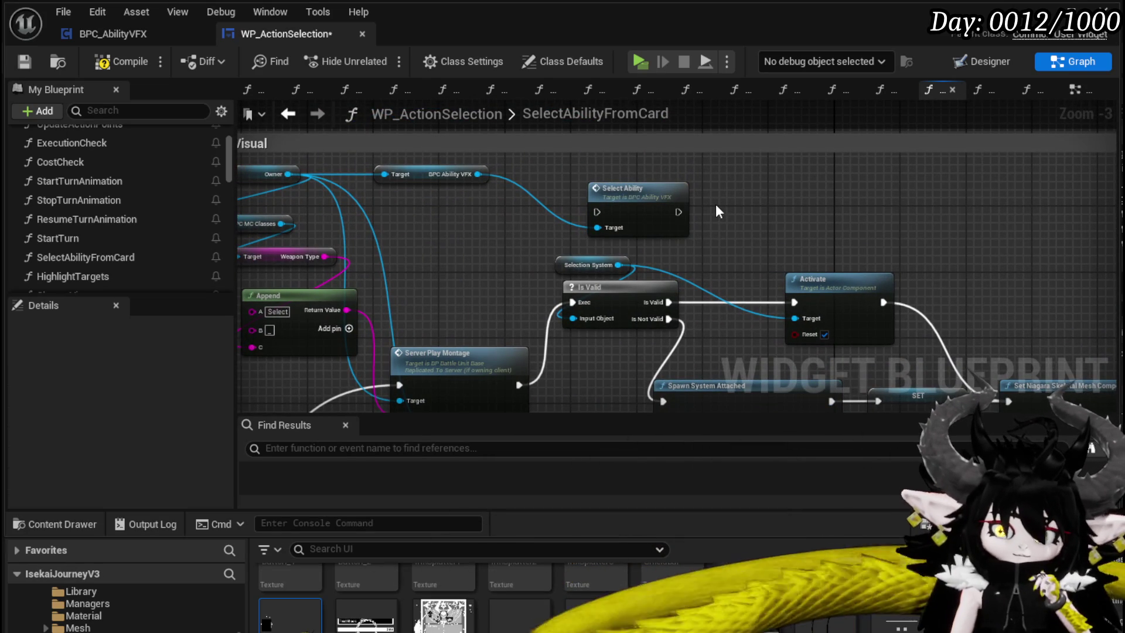
drag(717, 211, 637, 210)
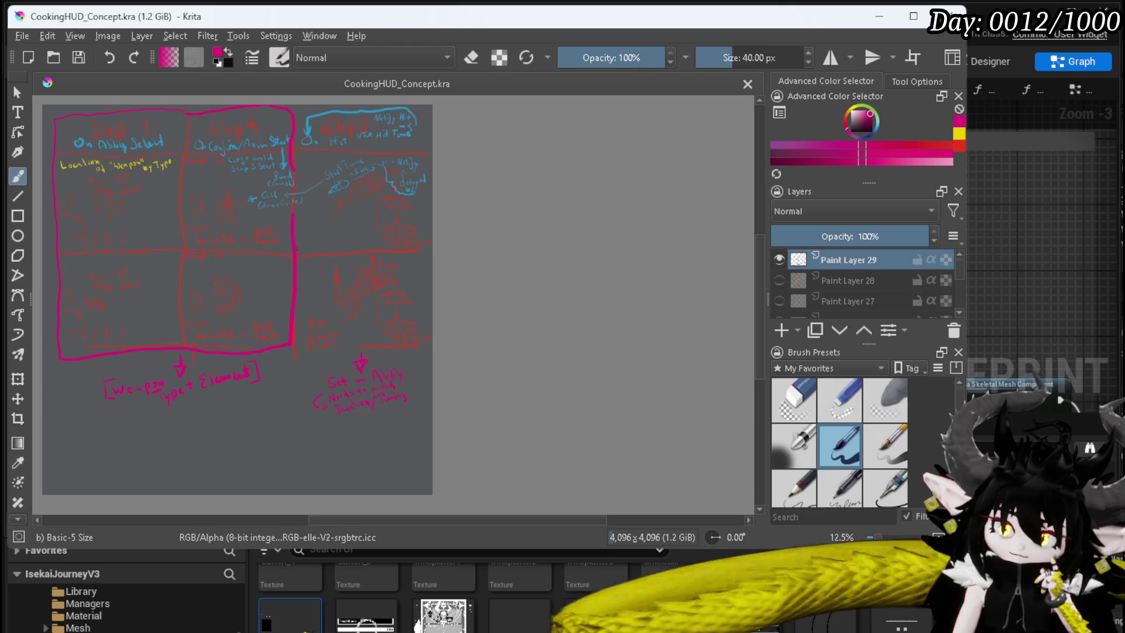
scroll(91, 241, up, 3)
scroll(91, 241, down, 3)
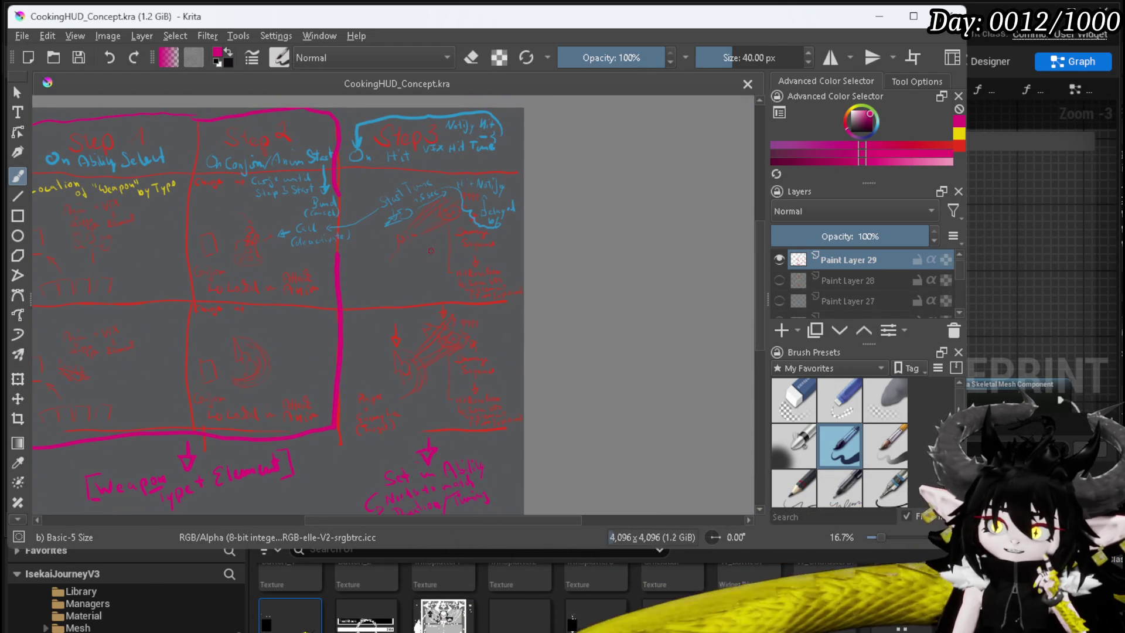
drag(300, 287, 347, 293)
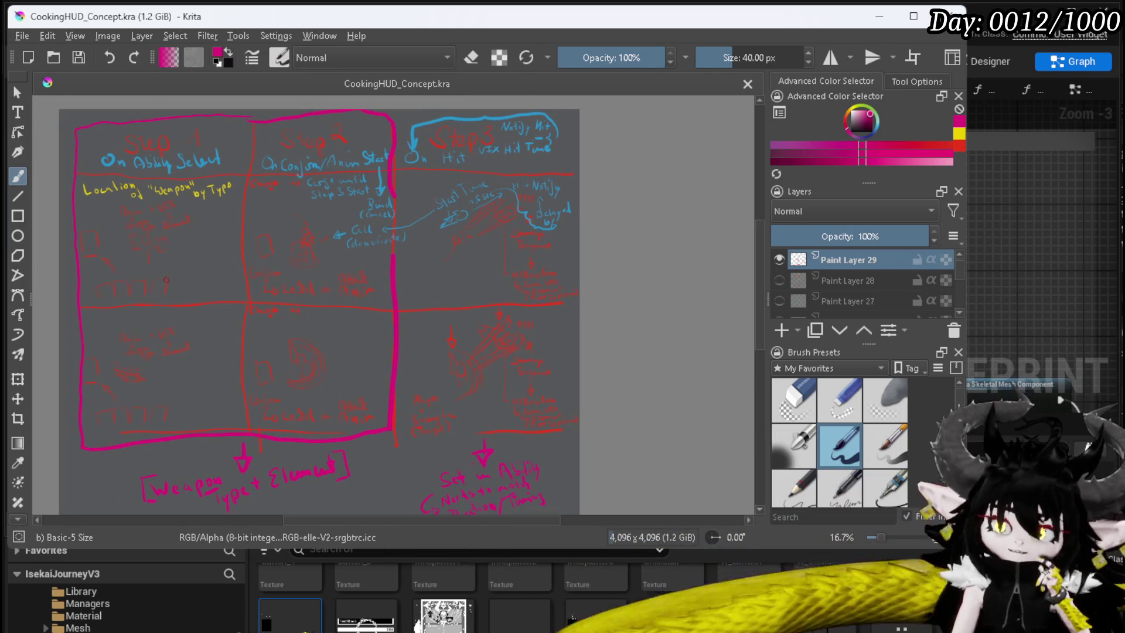
key(minus)
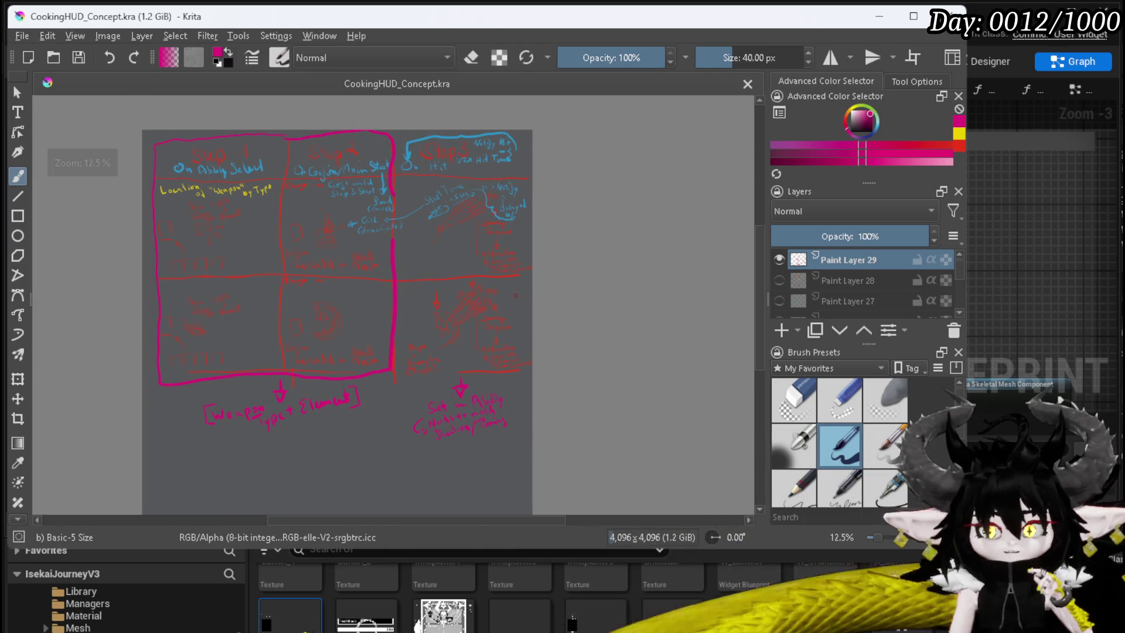
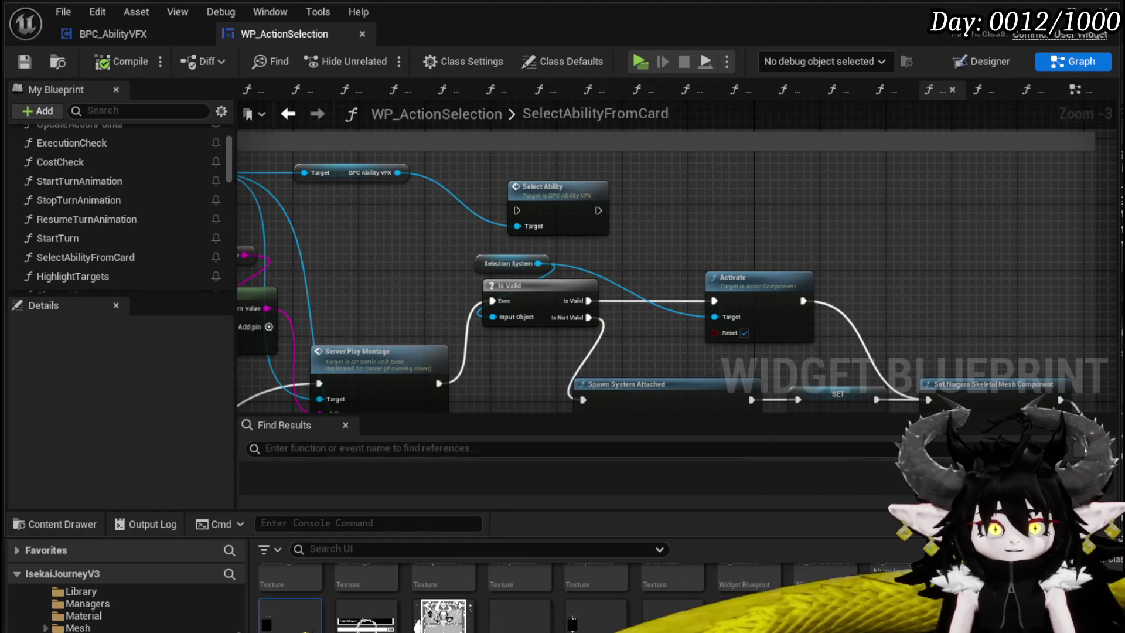
Select the Owner, BPC MC Classes, Weapon Type and Append nodes, then open the Select Ability function
drag(552, 252, 727, 166)
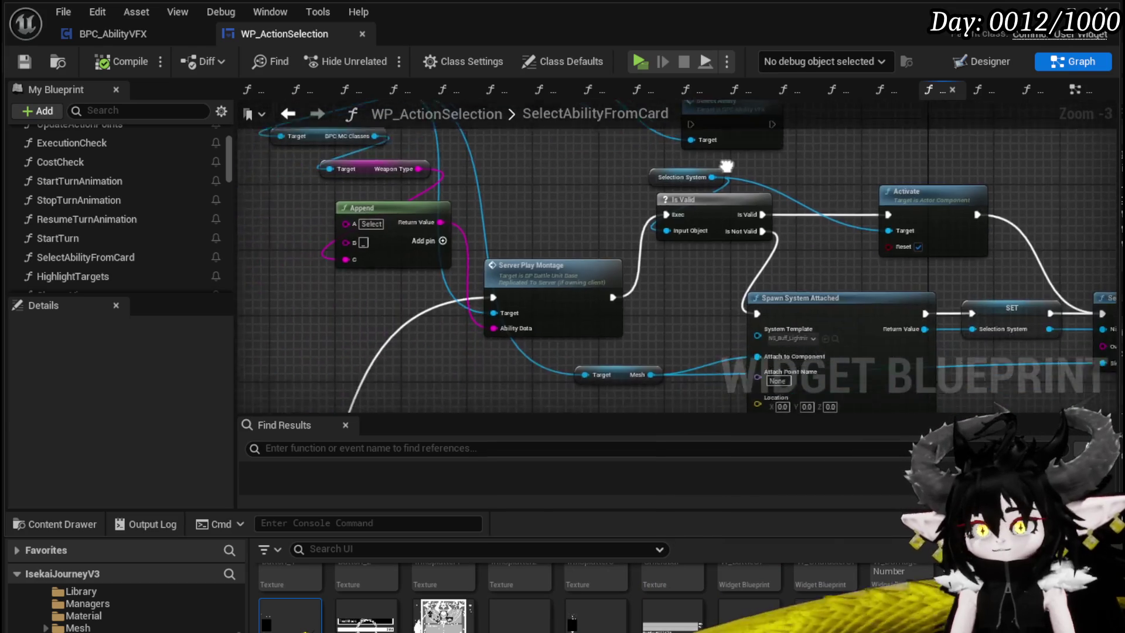
mouse_move(564, 209)
mouse_down()
mouse_move(589, 284)
mouse_move(547, 258)
mouse_move(532, 219)
mouse_move(482, 281)
mouse_move(358, 254)
mouse_move(561, 265)
mouse_up()
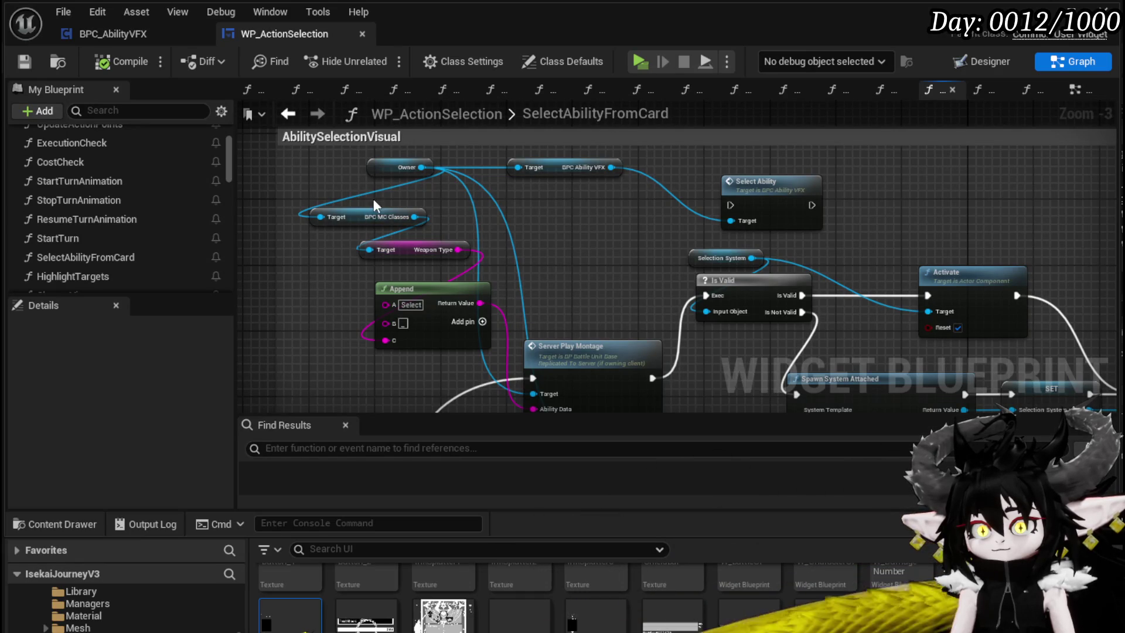
mouse_move(325, 169)
mouse_down()
mouse_move(427, 317)
mouse_move(496, 329)
mouse_up()
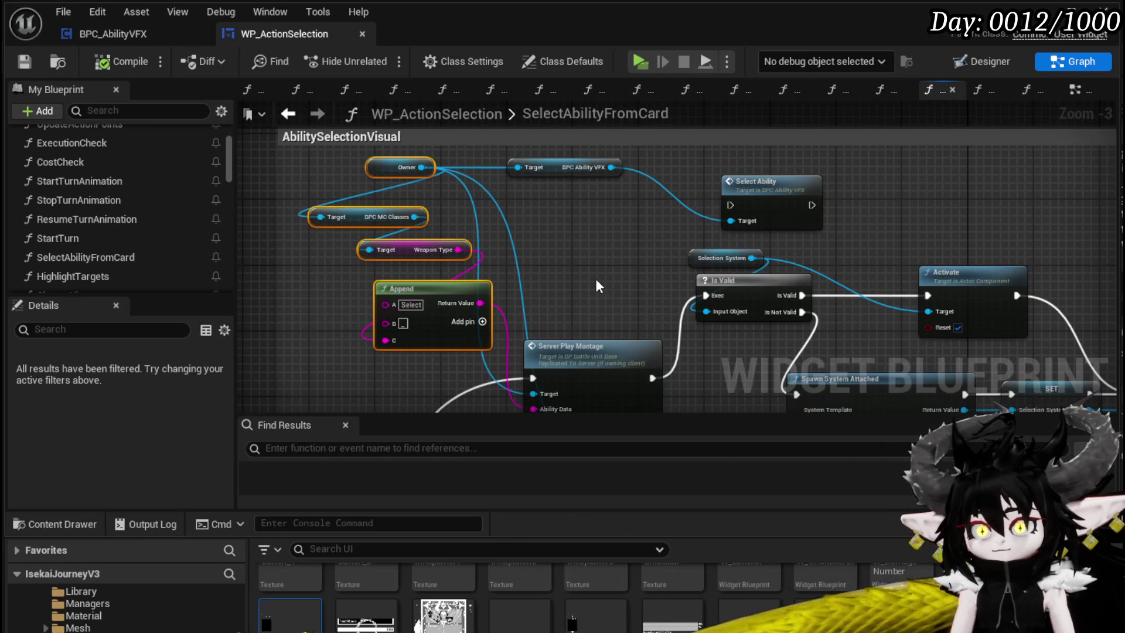
mouse_move(595, 279)
mouse_down()
mouse_move(447, 263)
mouse_move(571, 275)
mouse_move(591, 213)
mouse_up()
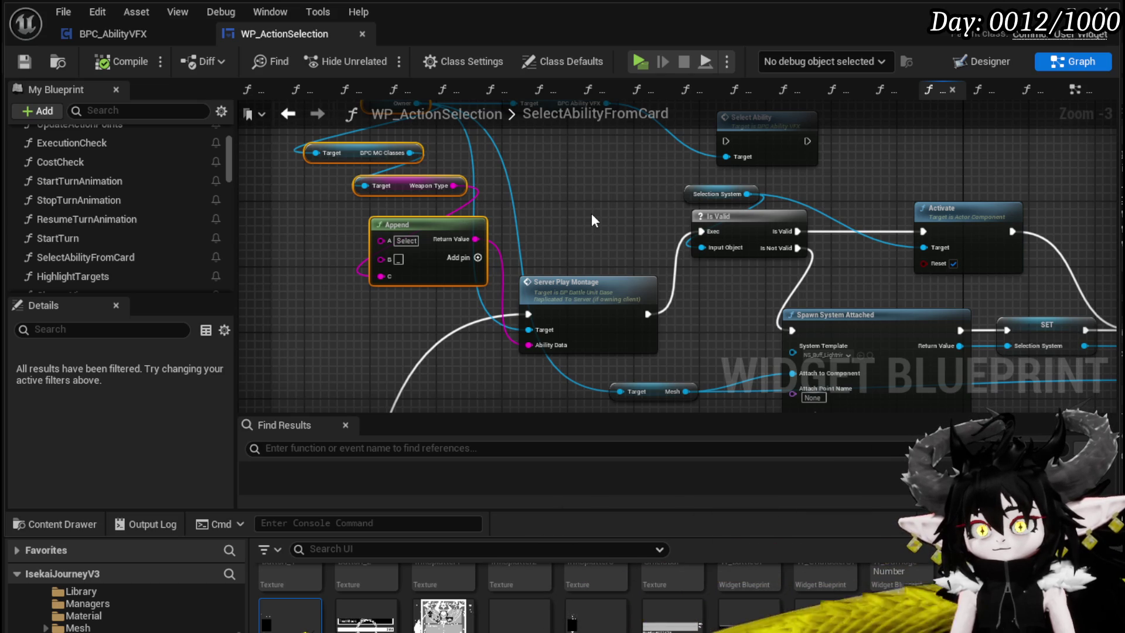
mouse_move(615, 263)
mouse_down()
mouse_move(620, 195)
mouse_move(582, 315)
mouse_move(315, 265)
mouse_up()
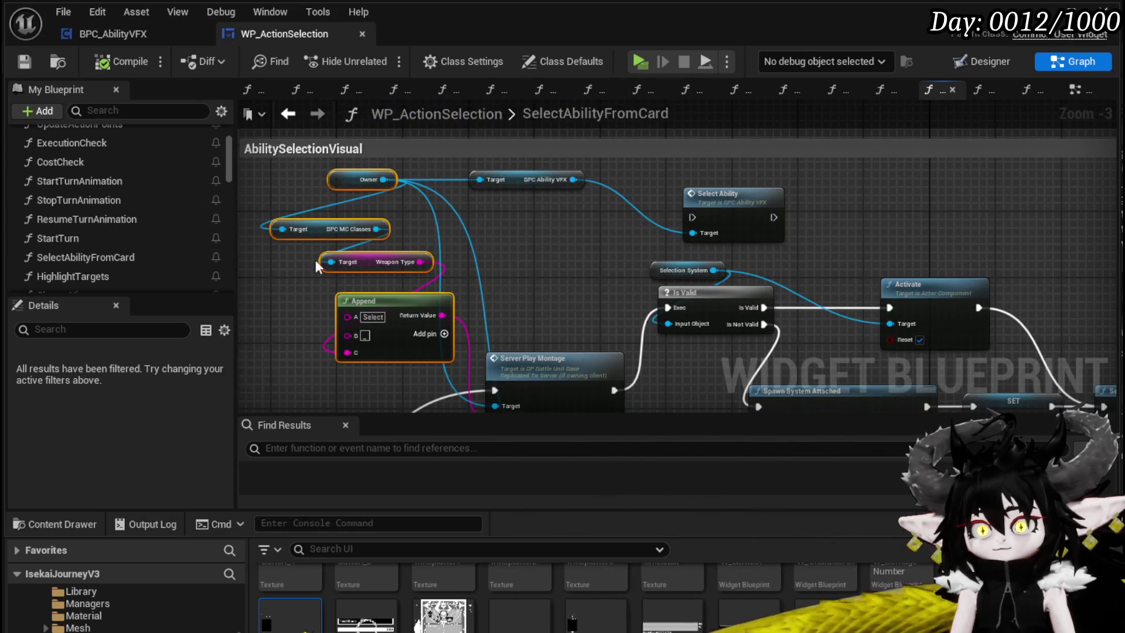
double_click(739, 192)
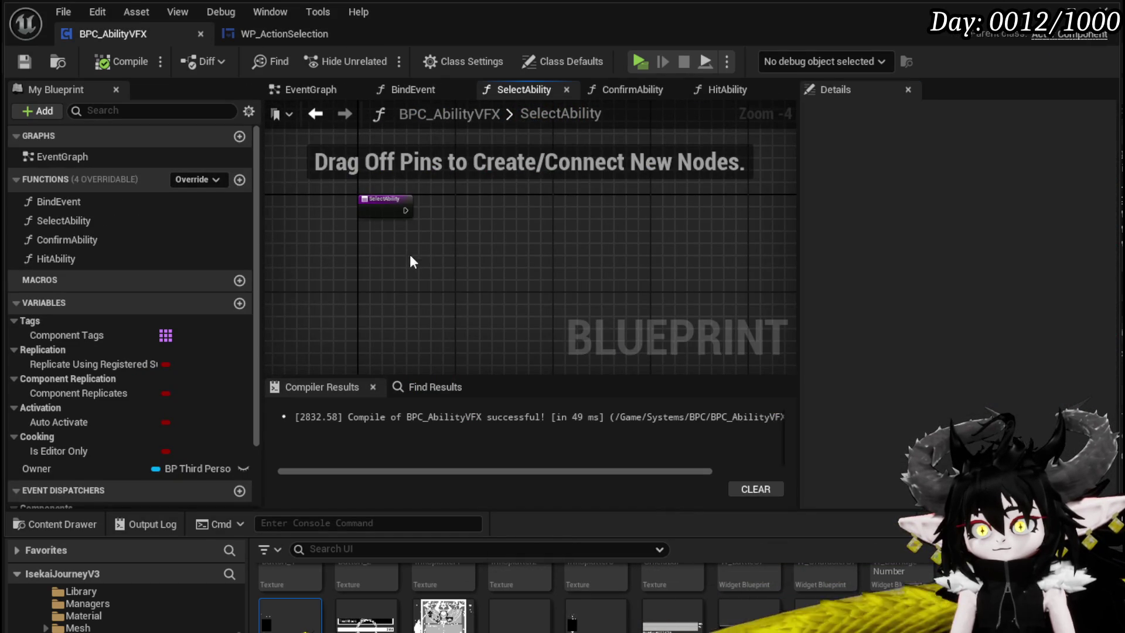
Paste the copied nodes and add a String output named WeaponType to SelectAbility
key(ctrl+v)
scroll(409, 250, up, 3)
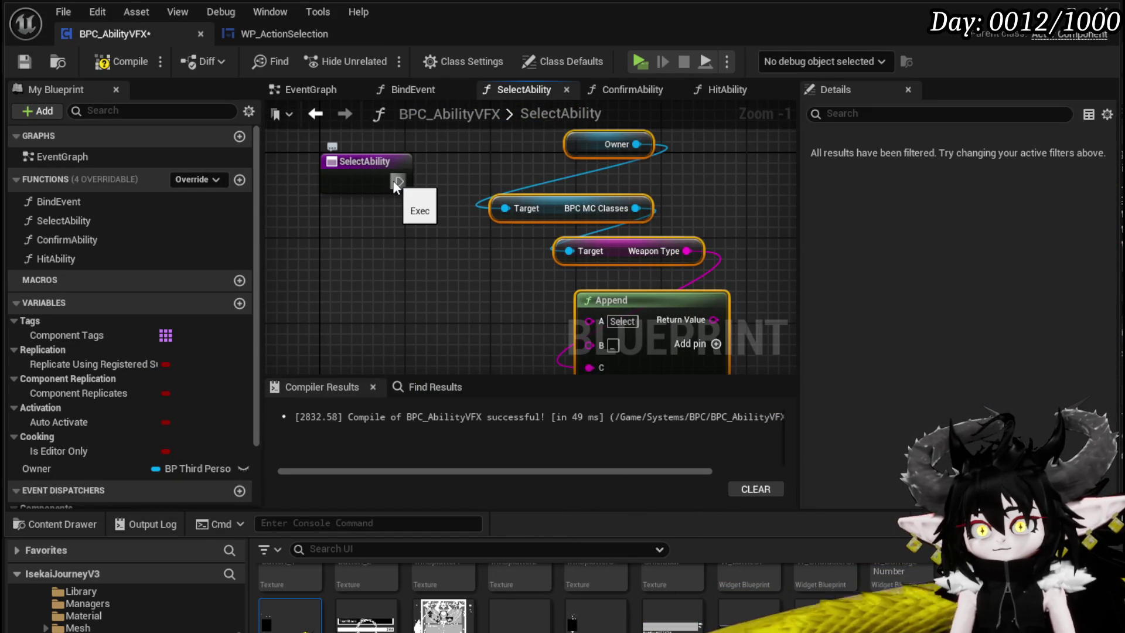
click(356, 176)
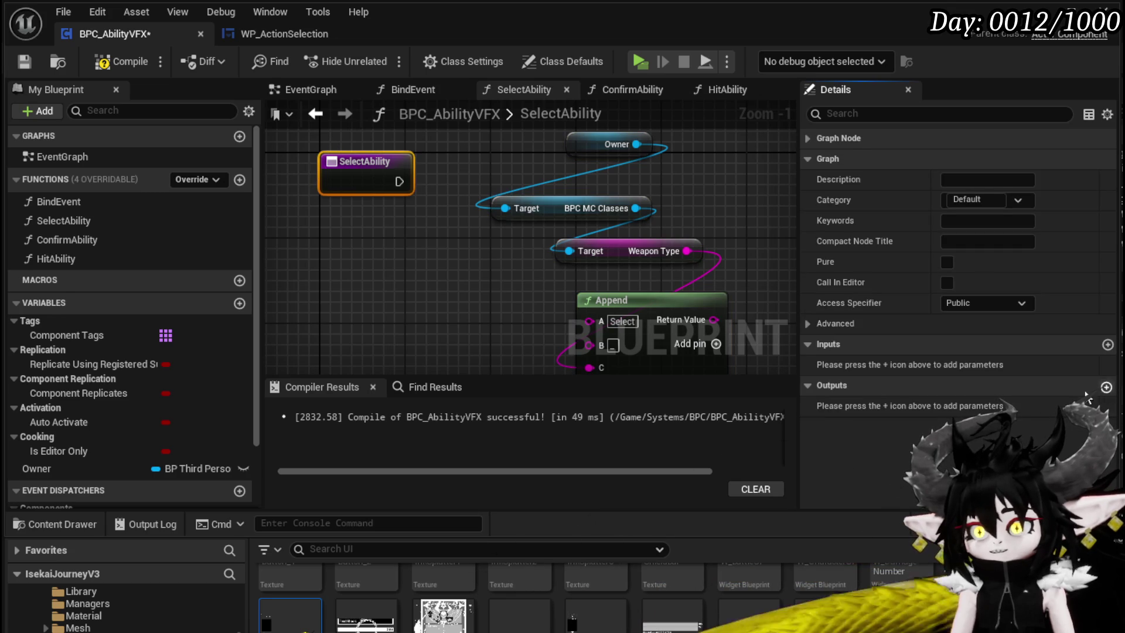
click(1106, 386)
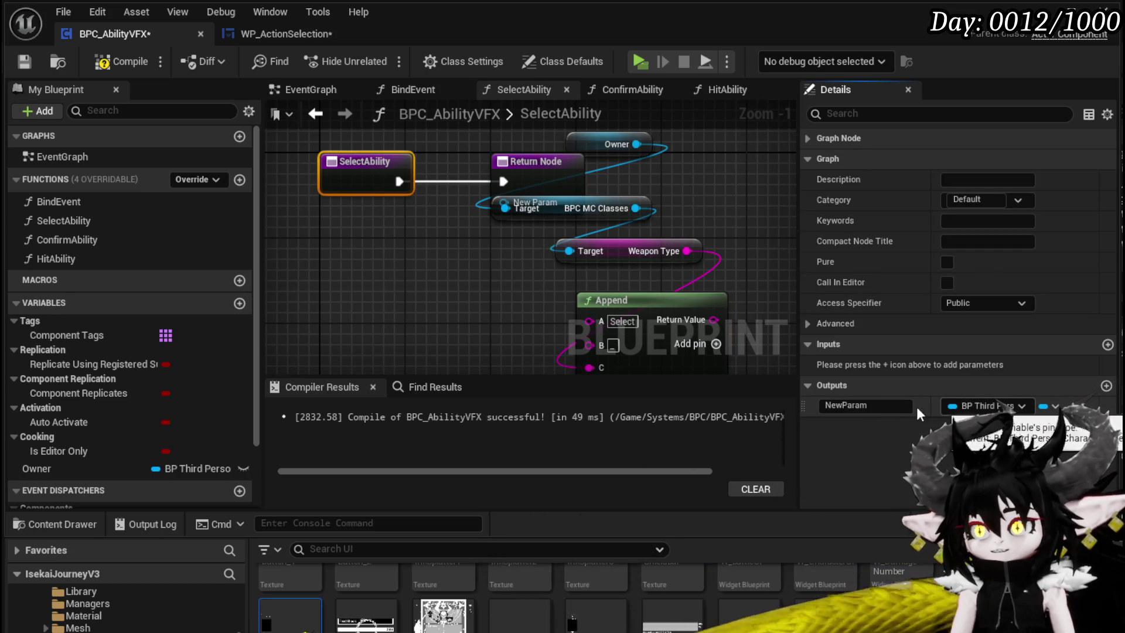
click(850, 406)
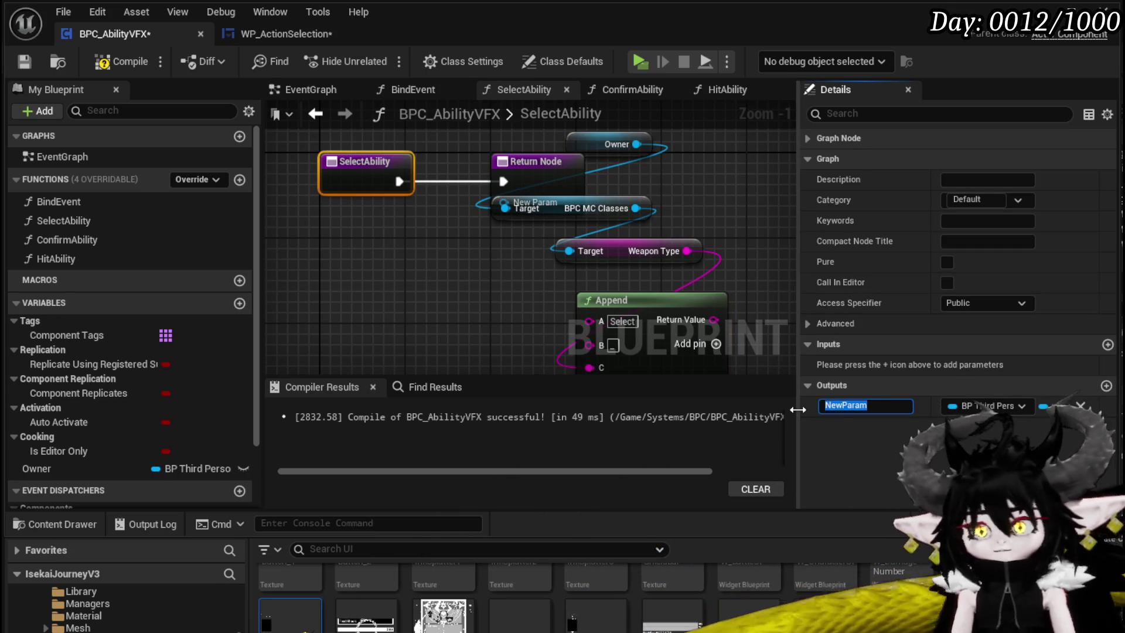
text(We)
text(apon)
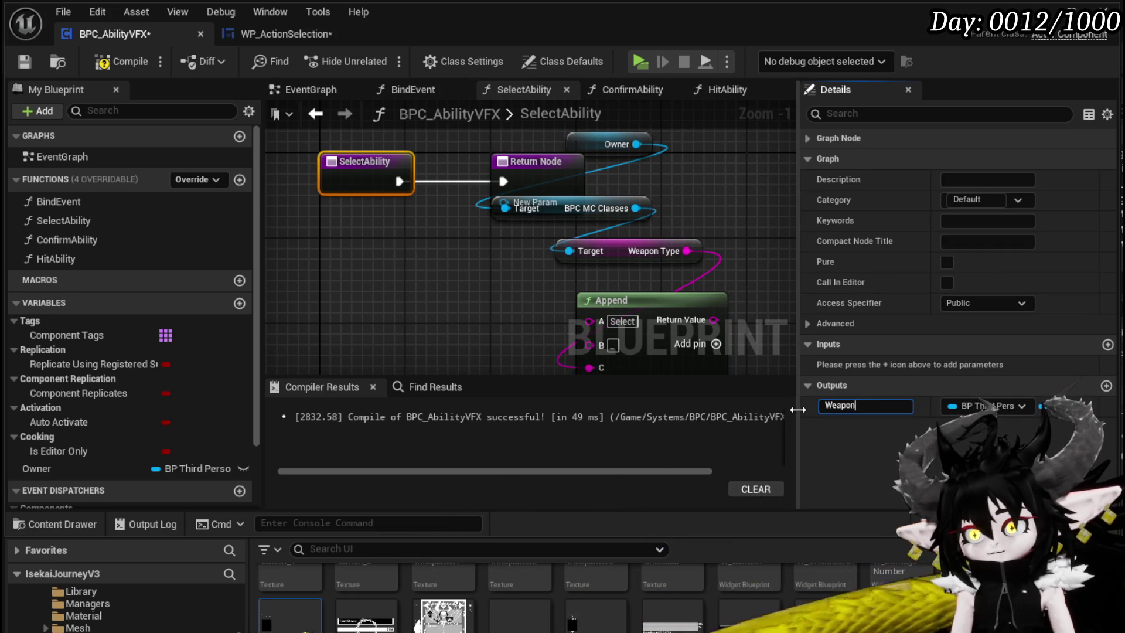
text(e)
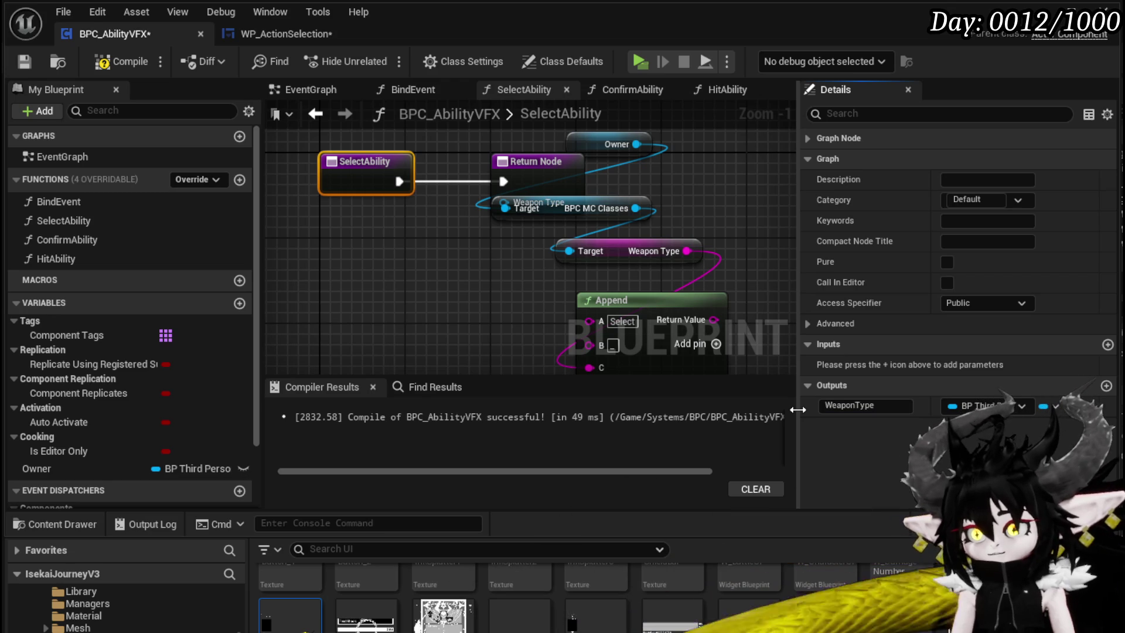
click(989, 405)
click(1075, 513)
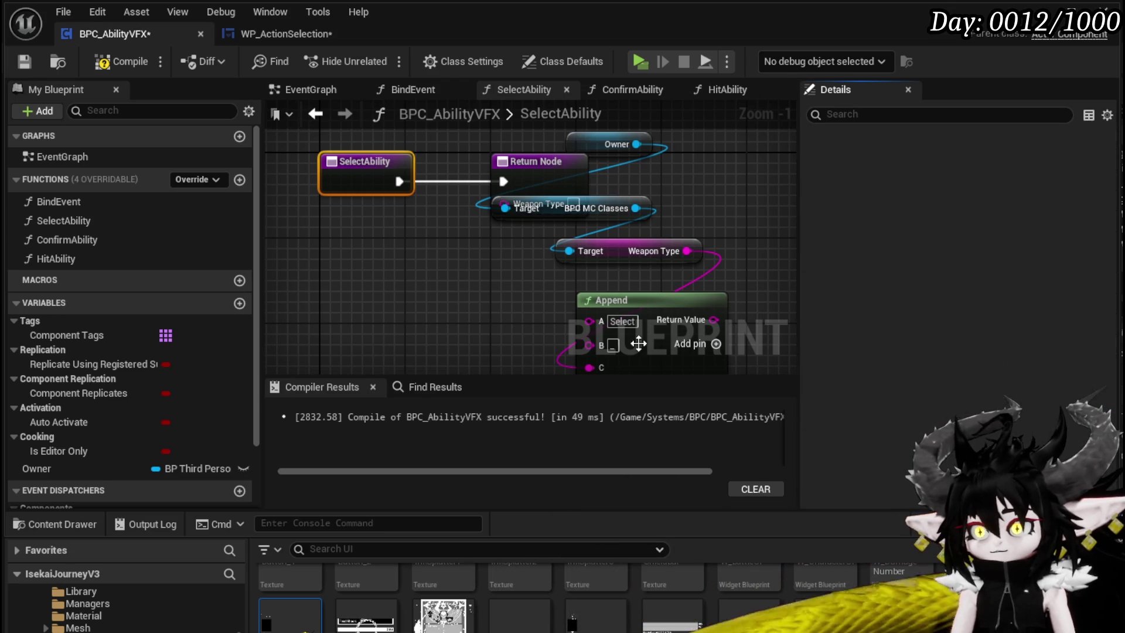
Move the Return Node further right and the Owner node to the left
drag(646, 181, 749, 191)
click(465, 170)
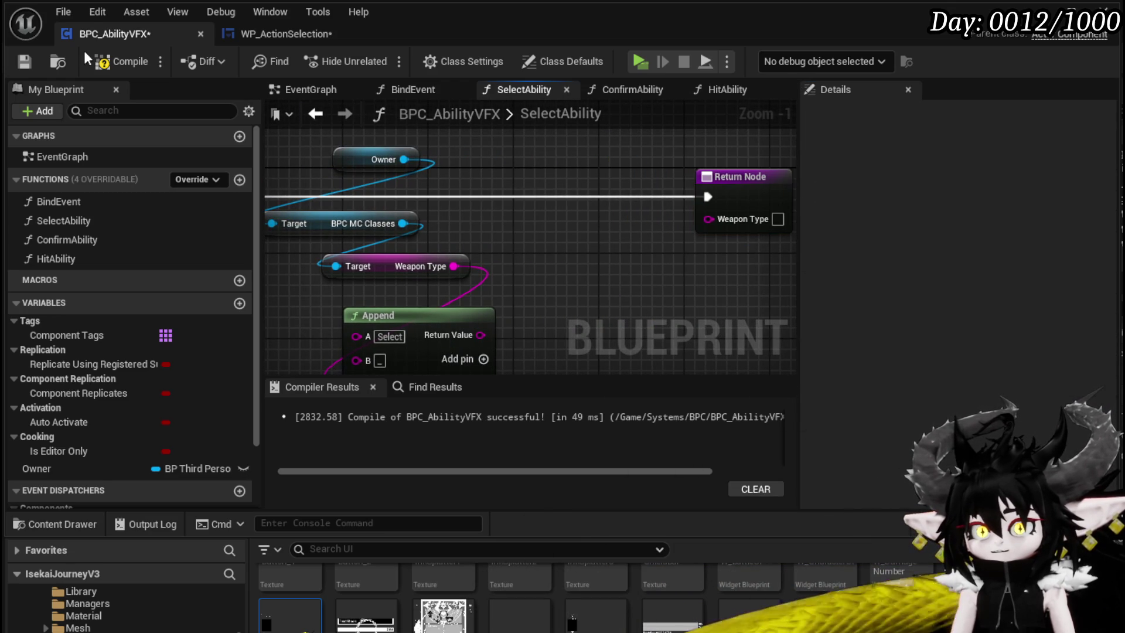
mouse_move(369, 164)
mouse_down()
mouse_move(310, 150)
mouse_move(336, 205)
mouse_up()
Add a Server Play Montage node wired to Owner in SelectAbility
click(287, 34)
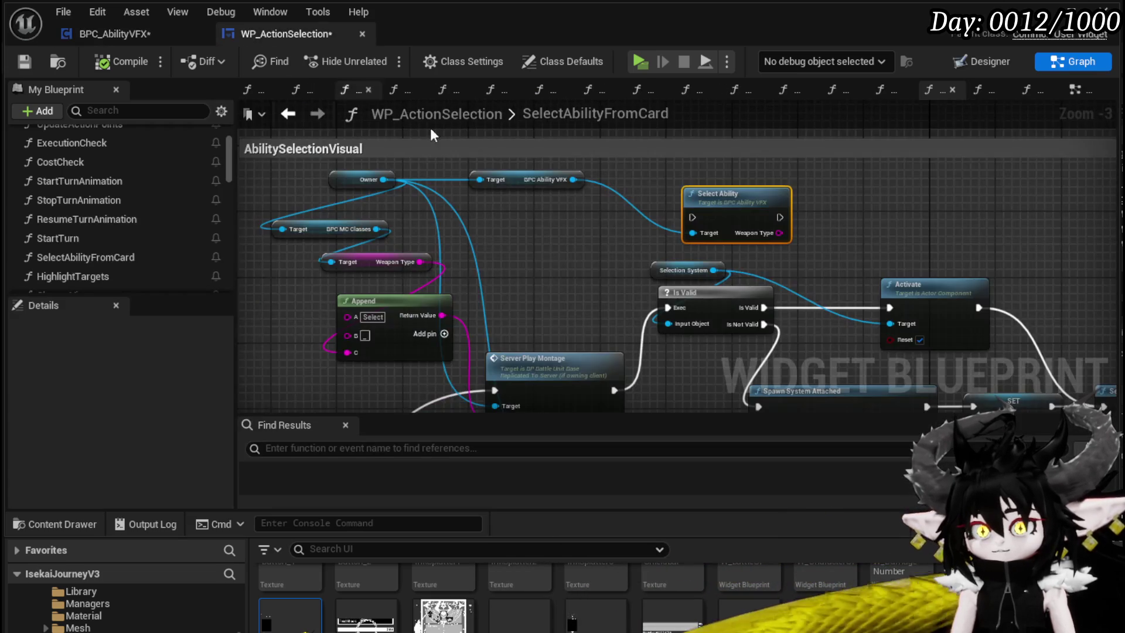
mouse_move(479, 267)
mouse_down()
mouse_move(627, 280)
mouse_move(516, 180)
mouse_move(511, 207)
mouse_up()
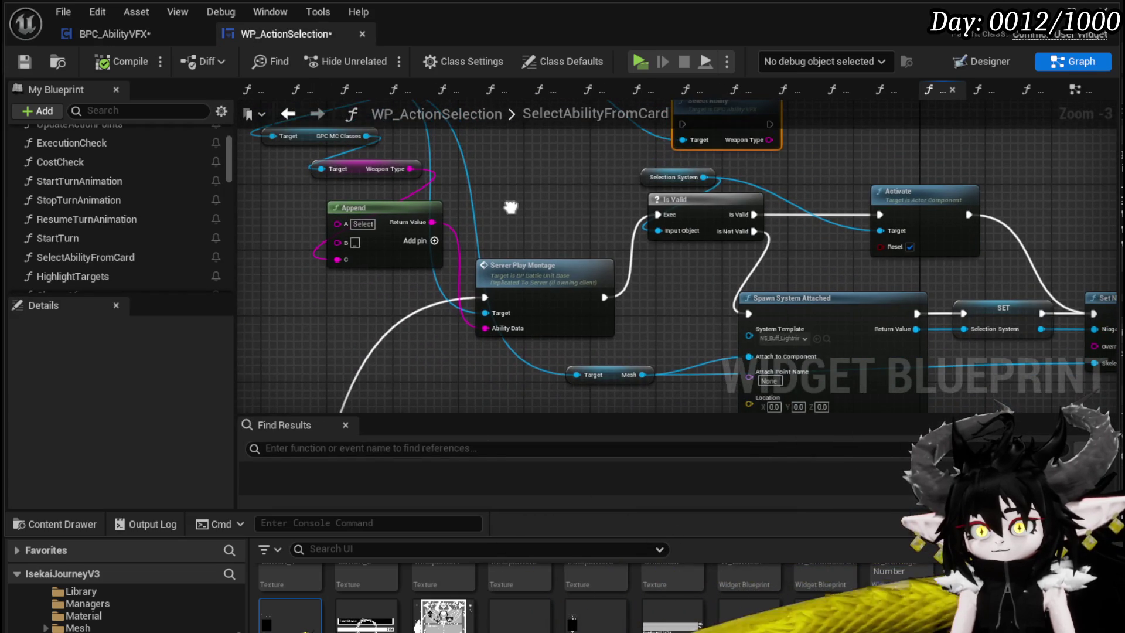
click(120, 33)
drag(399, 217, 567, 215)
text(Ser)
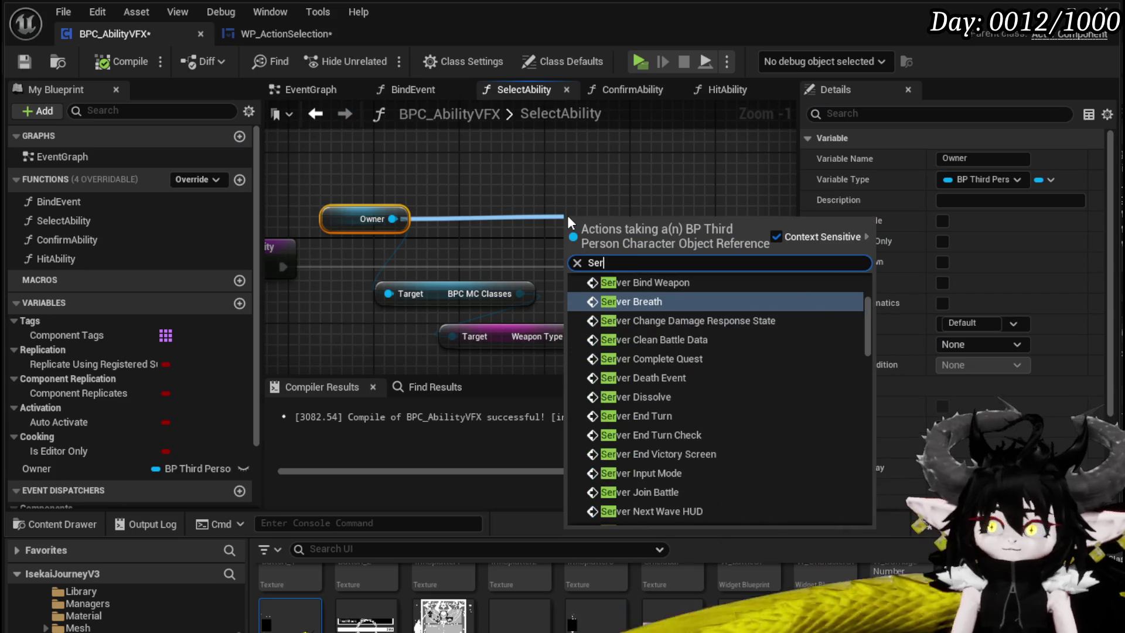
text(ver Play)
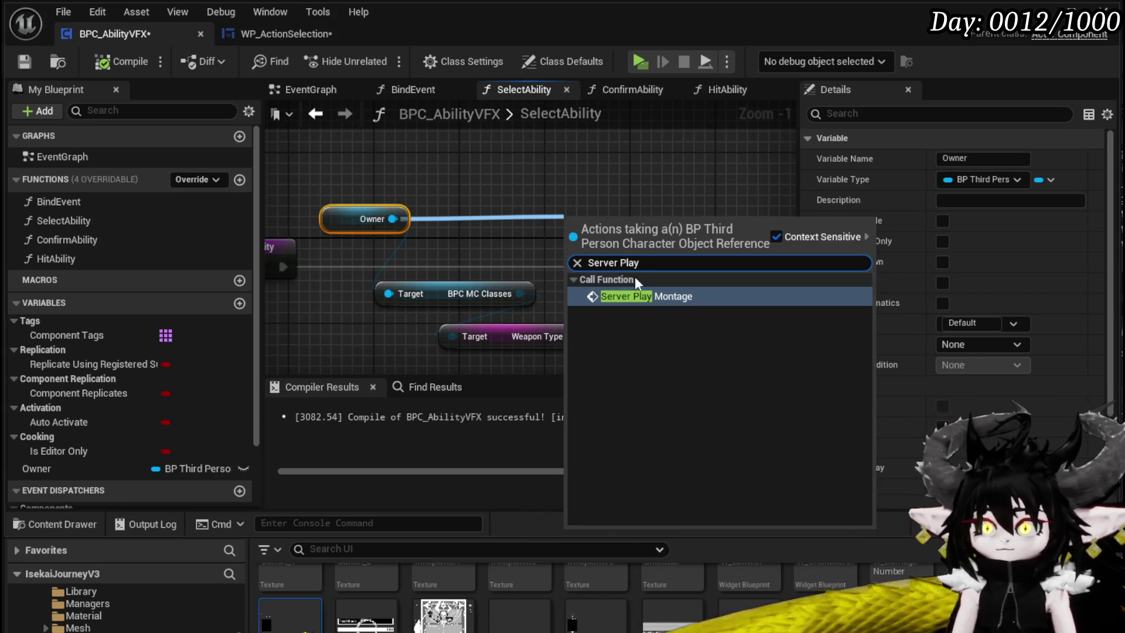
click(638, 296)
Wire execution from SelectAbility through Server Play Montage to the Return Node
drag(496, 234, 589, 231)
scroll(593, 231, down, 2)
drag(567, 190, 630, 182)
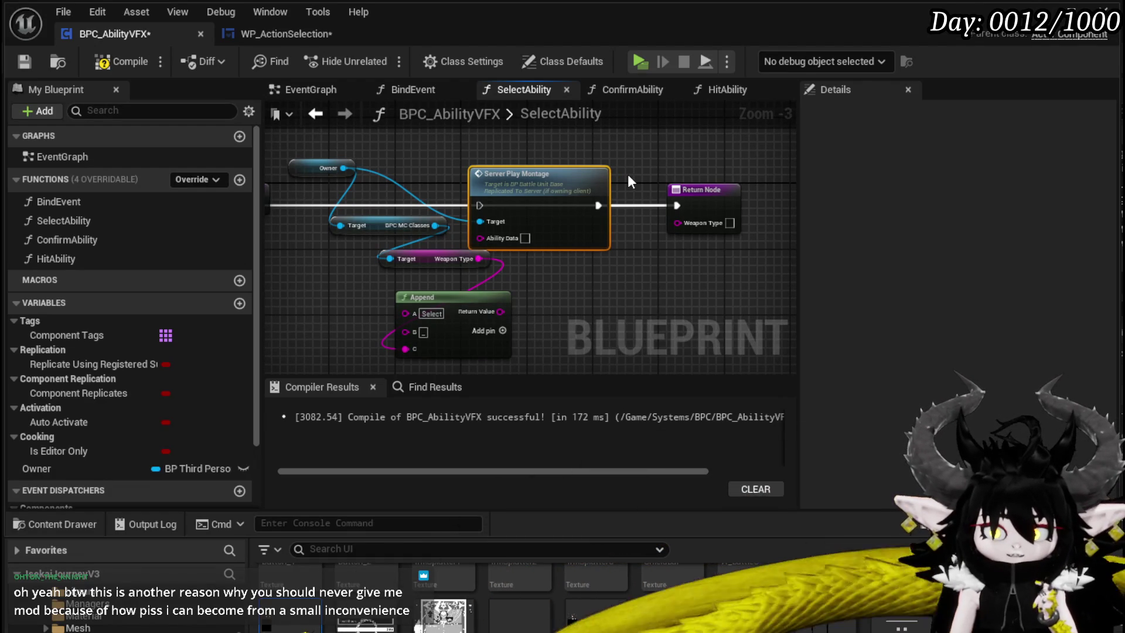
mouse_move(321, 206)
mouse_down()
mouse_move(427, 230)
mouse_move(588, 231)
mouse_up()
drag(543, 184, 436, 167)
Rearrange Server Play Montage, Owner and Append nodes for a tidier layout
drag(505, 206, 672, 206)
drag(622, 166, 441, 245)
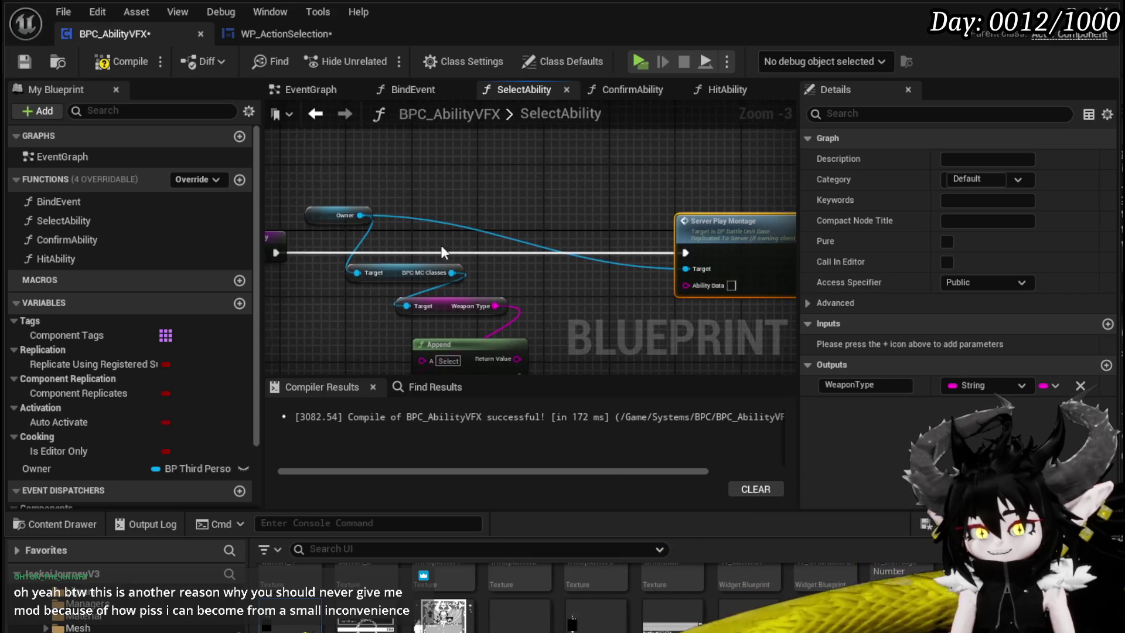
drag(323, 217, 276, 160)
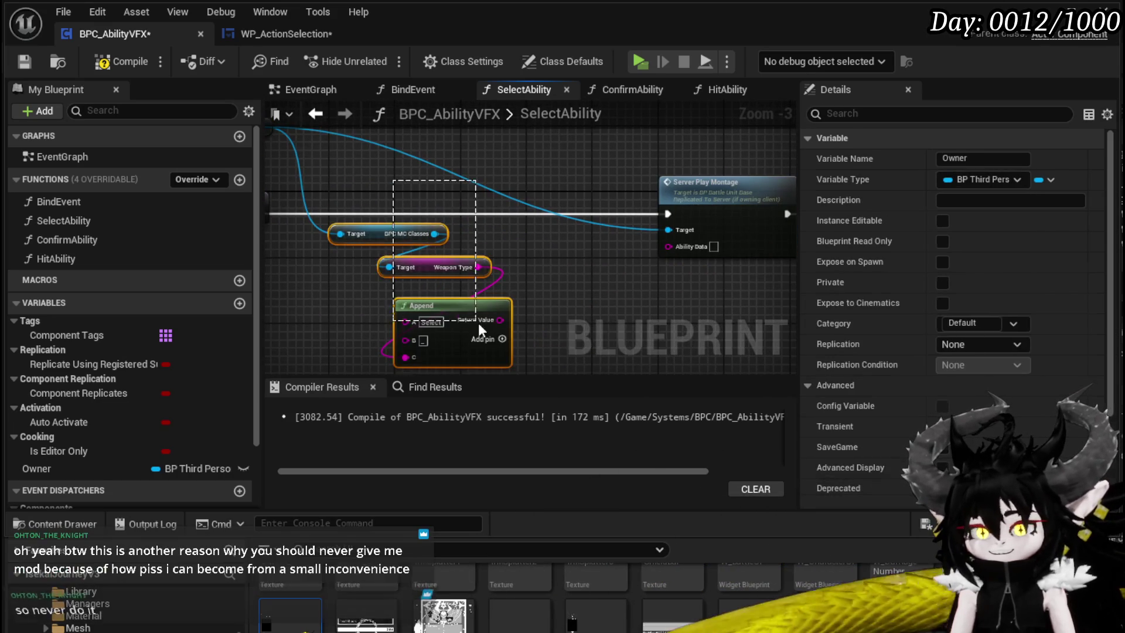
drag(478, 322, 491, 154)
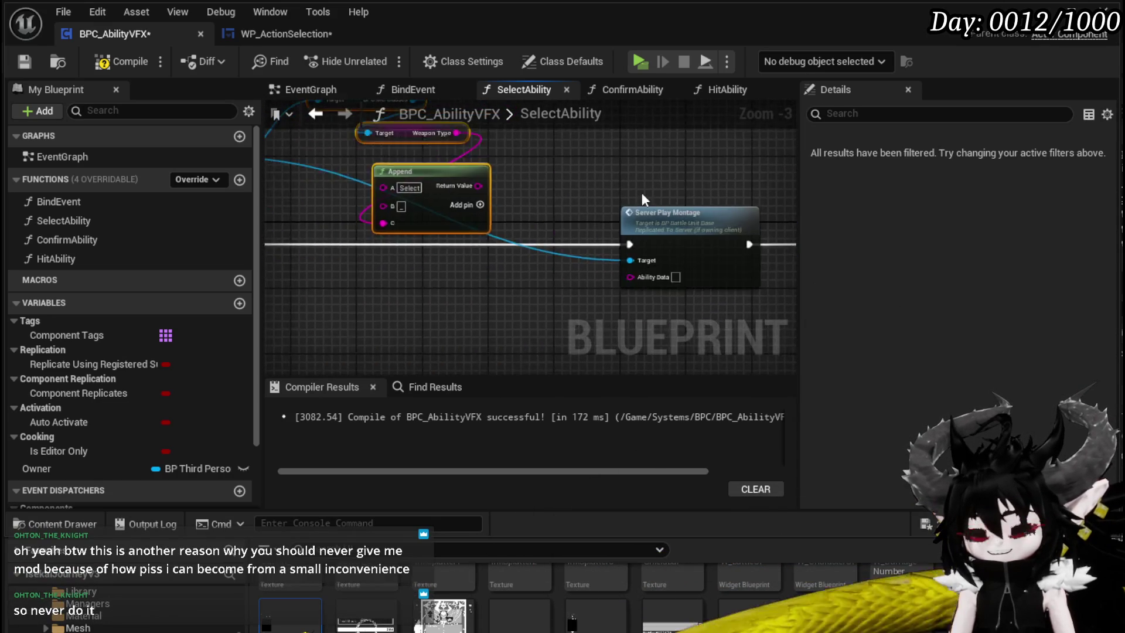
scroll(510, 257, down, 1)
Shift Server Play Montage and the Return Node right, then compile BPC_AbilityVFX
drag(511, 257, 722, 219)
drag(592, 206, 631, 205)
click(546, 174)
drag(546, 173, 601, 188)
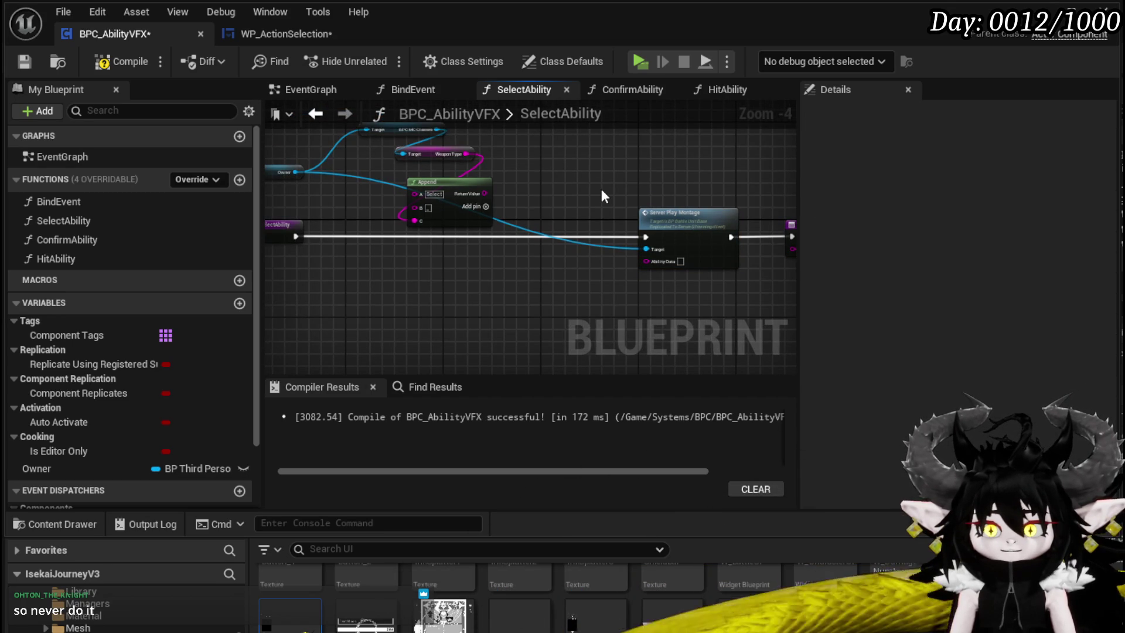
mouse_move(601, 189)
mouse_down()
mouse_move(580, 189)
mouse_move(645, 190)
mouse_up()
click(117, 62)
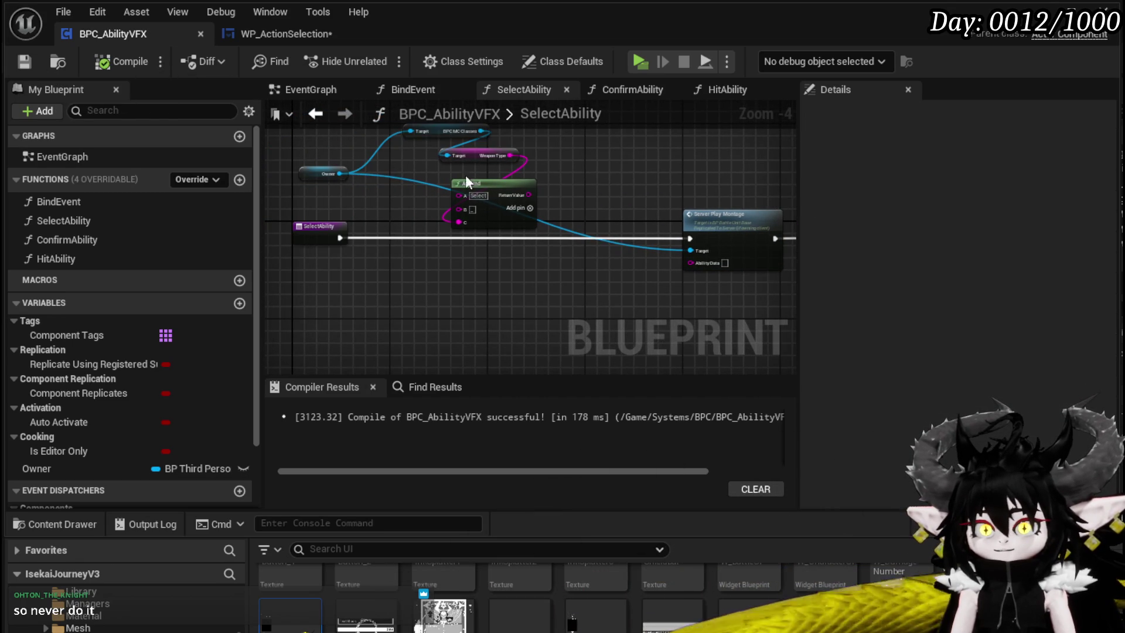
Feed Append's Return Value into Server Play Montage's Ability Data pin
scroll(465, 176, up, 2)
mouse_move(411, 212)
mouse_down()
mouse_move(555, 160)
mouse_move(300, 148)
mouse_up()
mouse_move(571, 237)
mouse_down()
mouse_move(542, 199)
mouse_move(411, 168)
mouse_up()
drag(377, 161, 491, 226)
drag(412, 204, 497, 203)
scroll(529, 269, down, 2)
scroll(409, 269, down, 1)
click(776, 235)
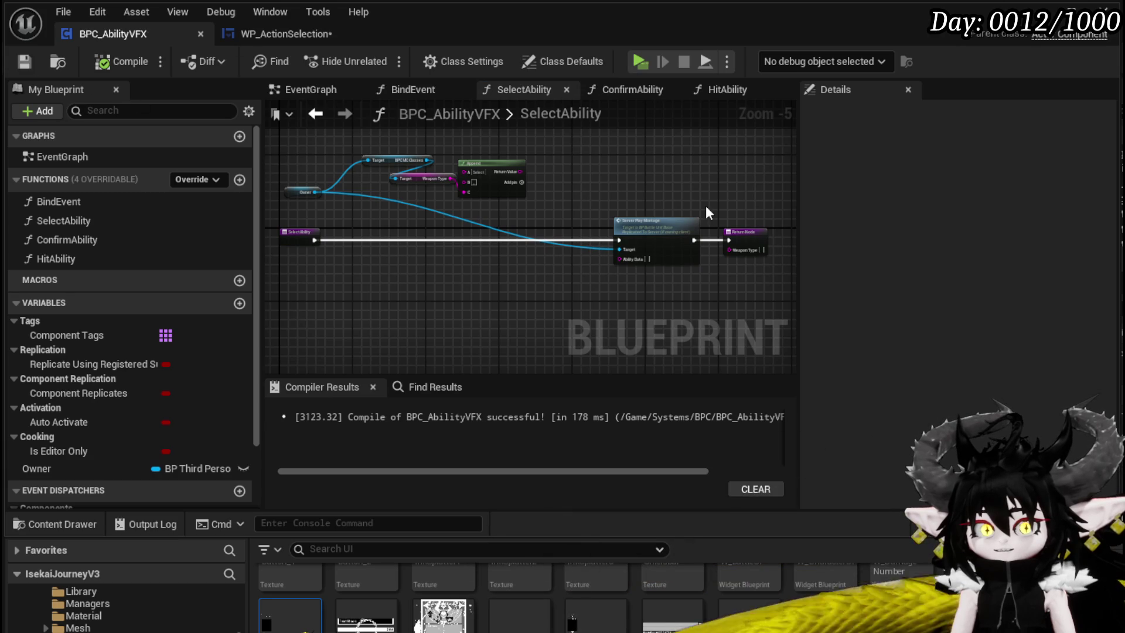
scroll(540, 188, up, 3)
mouse_move(603, 239)
mouse_down()
mouse_move(496, 164)
mouse_move(498, 202)
mouse_move(399, 157)
mouse_move(567, 312)
mouse_move(605, 324)
mouse_up()
mouse_move(492, 244)
mouse_down()
mouse_move(510, 246)
mouse_move(522, 218)
mouse_move(410, 214)
mouse_move(536, 226)
mouse_up()
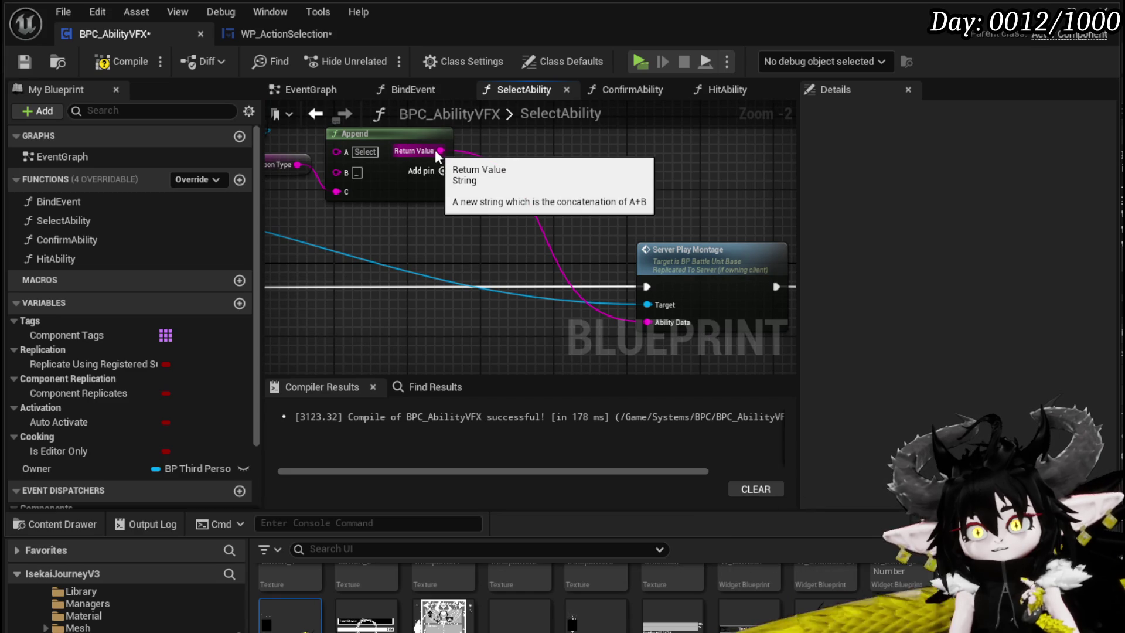
Delete SelectAbility's Return Node and recompile BPC_AbilityVFX
mouse_move(609, 198)
mouse_down()
mouse_move(472, 199)
mouse_move(430, 213)
mouse_up()
drag(437, 174, 437, 145)
mouse_move(642, 225)
mouse_down()
mouse_move(905, 278)
mouse_move(621, 239)
mouse_up()
drag(492, 221, 526, 214)
click(640, 238)
key(Delete)
click(108, 65)
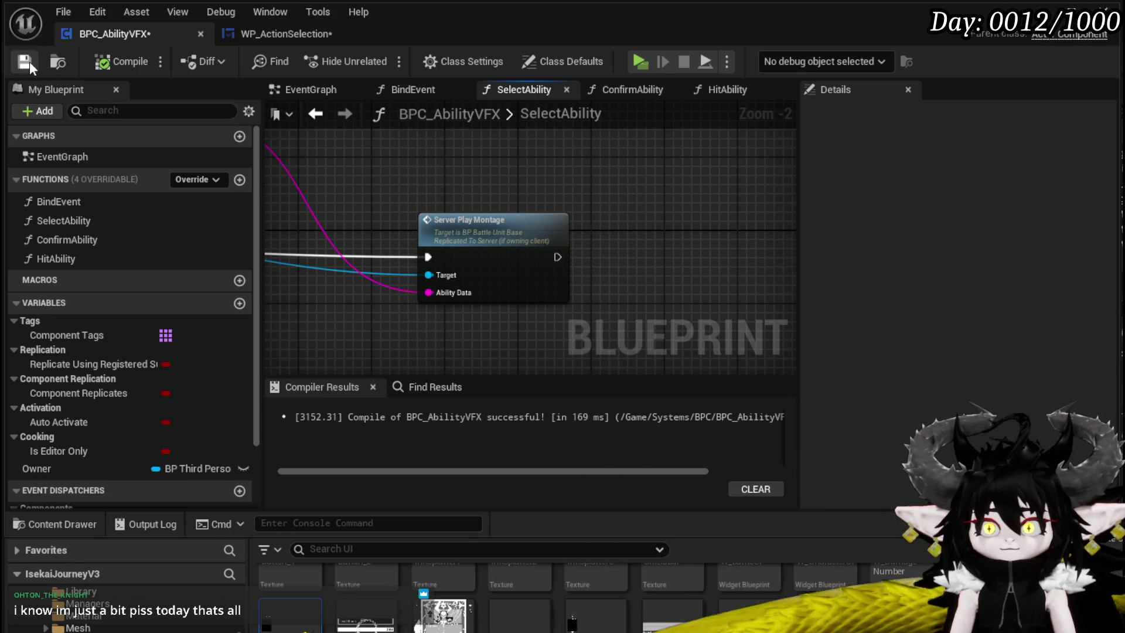
click(305, 31)
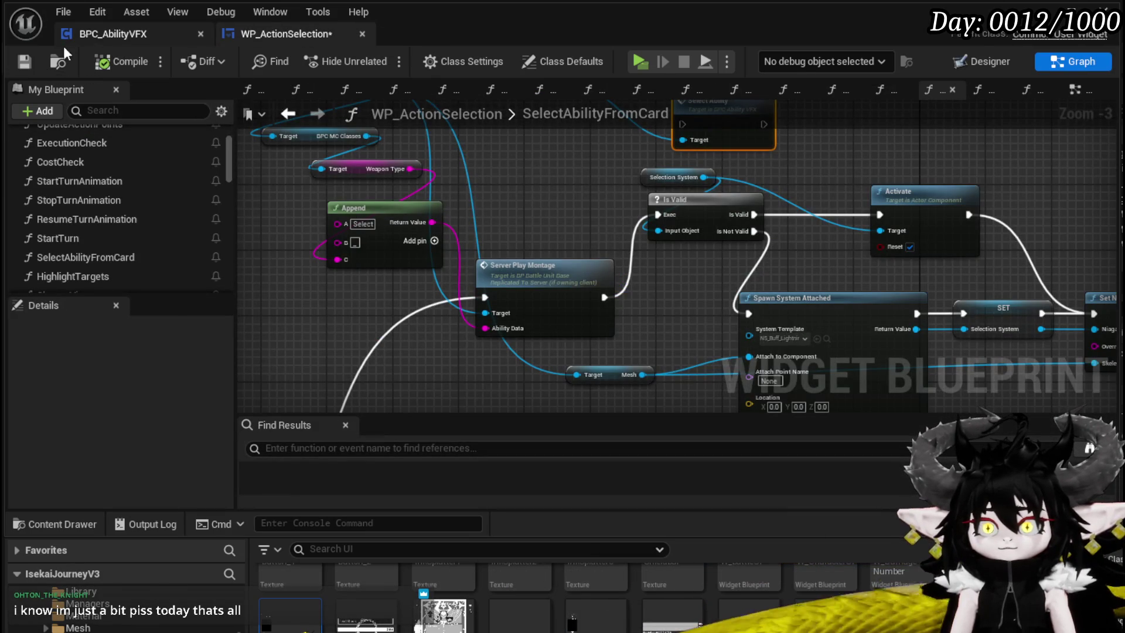
Save WP_ActionSelection and review its Select Ability, SelectionSystem and Set Niagara nodes
click(25, 62)
mouse_move(804, 268)
mouse_down()
mouse_move(567, 234)
mouse_move(421, 255)
mouse_move(427, 305)
mouse_up()
mouse_move(493, 212)
mouse_down()
mouse_move(604, 296)
mouse_move(822, 258)
mouse_move(450, 220)
mouse_move(473, 220)
mouse_up()
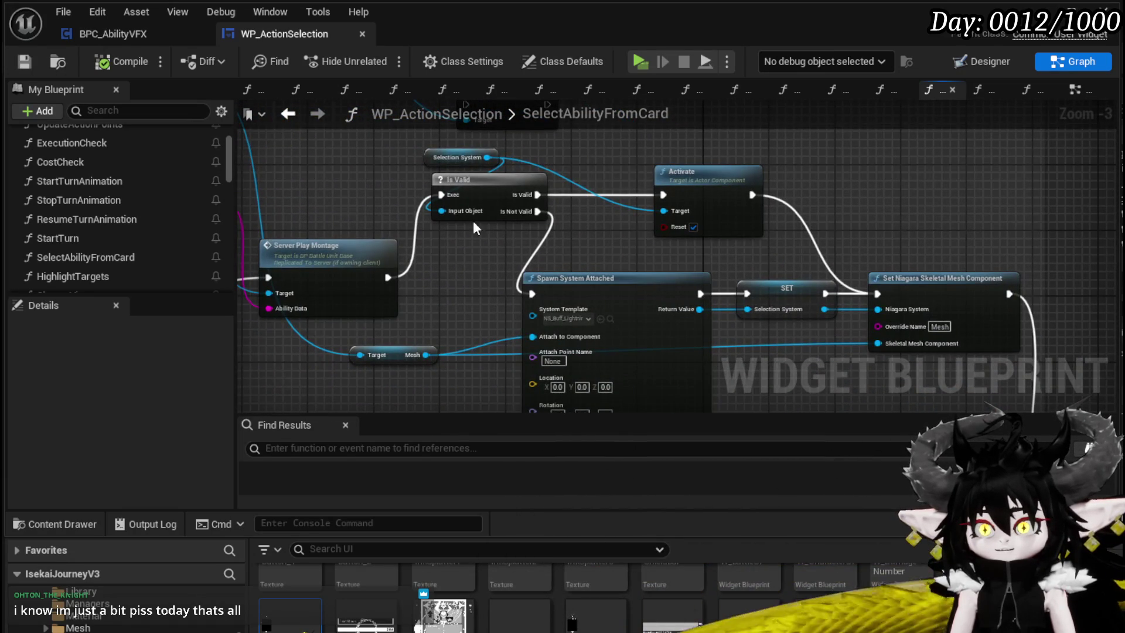
click(413, 159)
mouse_move(635, 156)
mouse_down()
mouse_move(542, 141)
mouse_move(551, 170)
mouse_up()
mouse_move(331, 232)
mouse_down()
mouse_move(426, 202)
mouse_move(572, 232)
mouse_move(701, 290)
mouse_move(662, 375)
mouse_up()
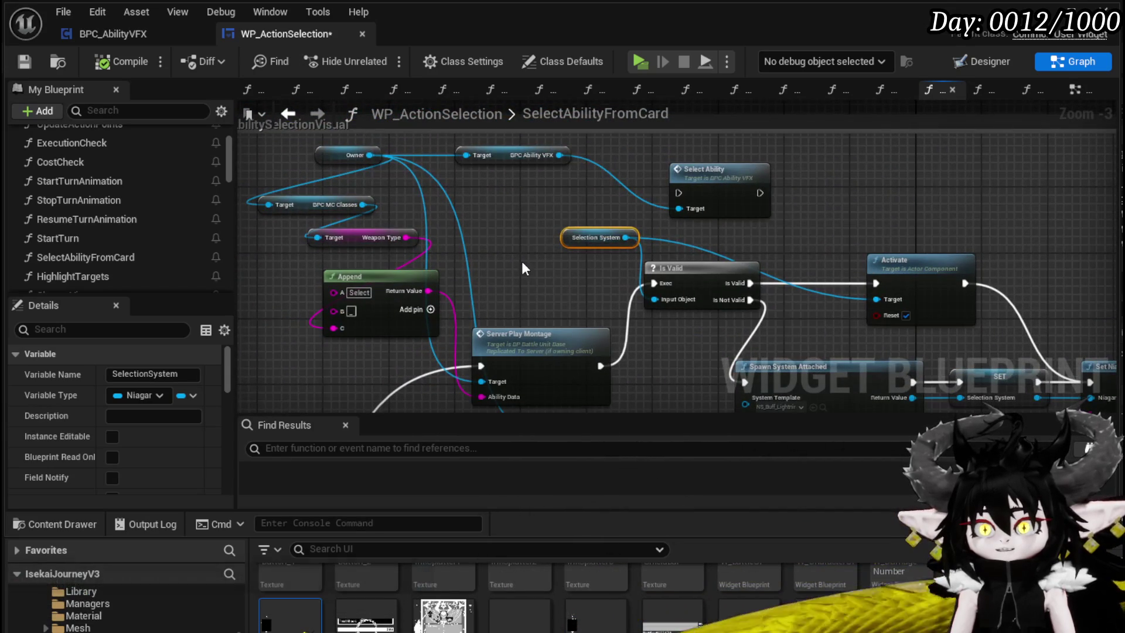
drag(521, 255, 423, 177)
mouse_move(569, 299)
mouse_down()
mouse_move(447, 276)
mouse_move(451, 251)
mouse_move(469, 249)
mouse_move(447, 231)
mouse_move(416, 244)
mouse_move(387, 146)
mouse_move(384, 275)
mouse_move(585, 289)
mouse_move(533, 317)
mouse_move(387, 154)
mouse_move(477, 215)
mouse_up()
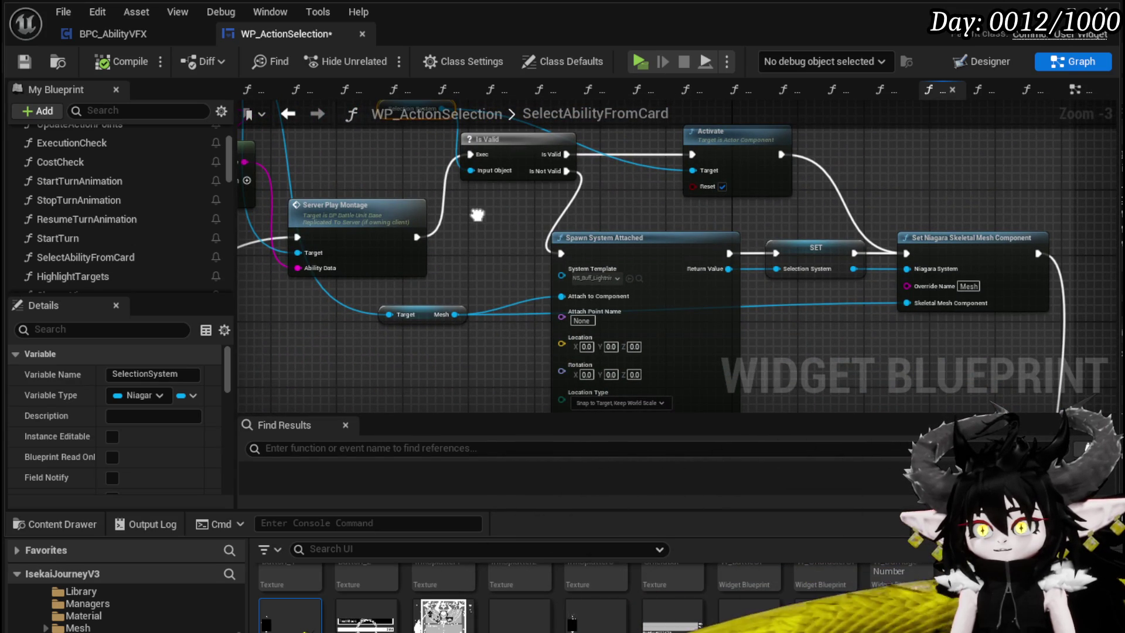
Inspect Spawn System Attached and the Owner getter, then save WP_ActionSelection again
click(589, 237)
drag(449, 227, 570, 354)
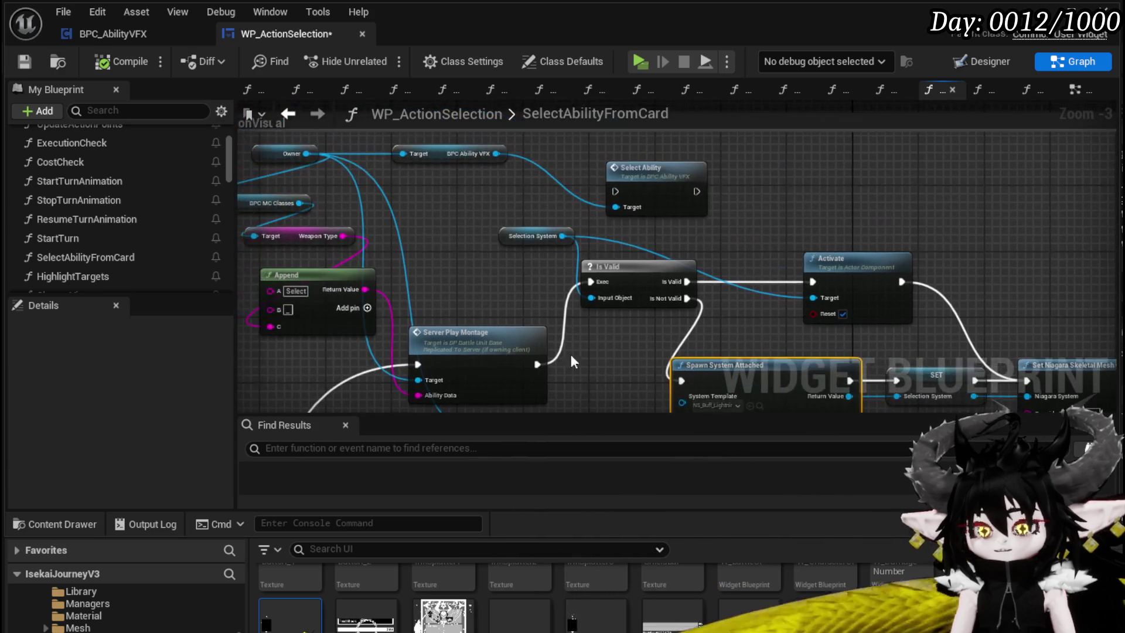
drag(747, 298, 660, 214)
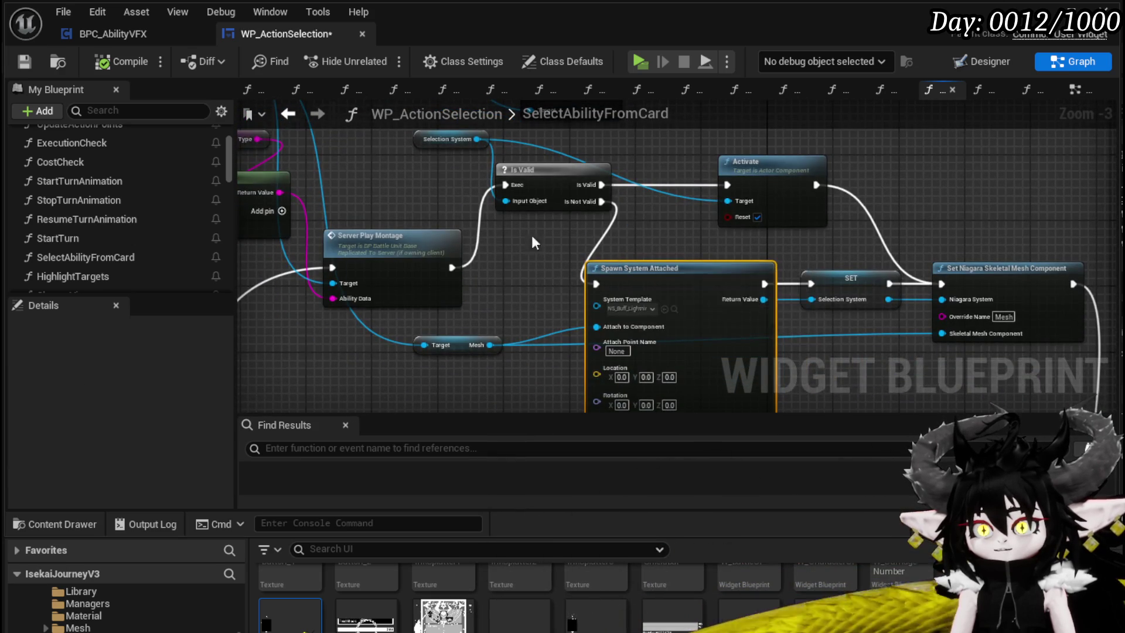
drag(532, 234, 707, 355)
click(375, 177)
drag(662, 273, 459, 139)
click(25, 61)
mouse_move(611, 222)
mouse_down()
mouse_move(401, 156)
mouse_move(368, 201)
mouse_up()
mouse_move(368, 201)
mouse_down()
mouse_move(549, 217)
mouse_move(569, 275)
mouse_move(713, 258)
mouse_up()
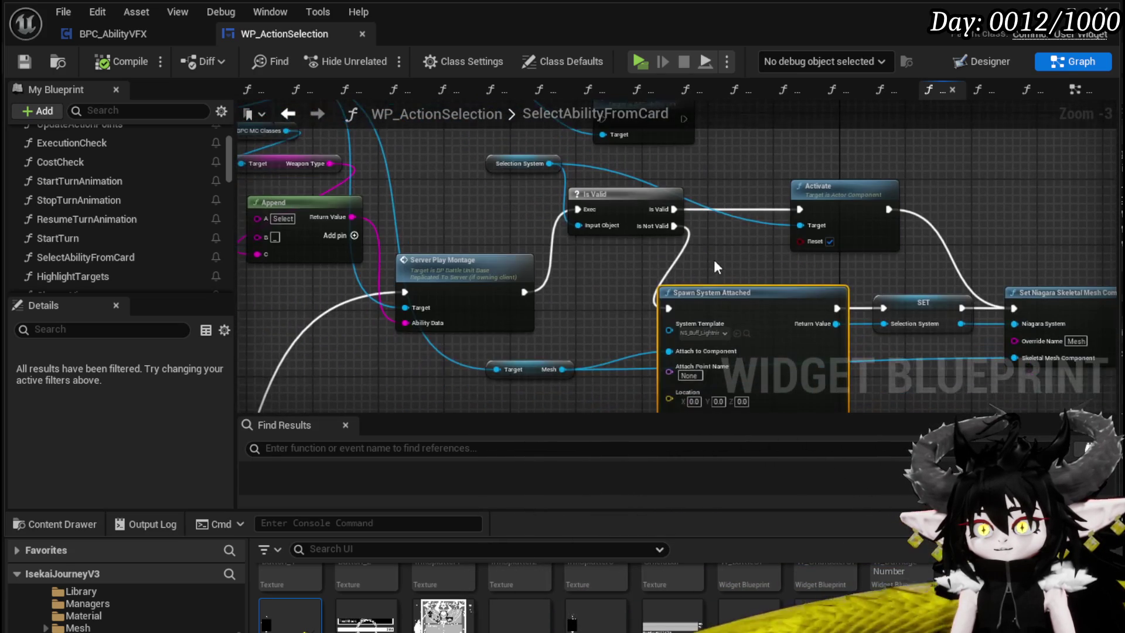
drag(304, 106, 387, 170)
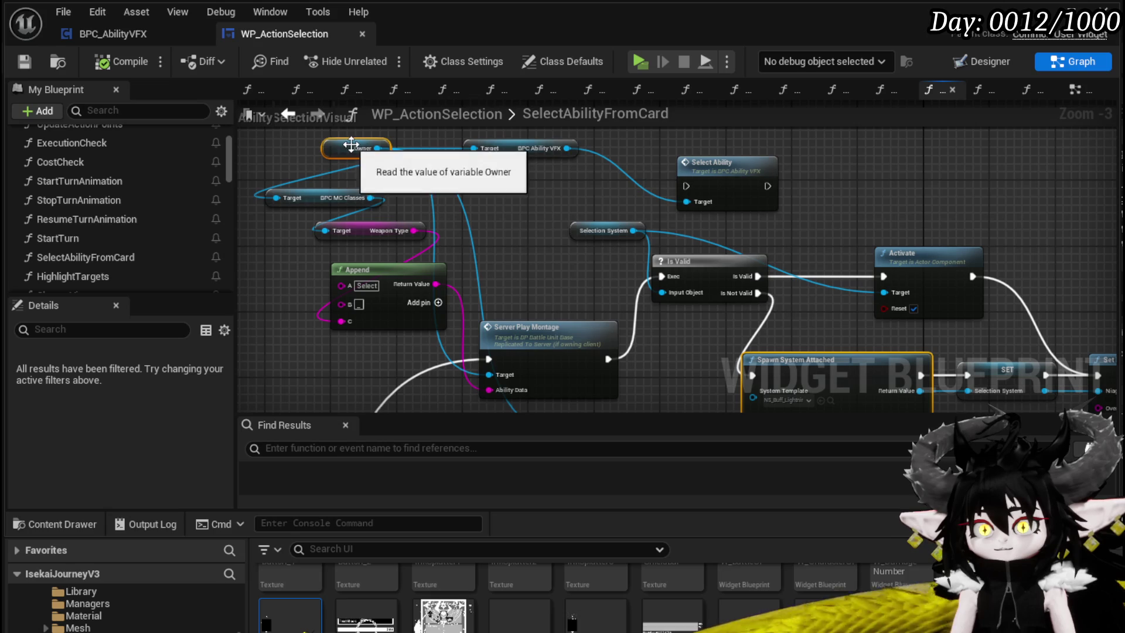
click(111, 34)
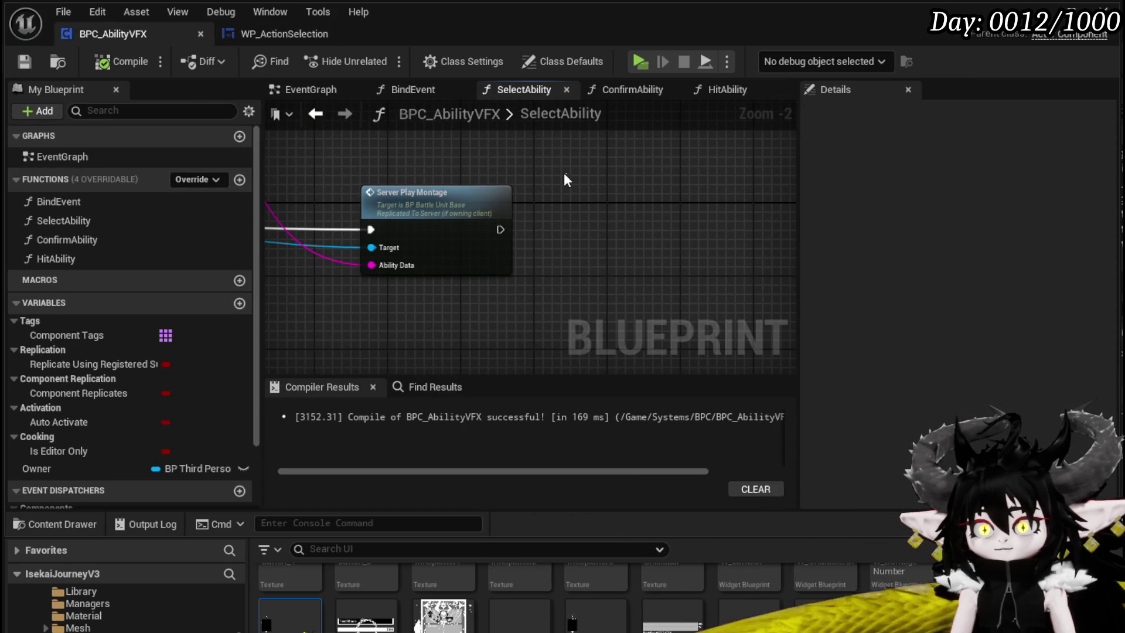
Paste Spawn System Attached into SelectAbility and place it before Server Play Montage
key(ctrl+z)
scroll(708, 251, down, 2)
drag(708, 250, 564, 212)
mouse_move(474, 192)
mouse_down()
mouse_move(630, 218)
mouse_move(636, 203)
mouse_up()
mouse_move(718, 228)
mouse_down()
mouse_move(346, 214)
mouse_move(369, 231)
mouse_move(417, 220)
mouse_up()
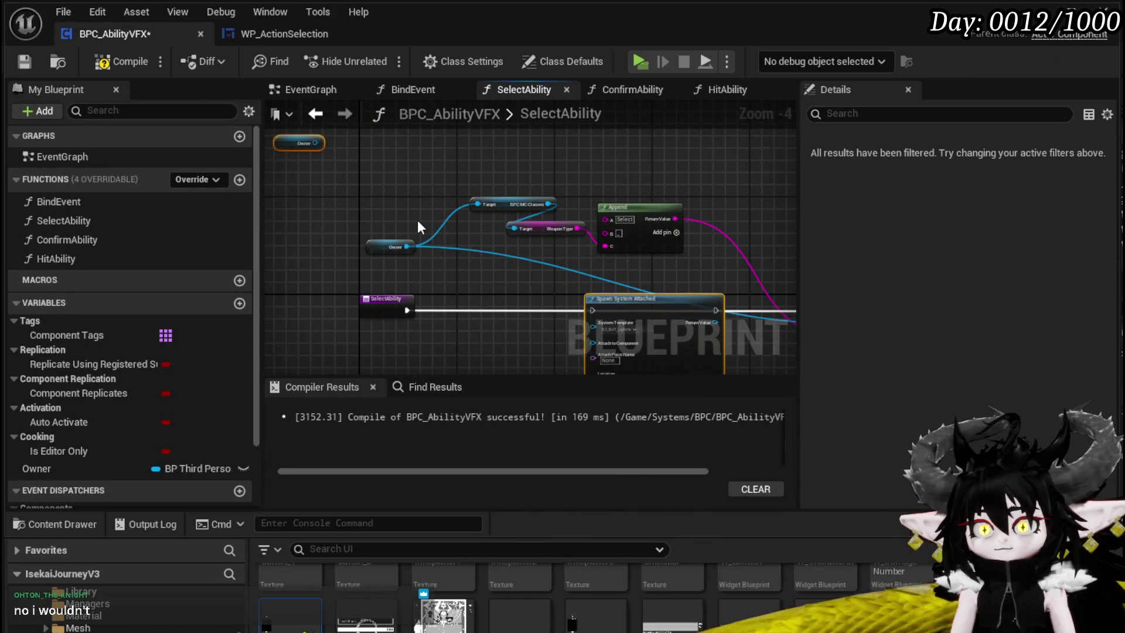
Connect SelectAbility's execution output to Spawn System Attached
click(509, 272)
drag(508, 269, 396, 213)
scroll(362, 228, up, 2)
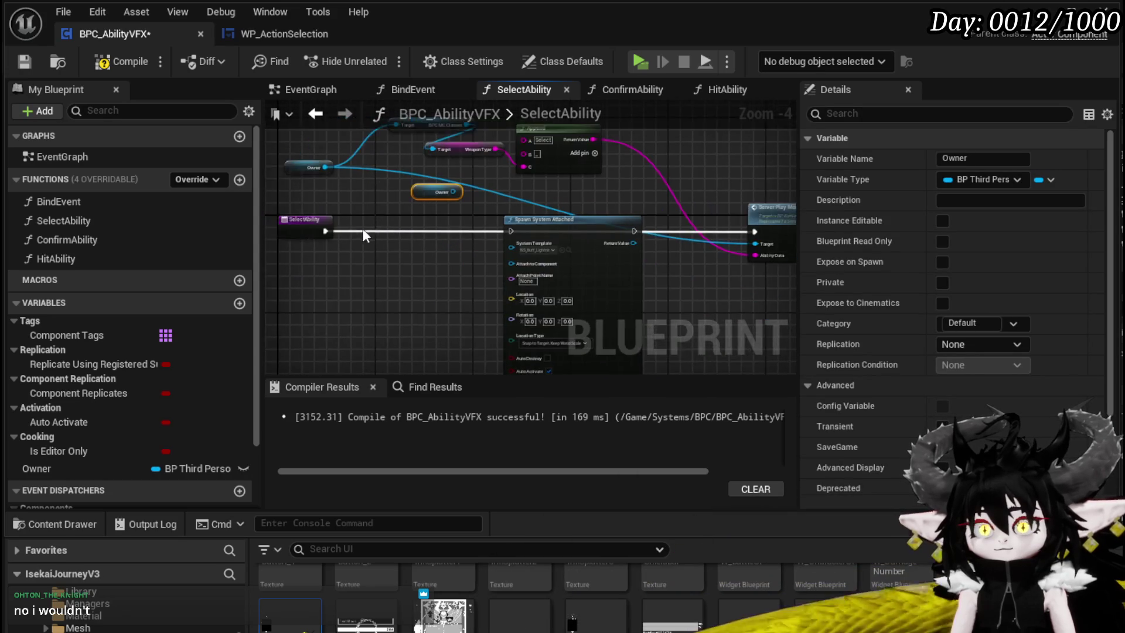
mouse_move(306, 232)
mouse_down()
mouse_move(602, 240)
mouse_move(590, 233)
mouse_up()
scroll(591, 233, down, 2)
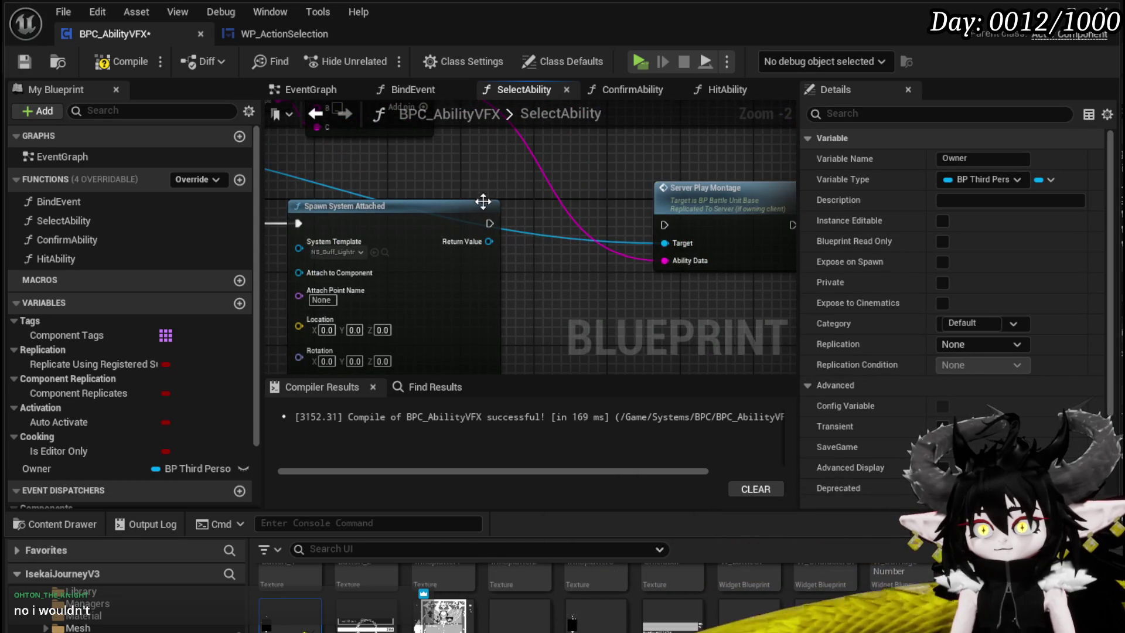
click(466, 164)
drag(466, 164, 591, 239)
Move the Owner, BPC MC Classes and WeaponType getter nodes left together
drag(581, 185, 652, 192)
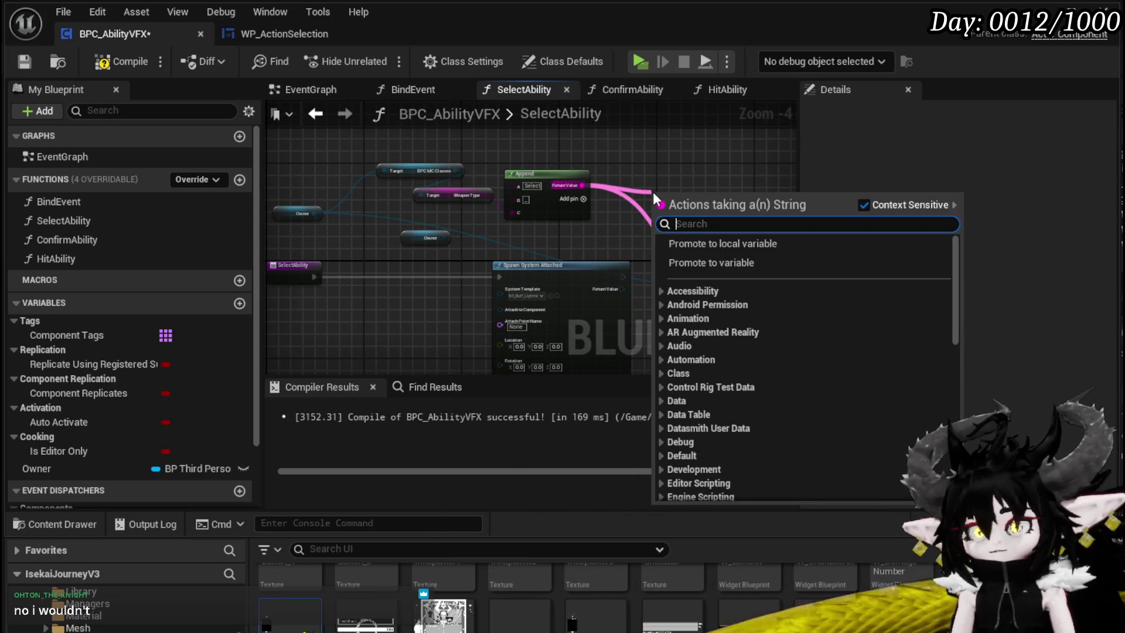
drag(400, 171, 462, 219)
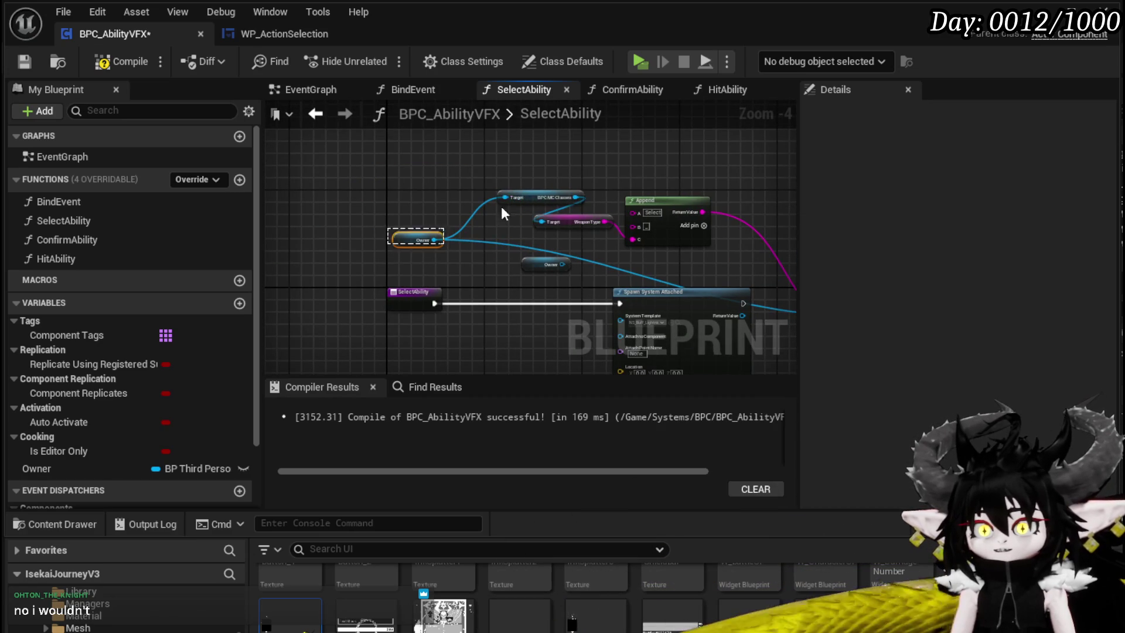
ctrl+click(580, 223)
ctrl+click(515, 197)
mouse_move(602, 223)
mouse_down()
mouse_move(445, 199)
mouse_move(511, 202)
mouse_up()
Place a Switch on String before the spawn node with Case_0 and Case_1 outputs
text(switch)
key(Return)
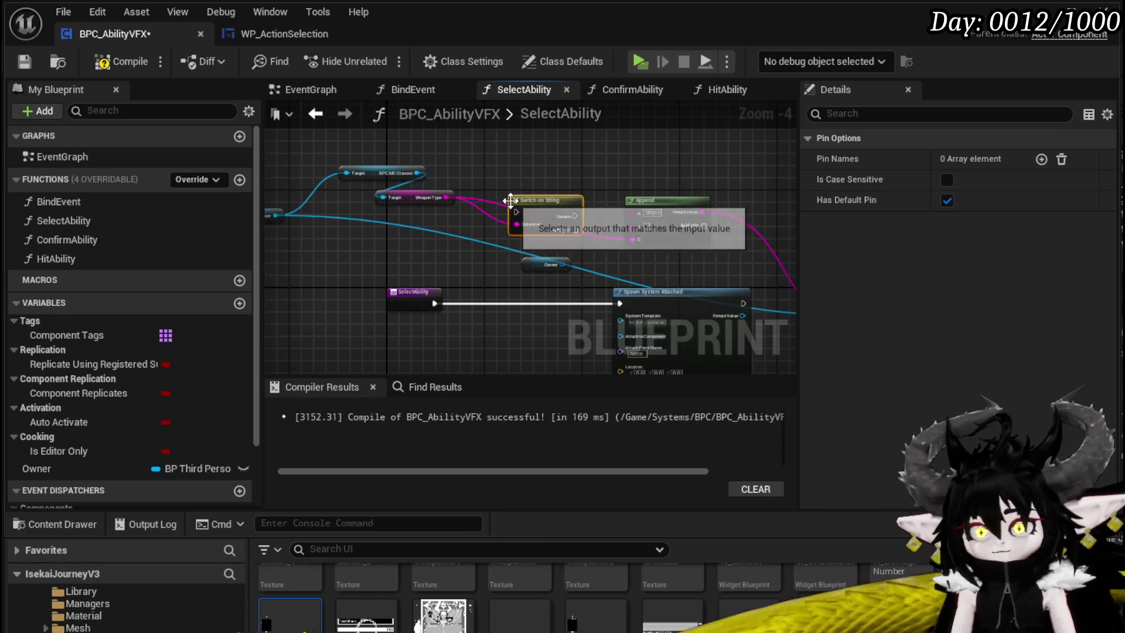
mouse_move(510, 201)
mouse_down()
mouse_move(480, 301)
mouse_move(457, 303)
mouse_move(467, 303)
mouse_up()
scroll(521, 320, up, 3)
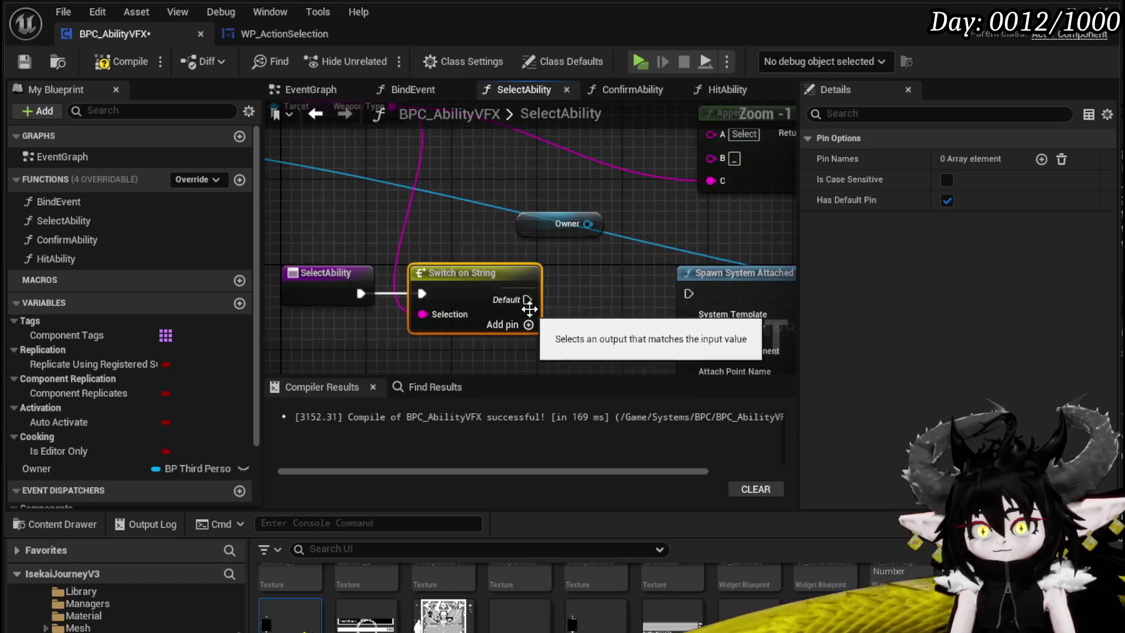
click(524, 269)
click(525, 290)
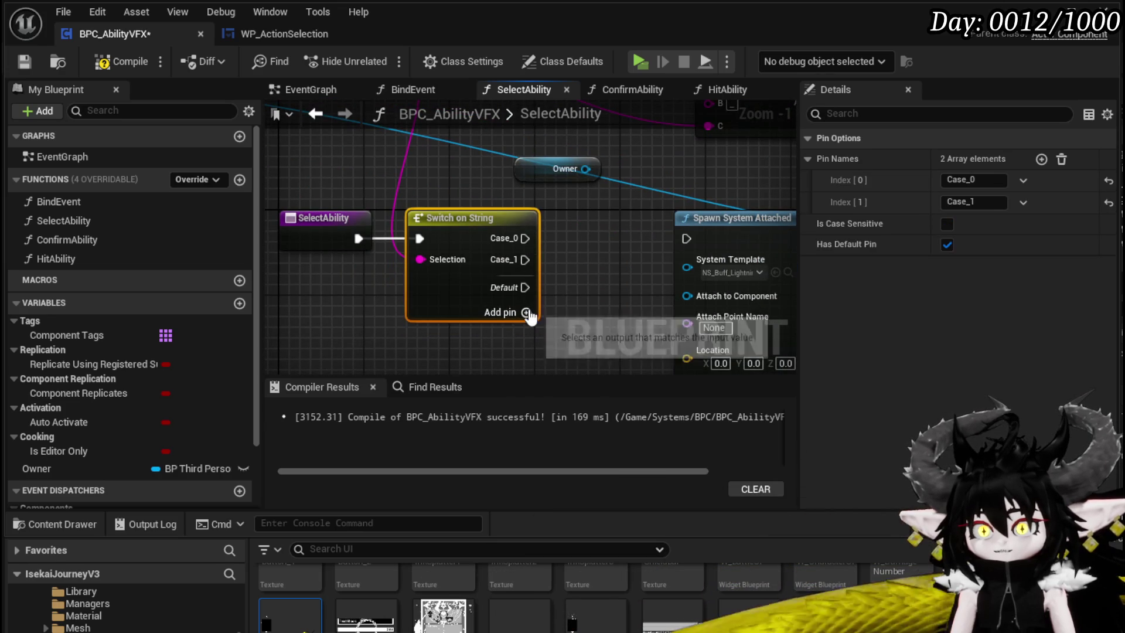
Add a third case output, Case_2, to the Switch on String
click(526, 311)
drag(602, 305, 765, 310)
scroll(557, 258, down, 1)
click(392, 255)
scroll(446, 235, down, 1)
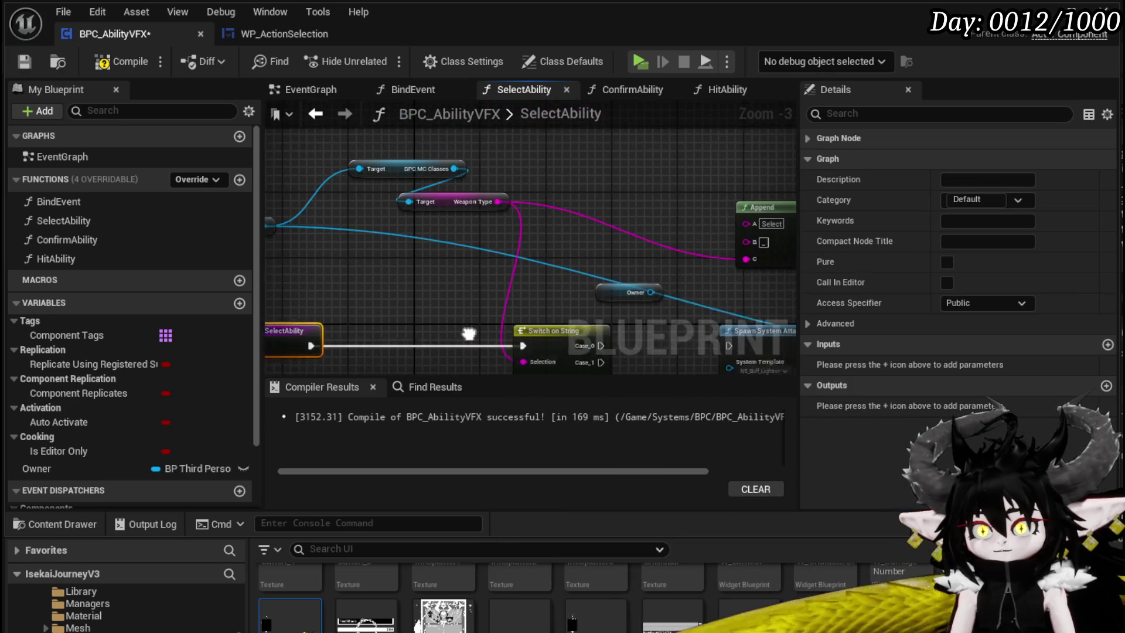
Insert a Print String of Weapon Type between SelectAbility and the switch
drag(490, 218, 572, 204)
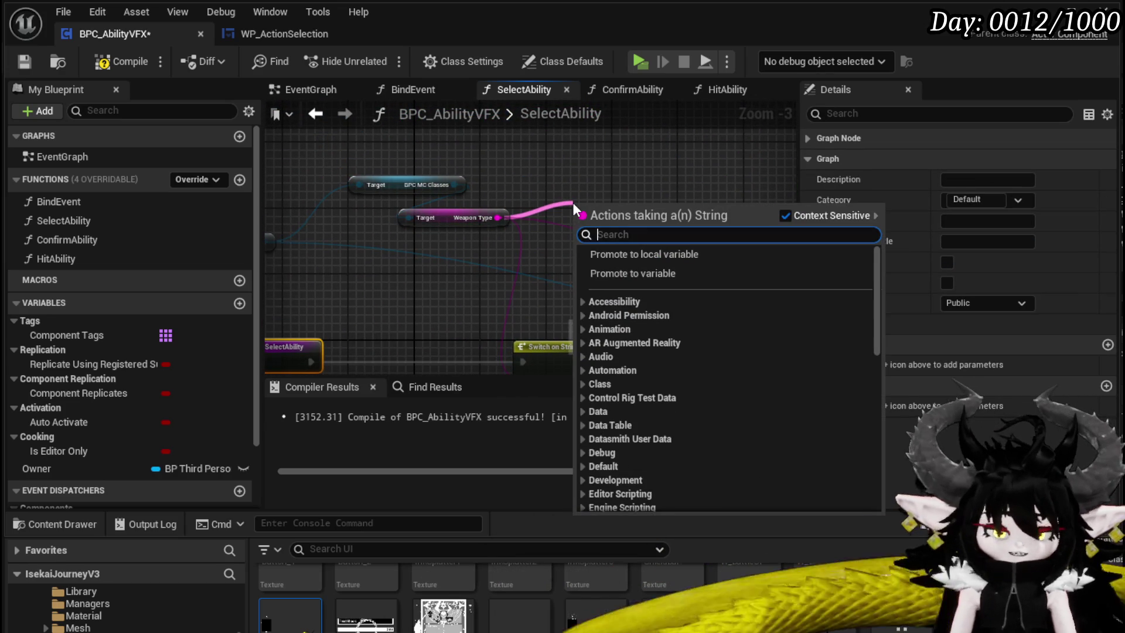
text(Print)
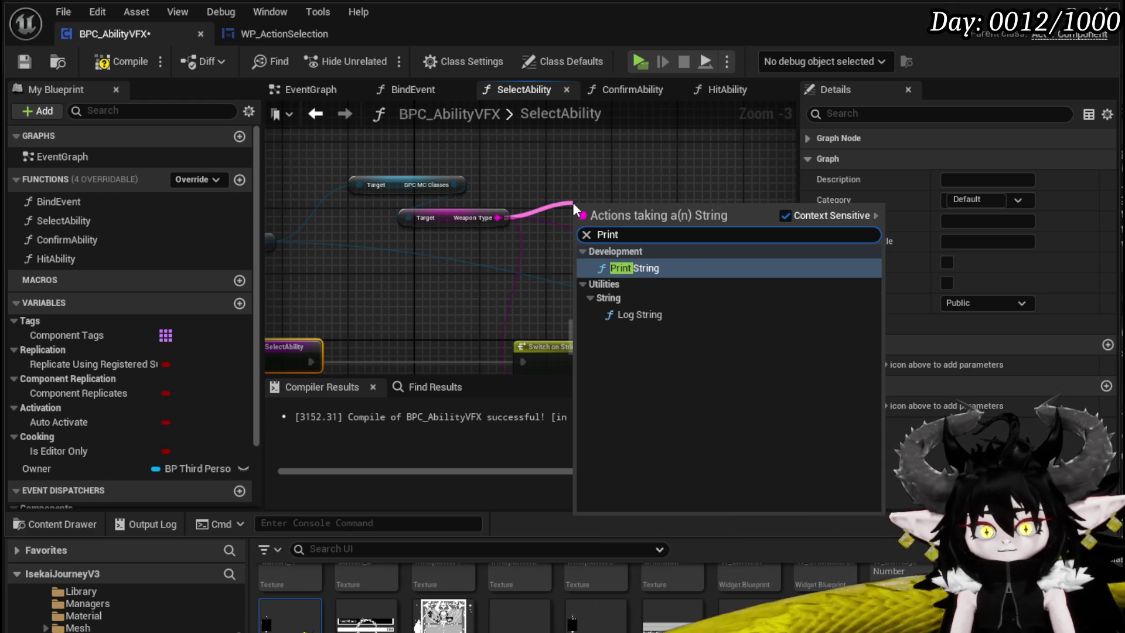
text( print)
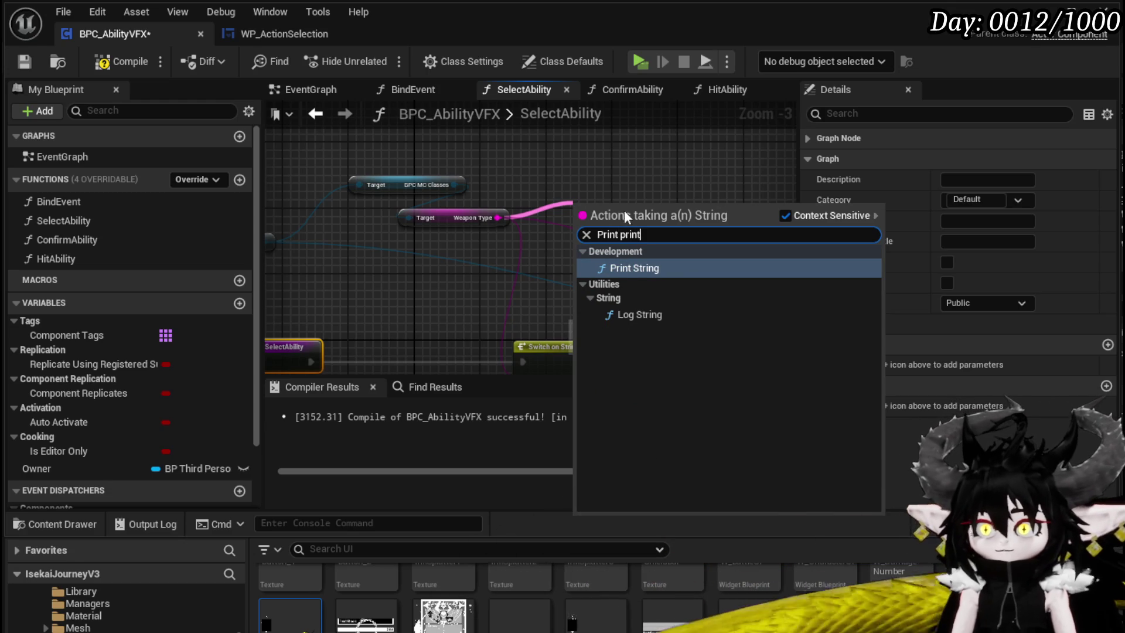
click(659, 267)
mouse_move(603, 208)
mouse_down()
mouse_move(405, 360)
mouse_move(404, 317)
mouse_up()
mouse_move(311, 329)
mouse_down()
mouse_move(375, 339)
mouse_move(381, 328)
mouse_move(533, 326)
mouse_move(522, 329)
mouse_move(571, 352)
mouse_up()
Set the Print String text colour to magenta and save the blueprint
click(392, 268)
click(405, 294)
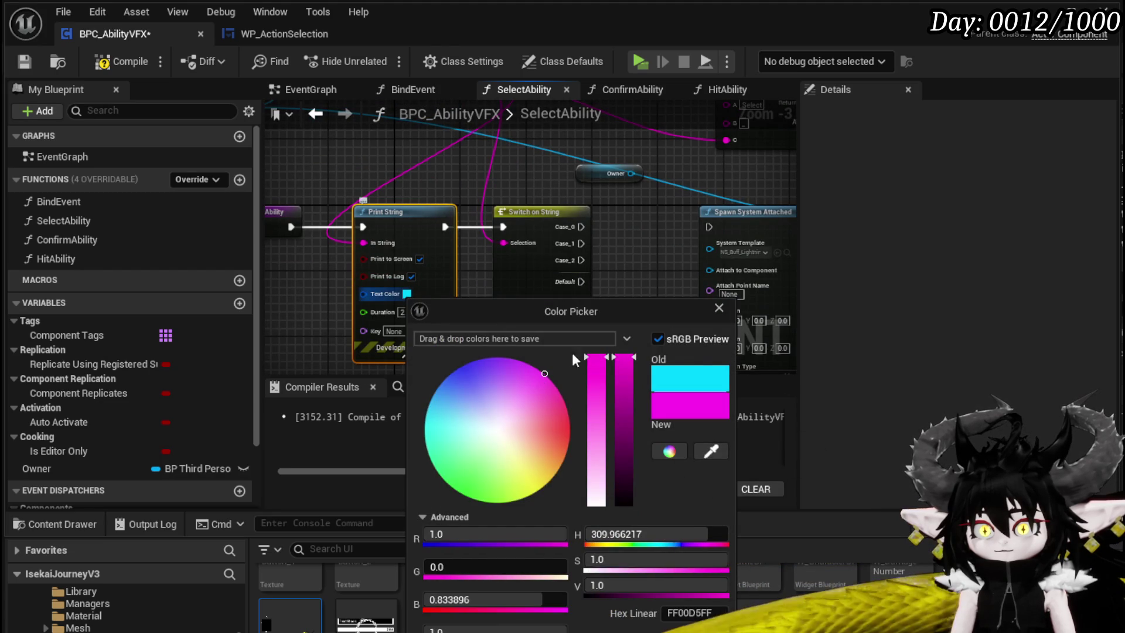
click(404, 307)
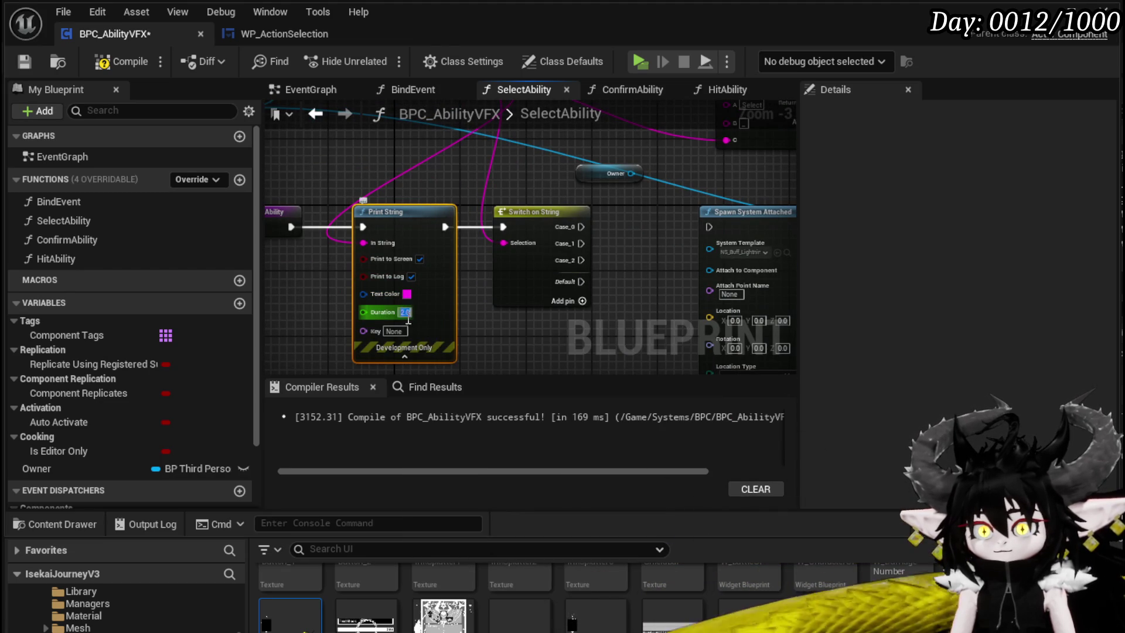
text(70)
drag(503, 340, 357, 311)
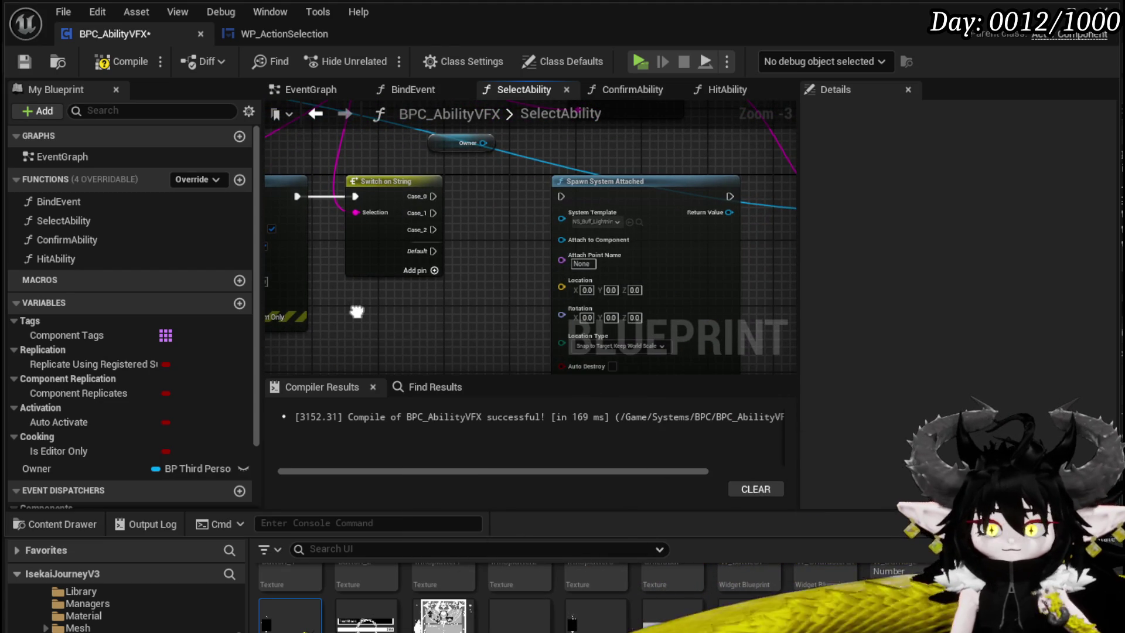
click(24, 61)
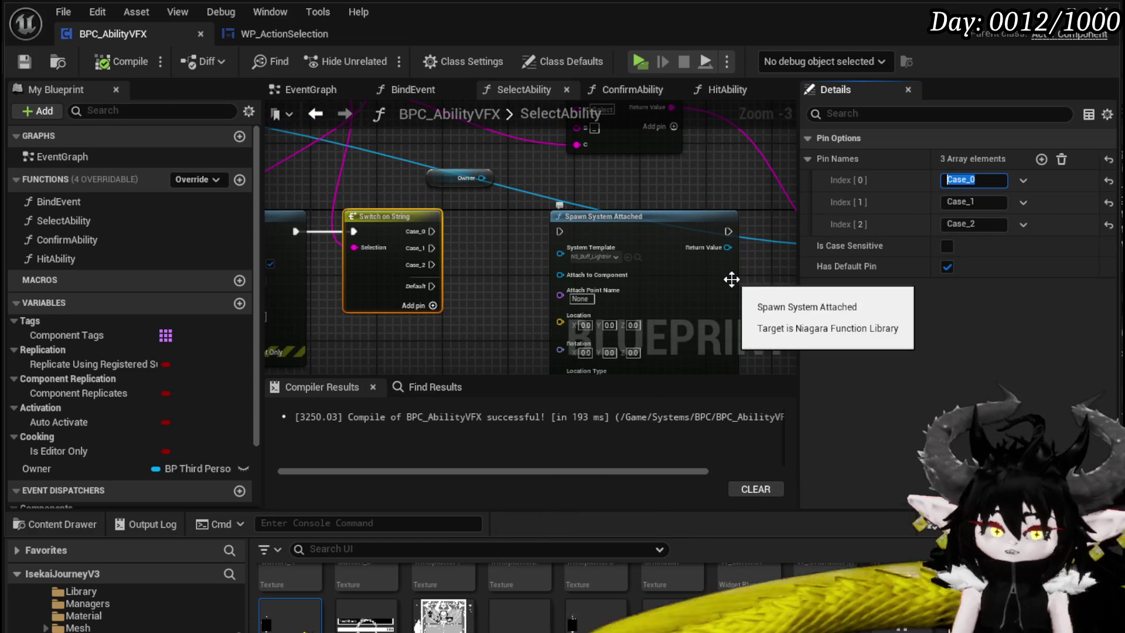
text(Magic)
Name the switch cases Magic and GS and compile with F7
key(Return)
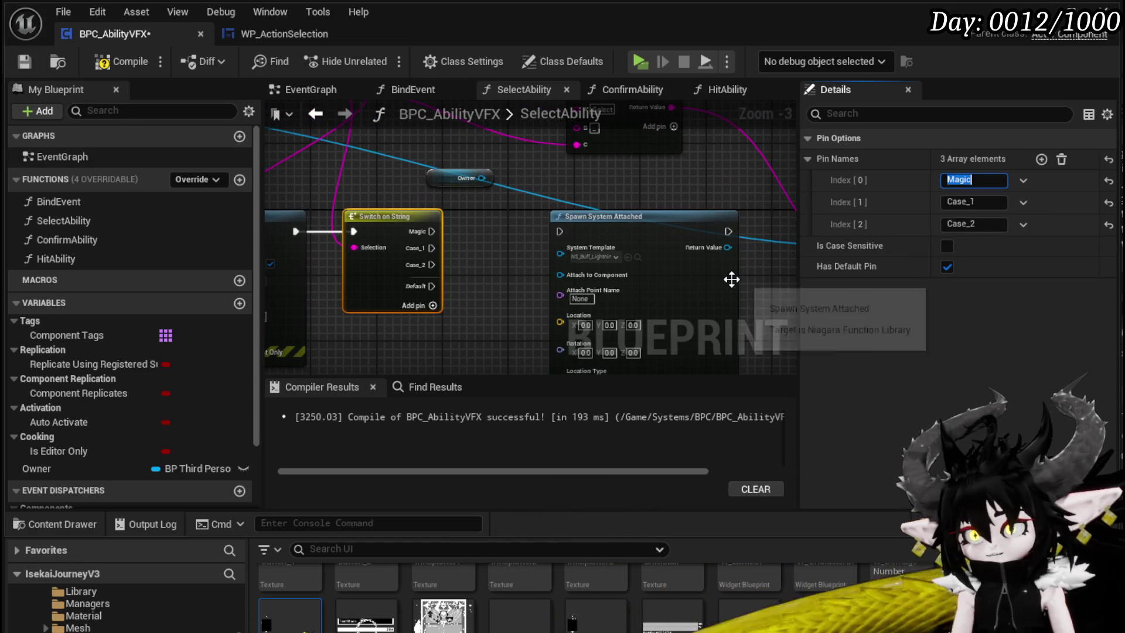
click(983, 202)
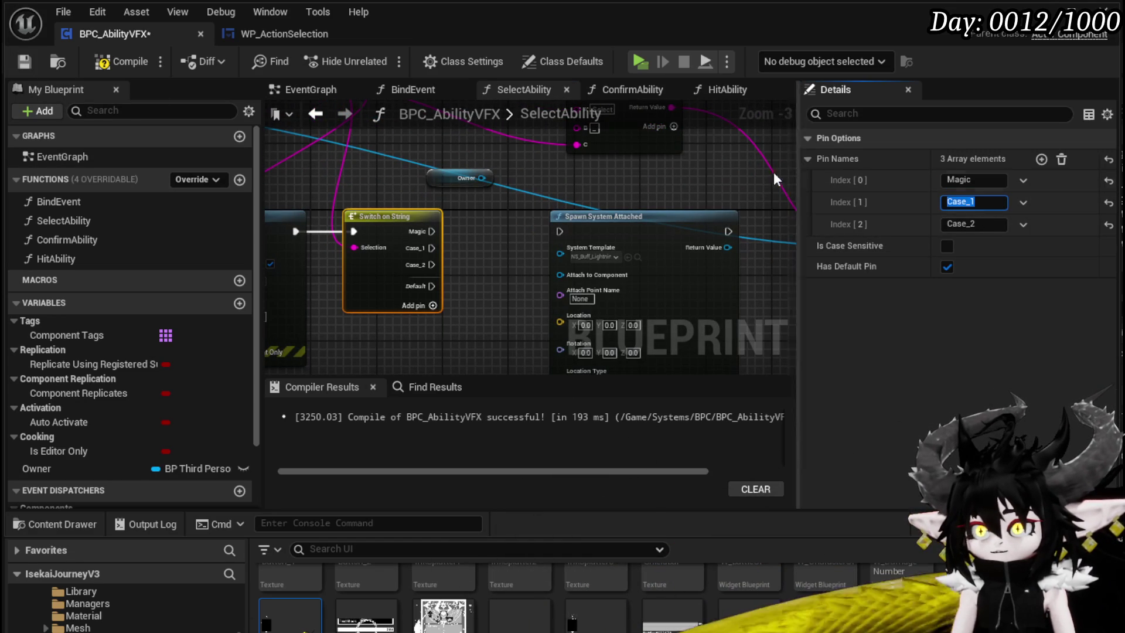
text(GS)
key(F7)
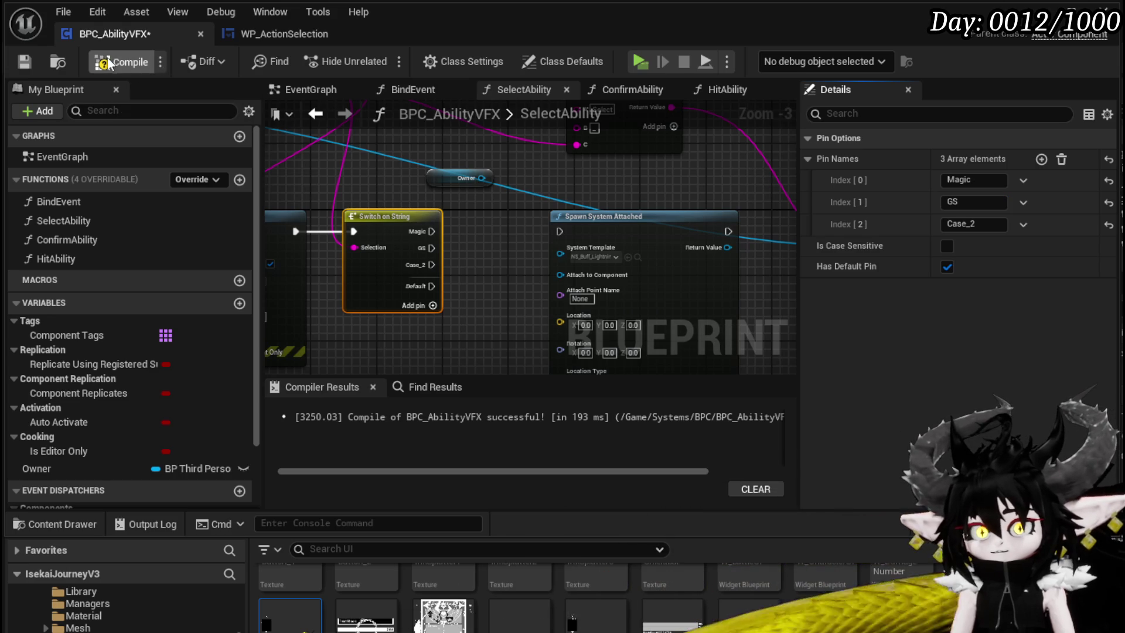
click(461, 228)
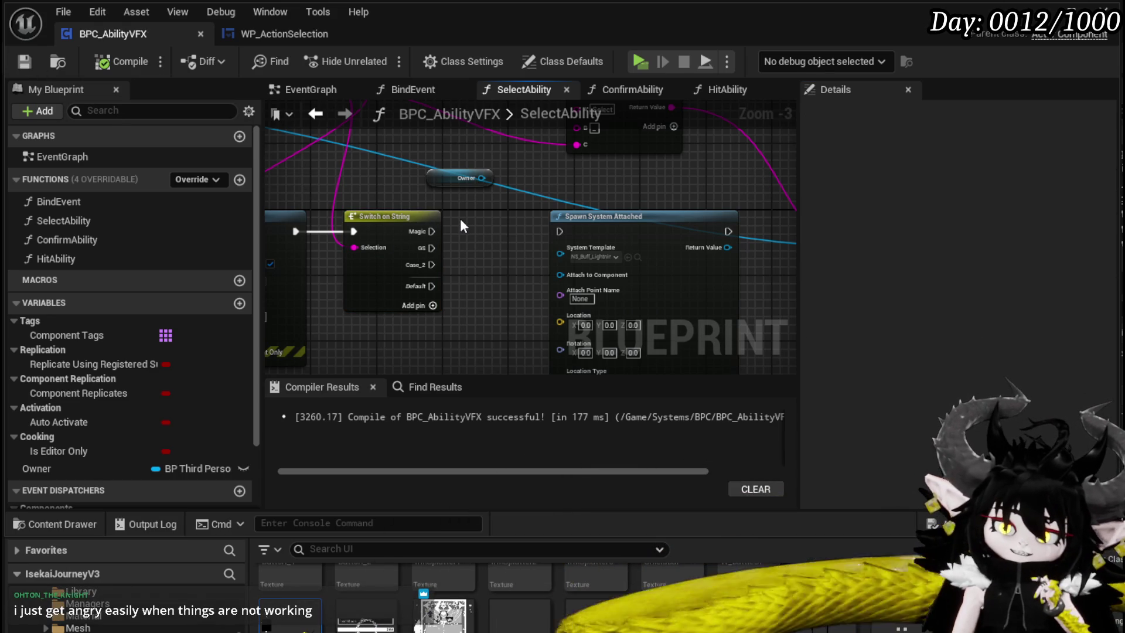
mouse_move(459, 219)
mouse_down()
mouse_move(375, 222)
mouse_move(558, 173)
mouse_move(525, 267)
mouse_move(523, 249)
mouse_move(598, 218)
mouse_up()
scroll(409, 210, down, 1)
click(578, 169)
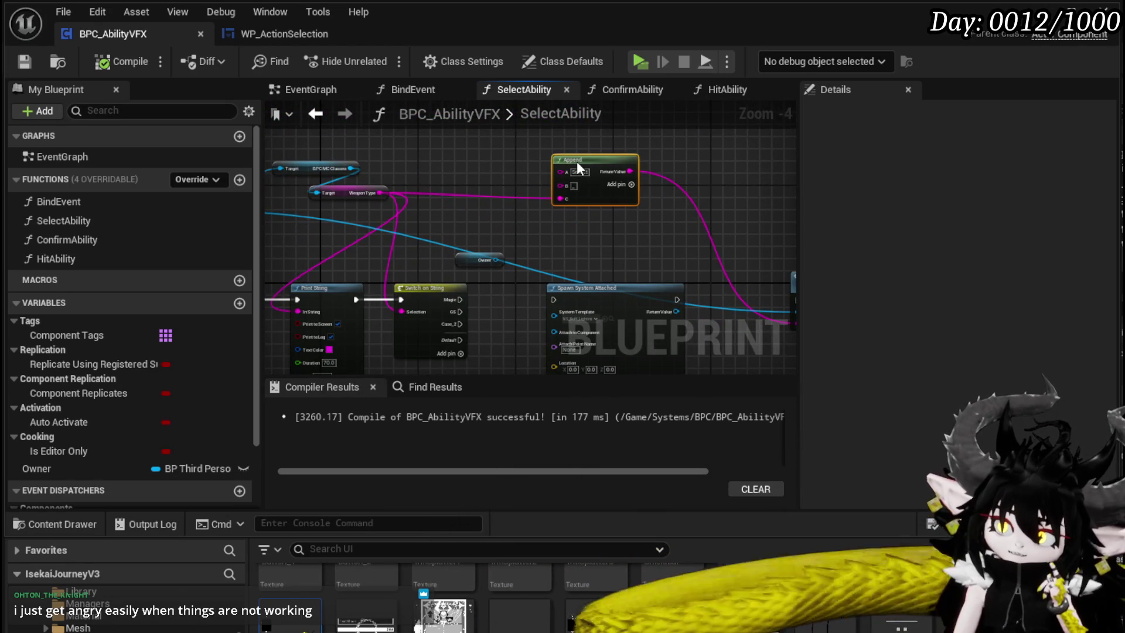
Move the BPC MC Classes, WeaponType and getter nodes down-left, then save BPC_AbilityVFX
drag(410, 230, 420, 209)
mouse_move(496, 158)
mouse_down()
mouse_move(460, 247)
mouse_move(389, 268)
mouse_up()
mouse_move(340, 205)
mouse_down()
mouse_move(319, 205)
mouse_move(507, 220)
mouse_up()
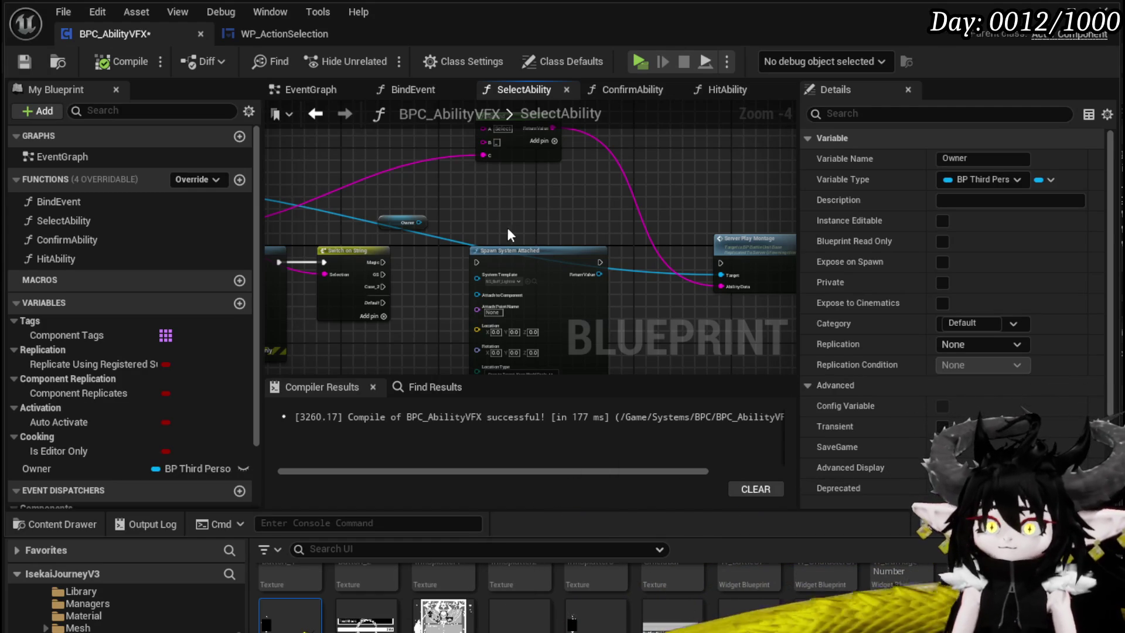
scroll(507, 227, up, 2)
scroll(508, 218, down, 1)
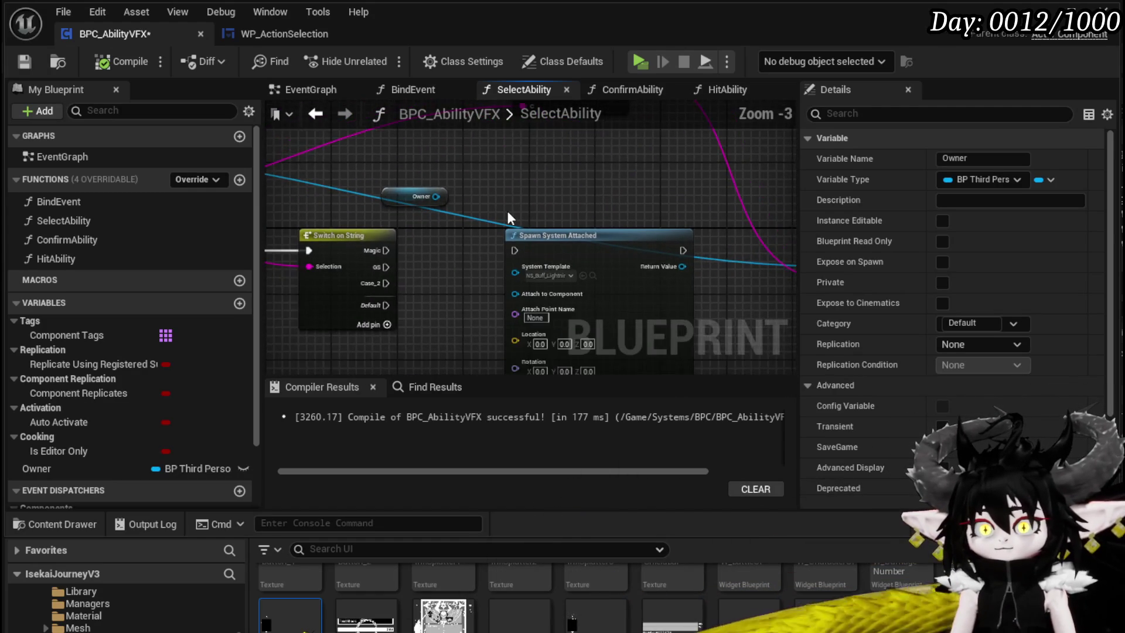
scroll(547, 191, down, 3)
scroll(511, 209, up, 3)
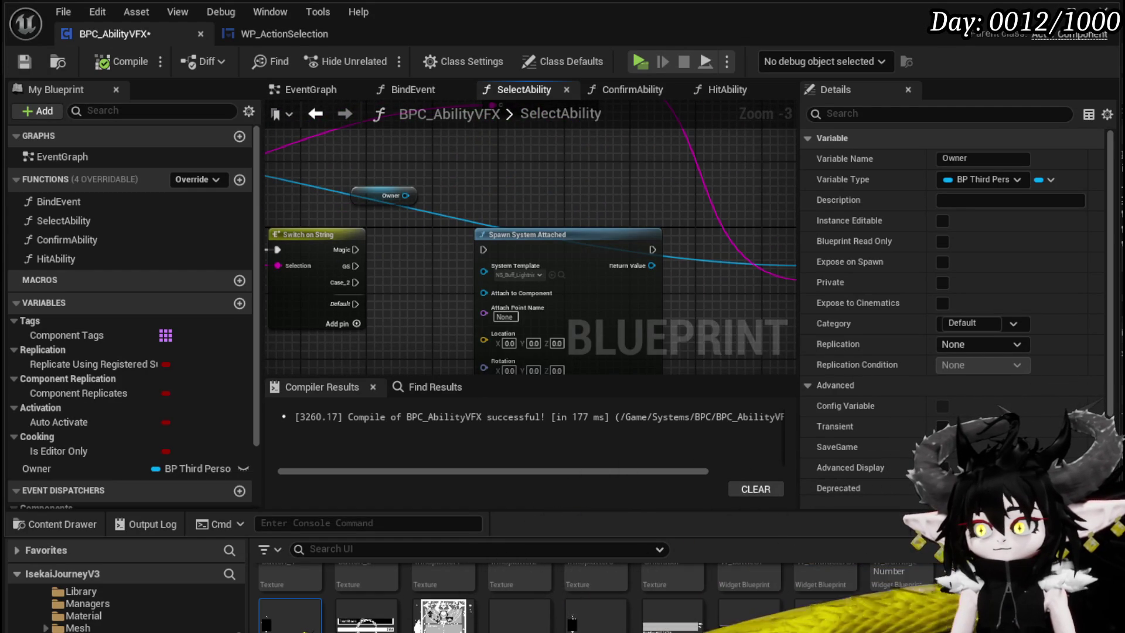
key(ctrl+shift+s)
click(866, 576)
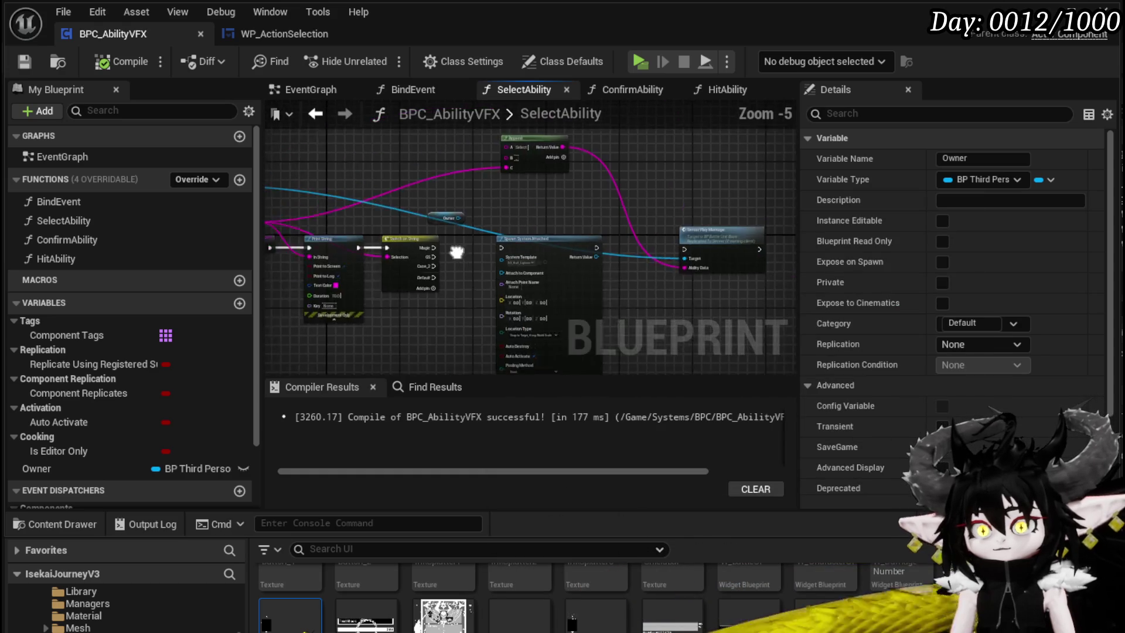
Place Server Play Montage before Switch on String, wired from Print String into Switch on String
mouse_move(548, 249)
mouse_down()
mouse_move(375, 276)
mouse_move(359, 258)
mouse_move(439, 243)
mouse_move(535, 268)
mouse_move(528, 252)
mouse_move(459, 227)
mouse_up()
scroll(459, 226, down, 2)
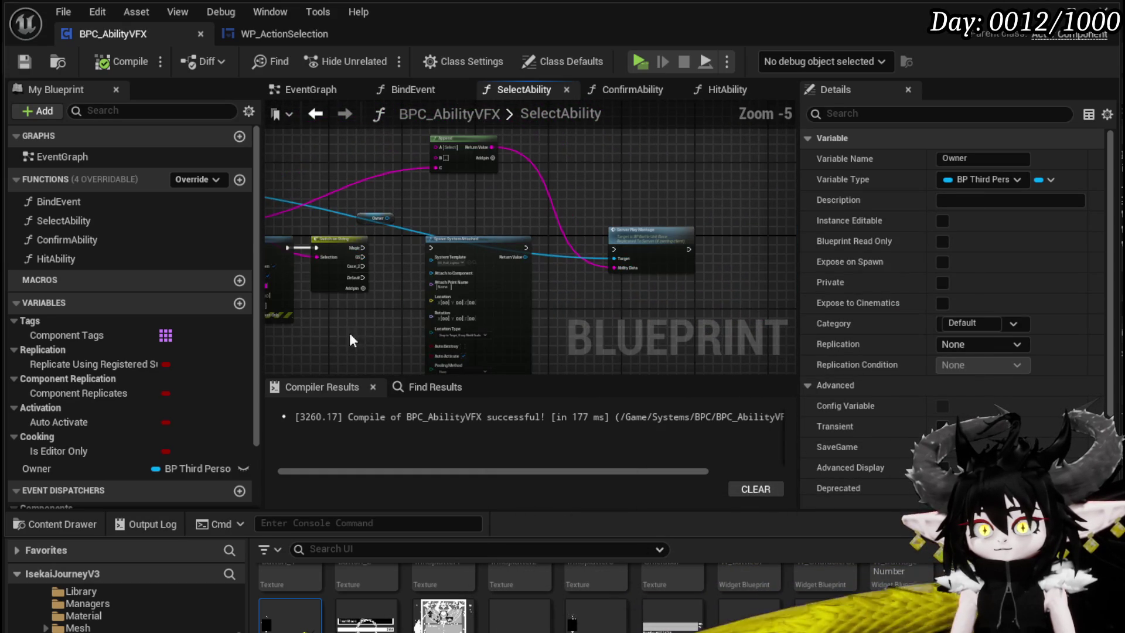
click(421, 240)
mouse_move(655, 232)
mouse_down()
mouse_move(346, 248)
mouse_move(349, 239)
mouse_up()
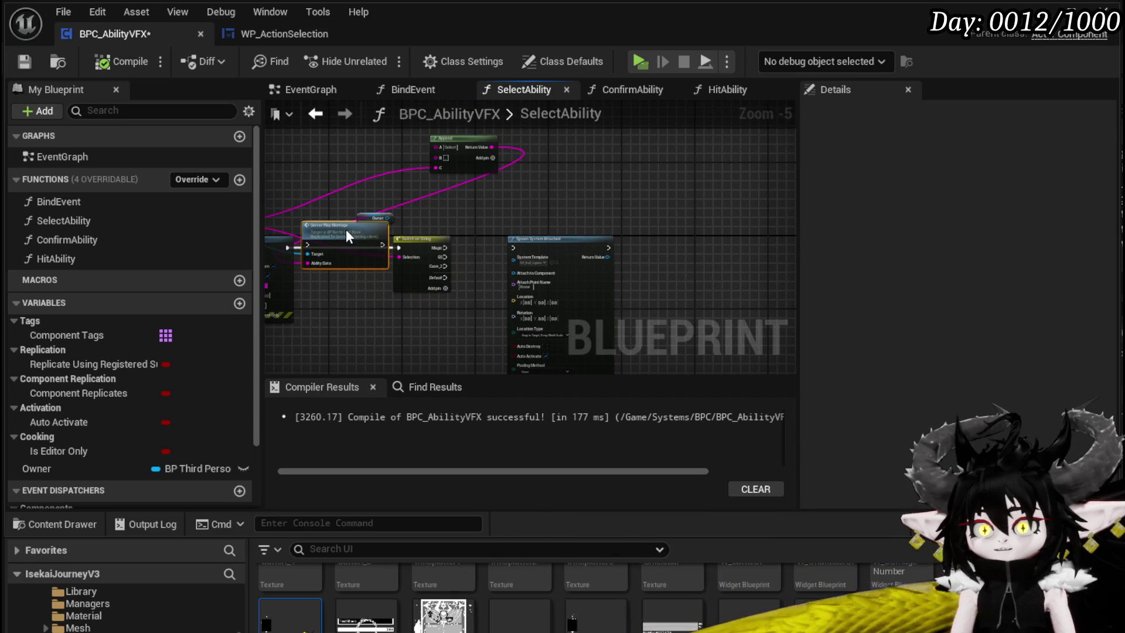
mouse_move(424, 164)
mouse_down()
mouse_move(597, 190)
mouse_move(408, 146)
mouse_up()
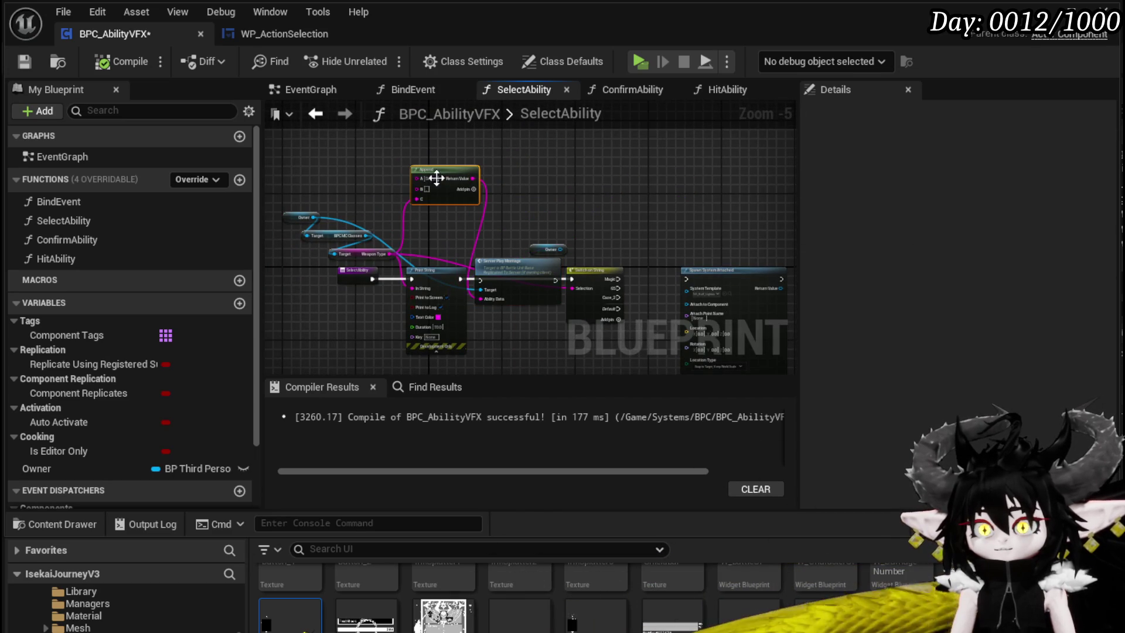
drag(460, 281, 481, 279)
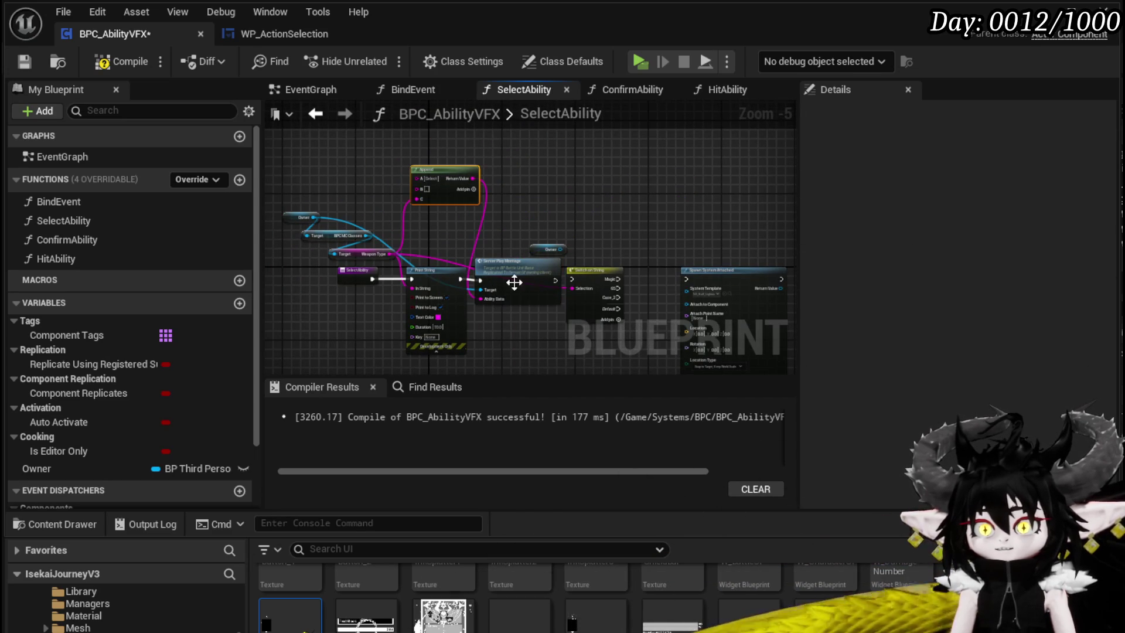
drag(556, 280, 571, 277)
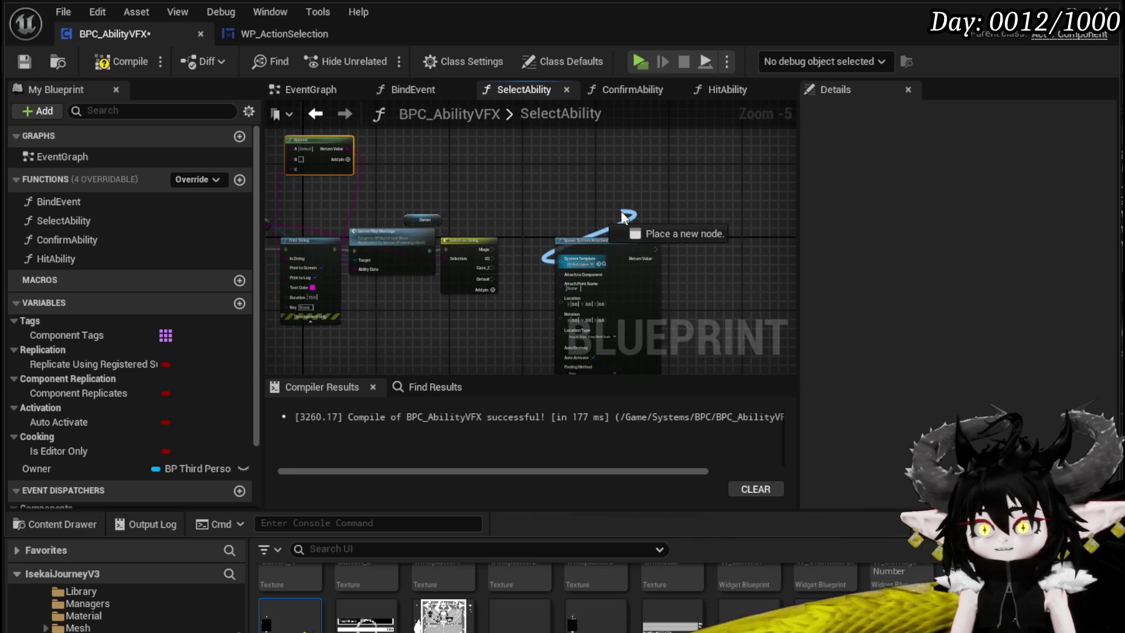
drag(631, 237, 478, 181)
Move the Spawn System Attached node up and to the right
scroll(479, 191, up, 2)
drag(309, 200, 419, 176)
mouse_move(624, 243)
mouse_down()
mouse_move(670, 130)
mouse_move(618, 137)
mouse_move(628, 140)
mouse_up()
drag(695, 238, 750, 183)
scroll(468, 236, down, 2)
mouse_move(469, 237)
mouse_down()
mouse_move(421, 267)
mouse_move(528, 267)
mouse_move(468, 221)
mouse_up()
Wrap Spawn System Attached in a comment titled 'Check for Element'
drag(480, 167, 675, 374)
key(c)
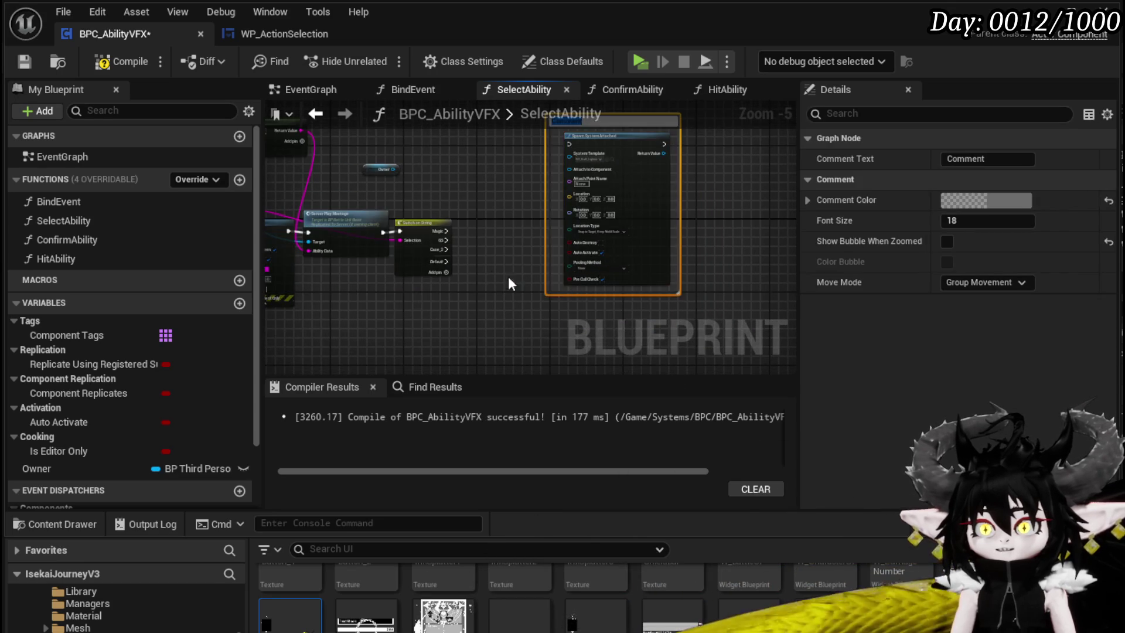
scroll(472, 308, up, 1)
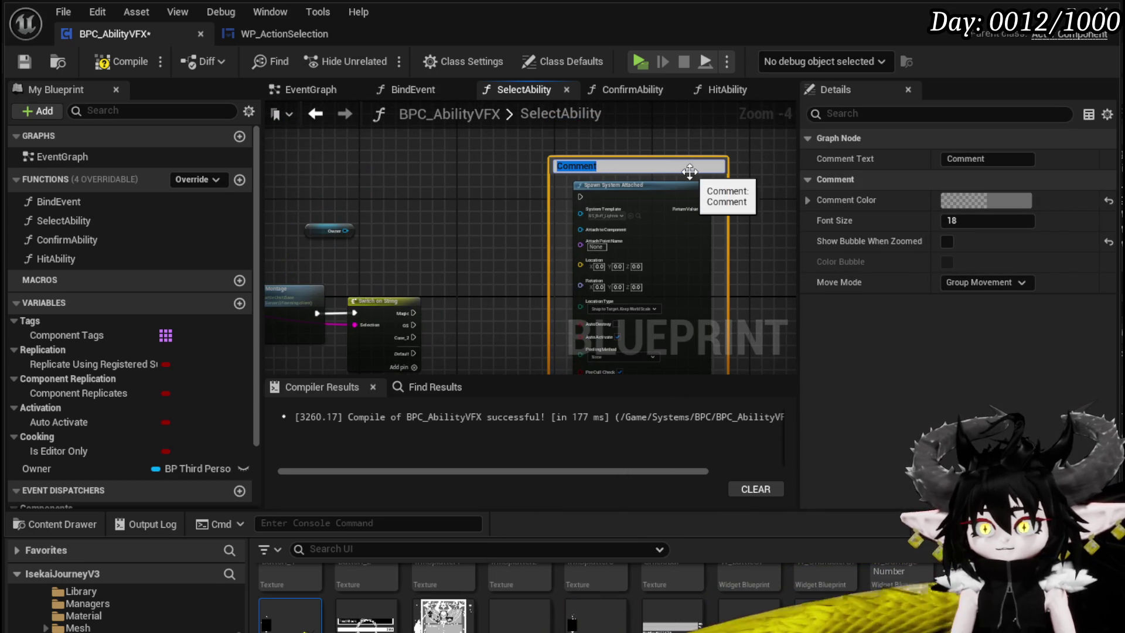
text(Check f)
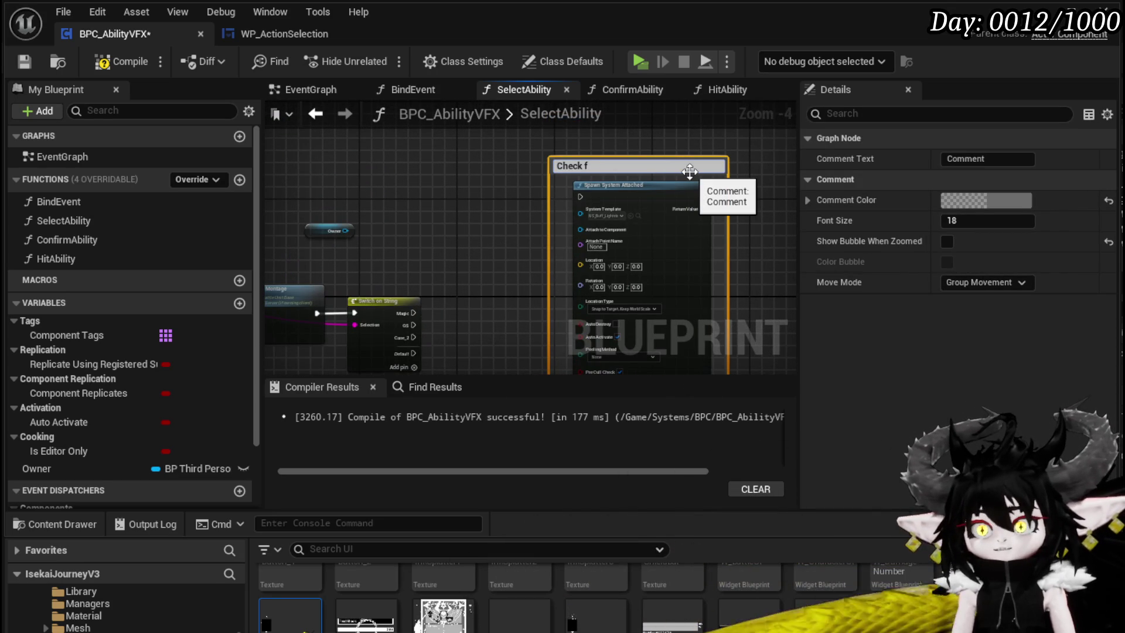
text(or Element)
key(Return)
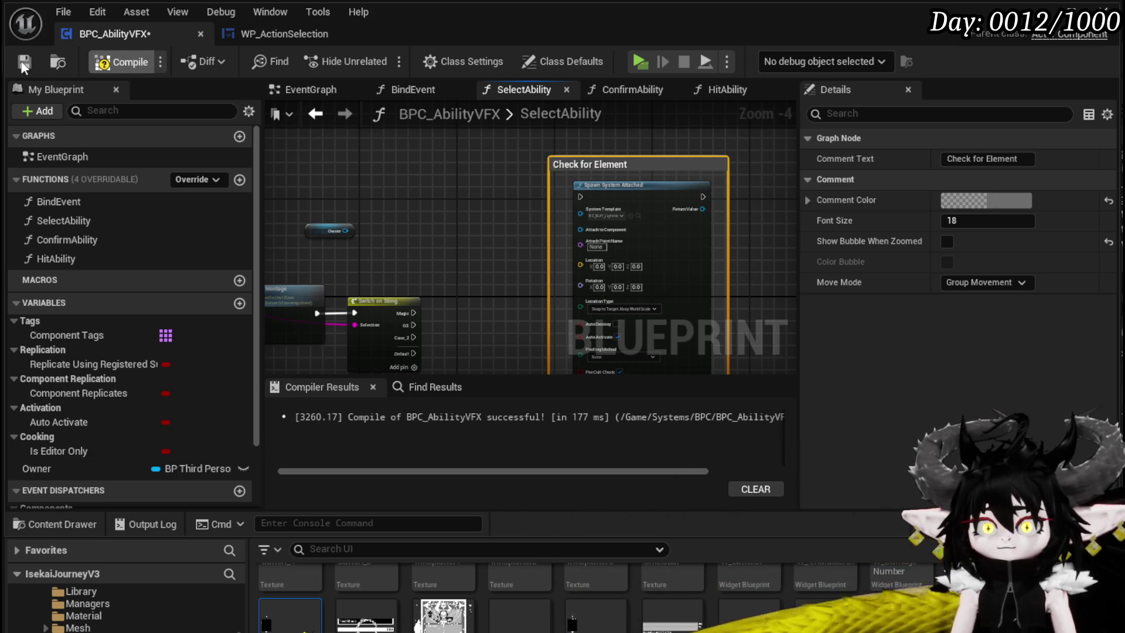
key(Home)
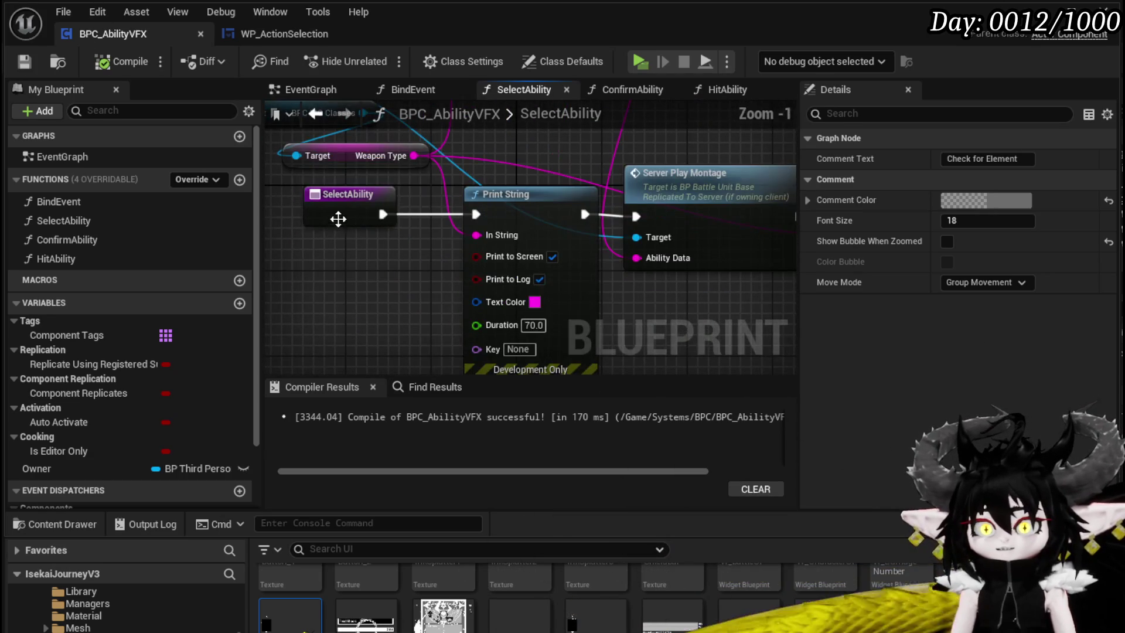
Add a new String input named Element to SelectAbility
click(1107, 345)
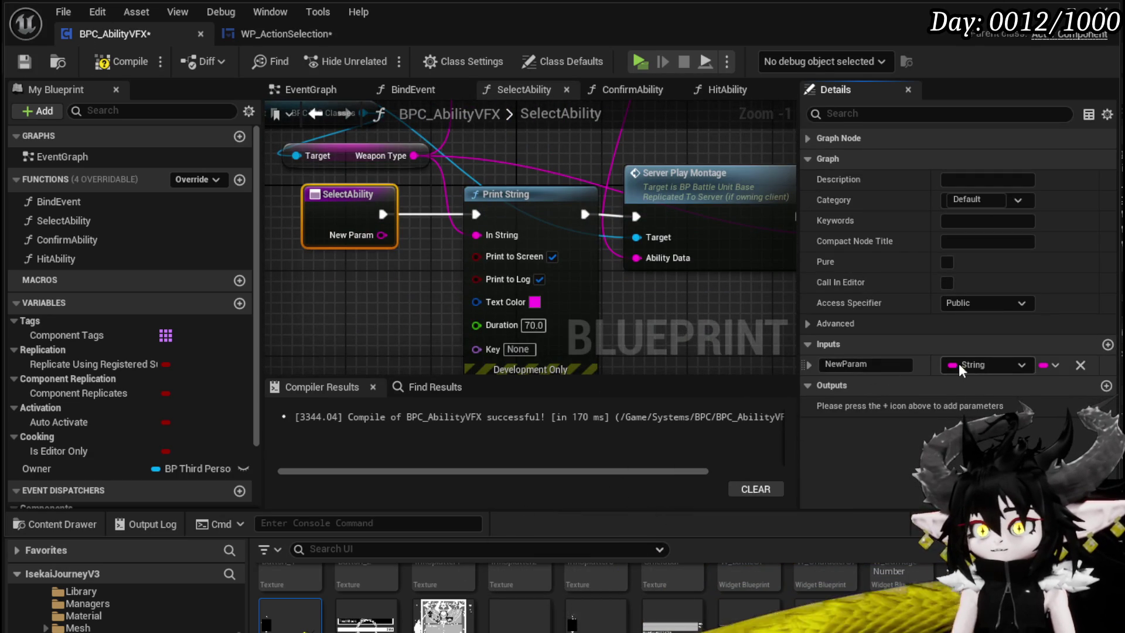
click(873, 364)
text(E)
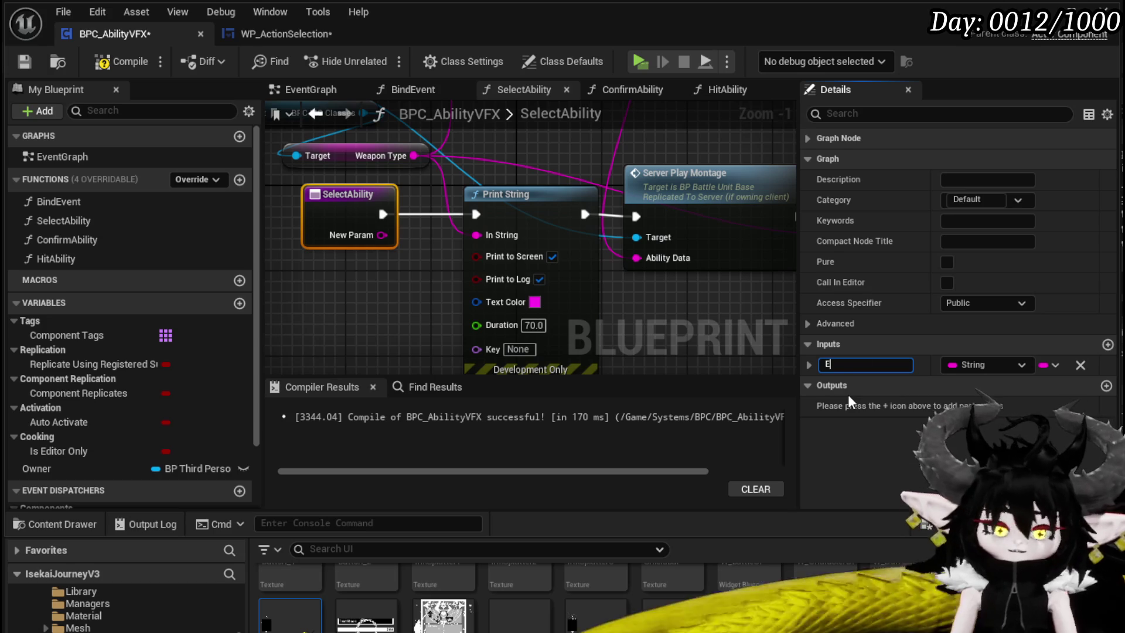
text(lement)
key(Return)
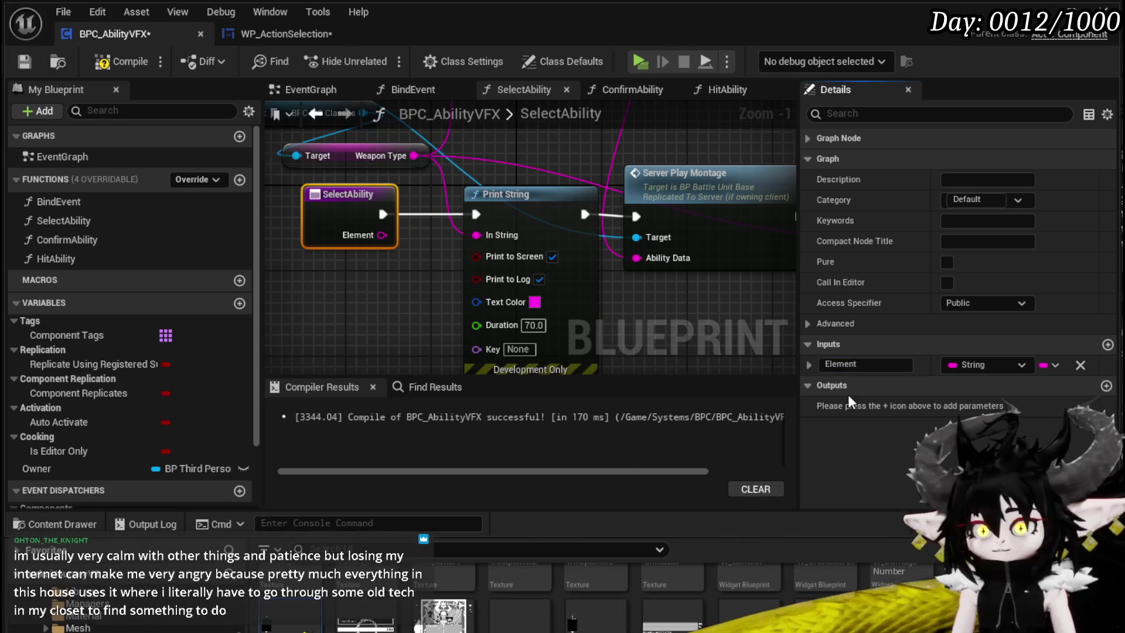
Add an Append node from Weapon Type whose result feeds Print String's In String
scroll(480, 232, down, 2)
drag(404, 280, 631, 129)
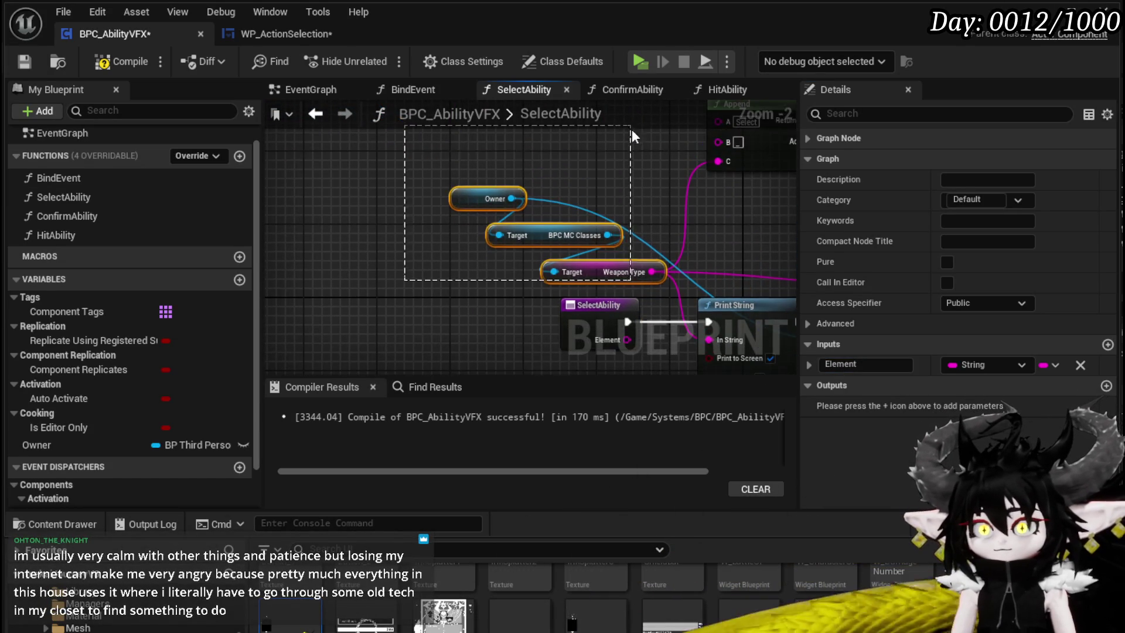
mouse_move(585, 272)
mouse_down()
mouse_move(320, 189)
mouse_move(470, 199)
mouse_up()
text(append)
key(Return)
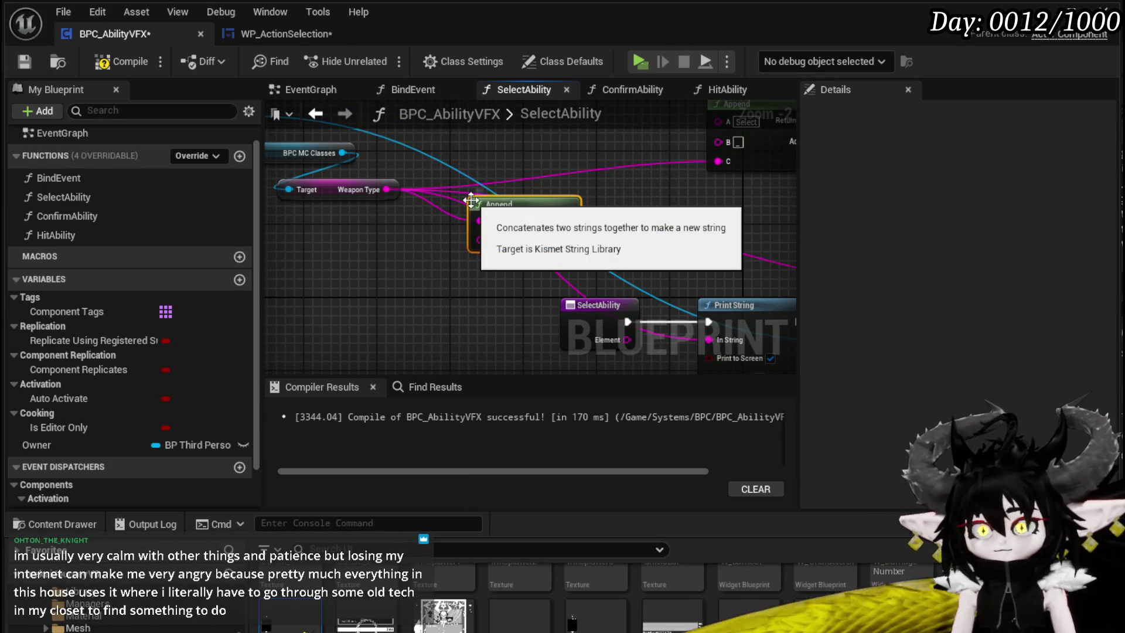
mouse_move(567, 220)
mouse_down()
mouse_move(666, 316)
mouse_move(713, 340)
mouse_up()
Give Append a third pin C wired from the Element input, then save
click(570, 241)
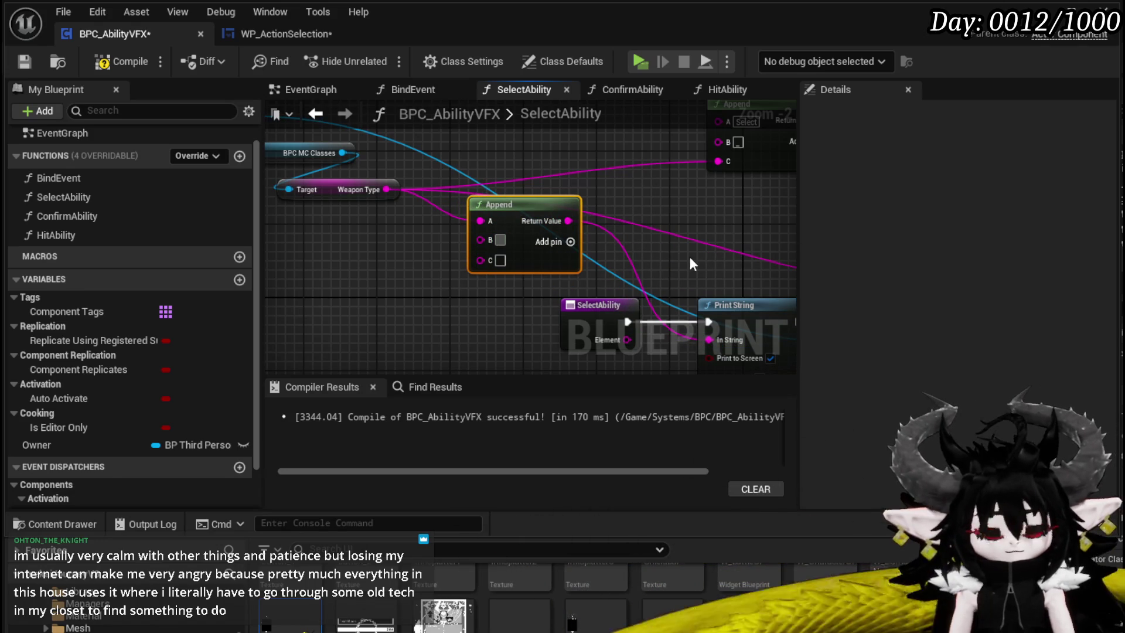
mouse_move(629, 238)
mouse_down()
mouse_move(577, 273)
mouse_move(468, 215)
mouse_move(322, 226)
mouse_up()
drag(355, 237, 483, 156)
mouse_move(497, 269)
mouse_down()
mouse_move(427, 290)
mouse_move(367, 230)
mouse_move(497, 245)
mouse_up()
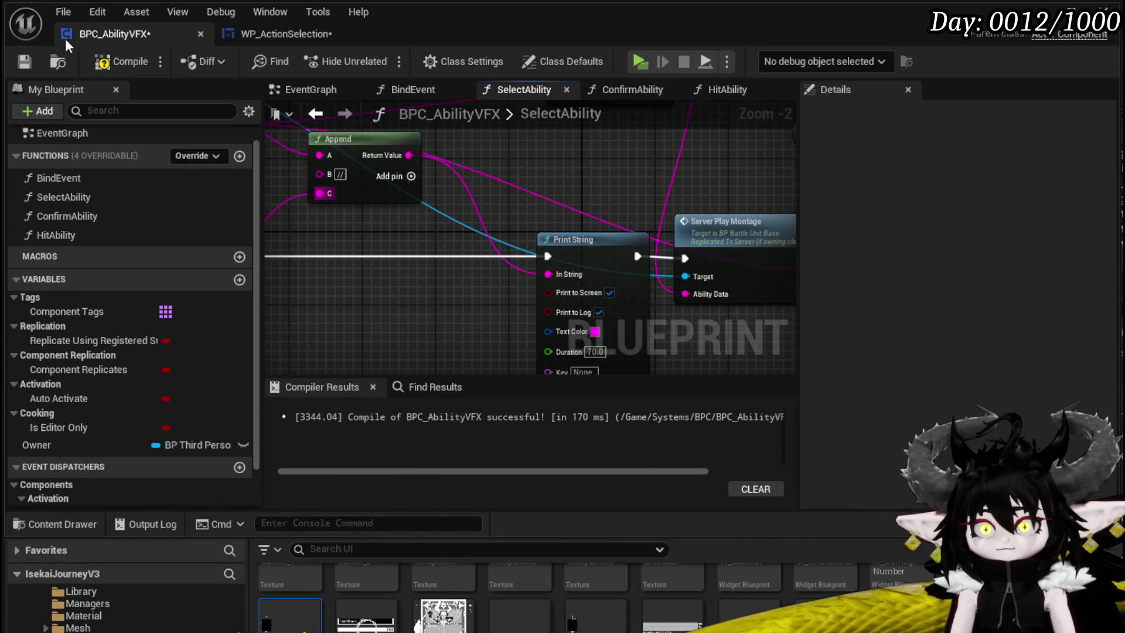
click(31, 59)
Inspect WP_ActionSelection's SelectAbilityFromCard graph, then return to BPC_AbilityVFX's SelectAbility graph
click(265, 36)
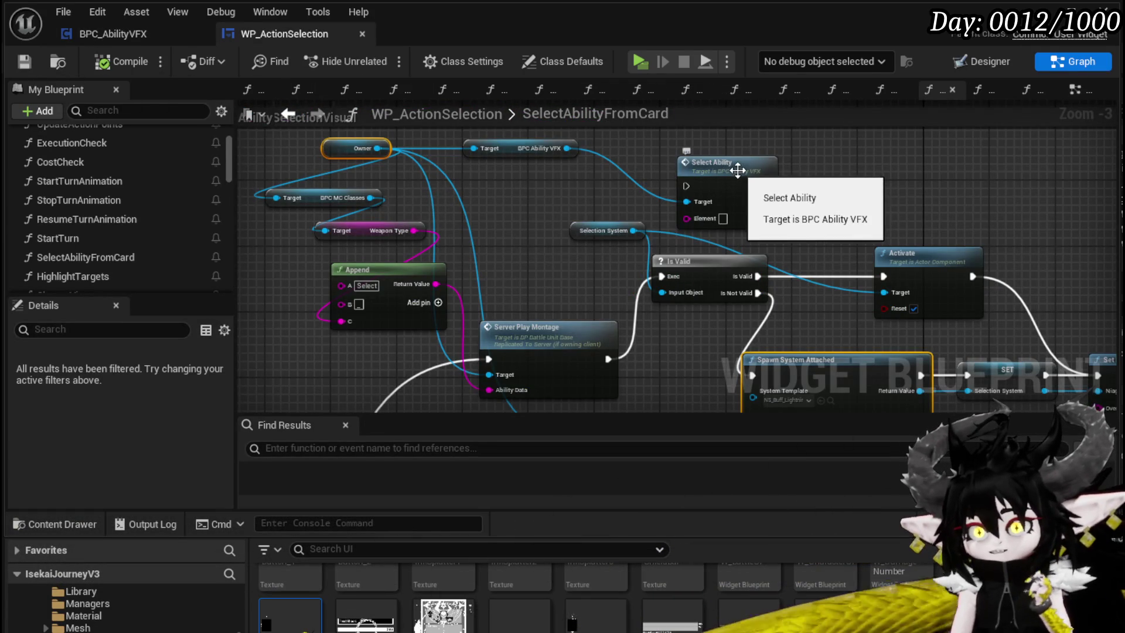
mouse_move(463, 285)
mouse_down()
mouse_move(466, 159)
mouse_move(497, 39)
mouse_move(429, 81)
mouse_move(296, 231)
mouse_move(234, 150)
mouse_up()
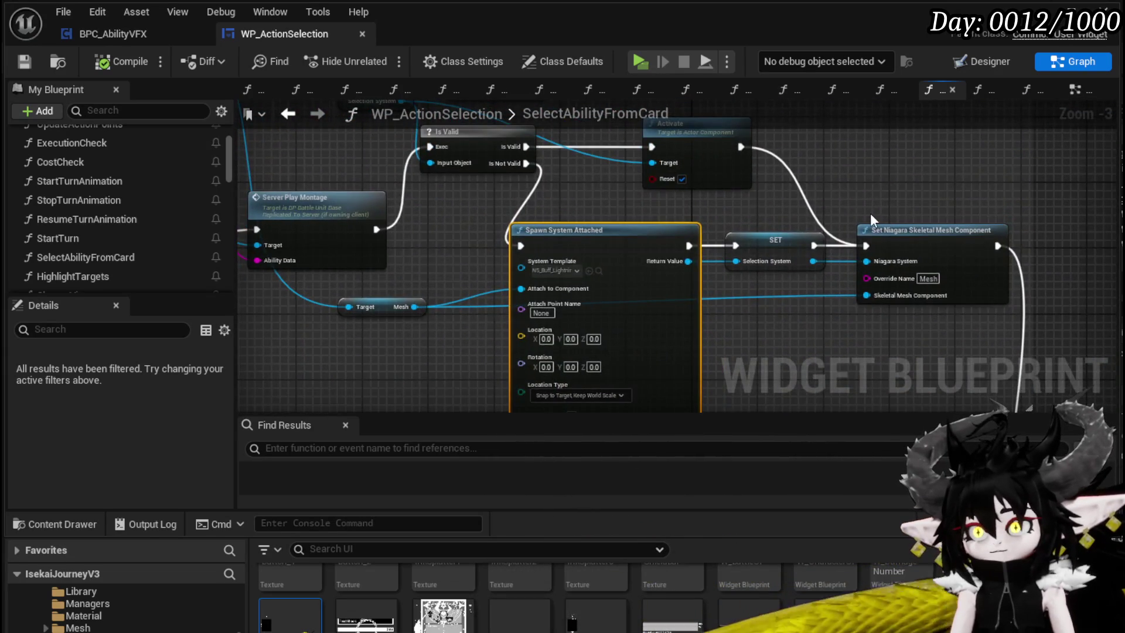
scroll(869, 212, down, 3)
drag(586, 236, 605, 305)
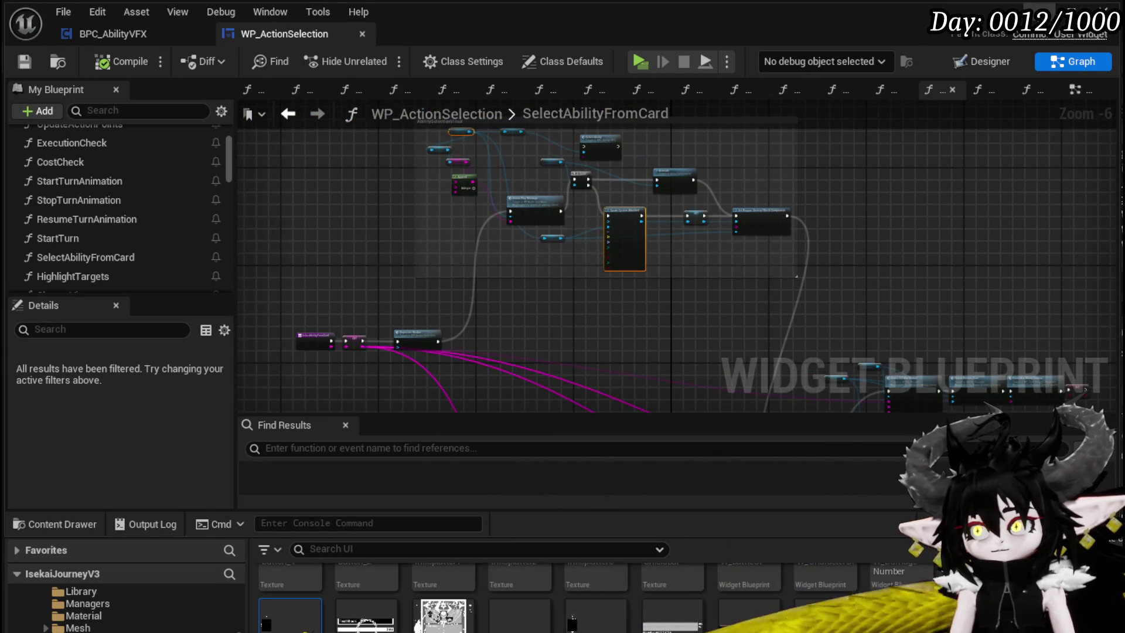
click(640, 61)
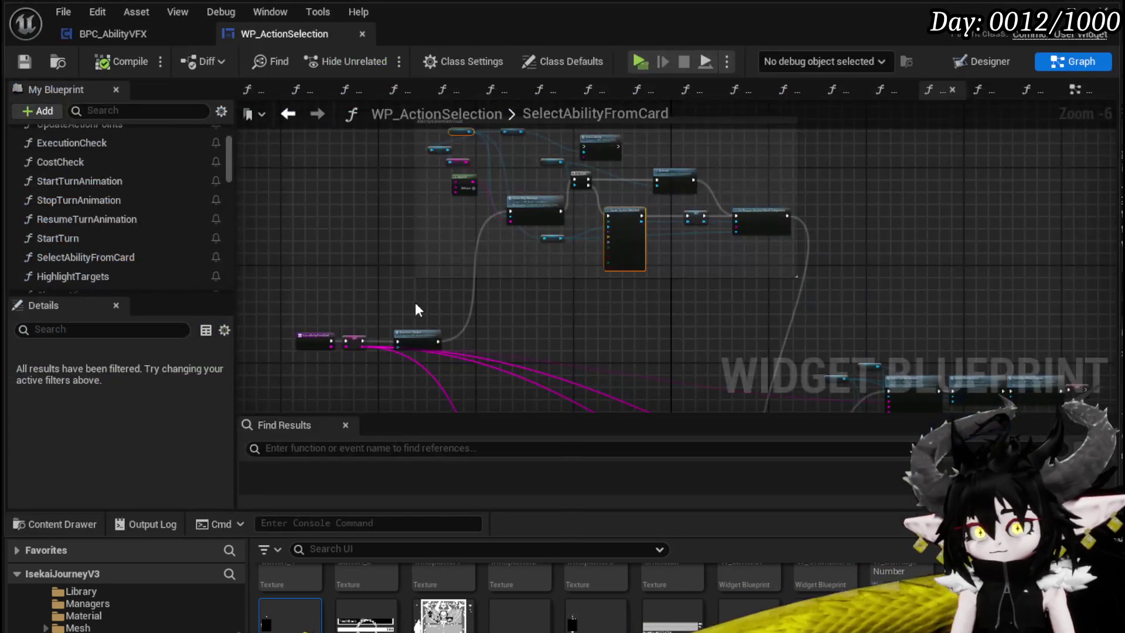
click(127, 35)
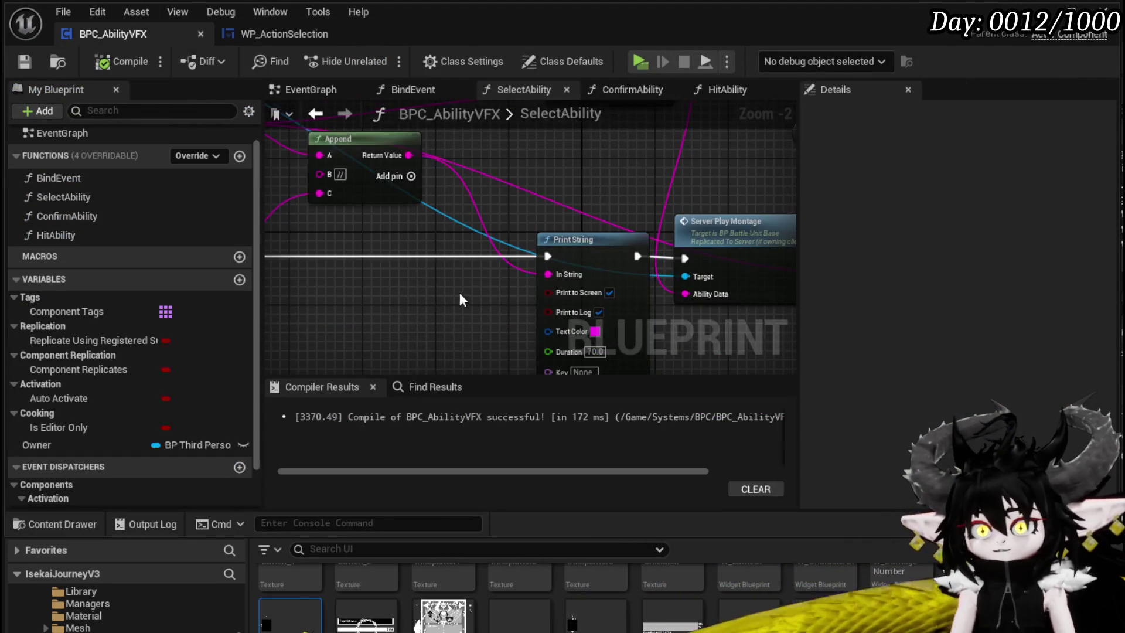
Place a Debug Key C event node in the EventGraph
drag(459, 299, 659, 258)
click(304, 89)
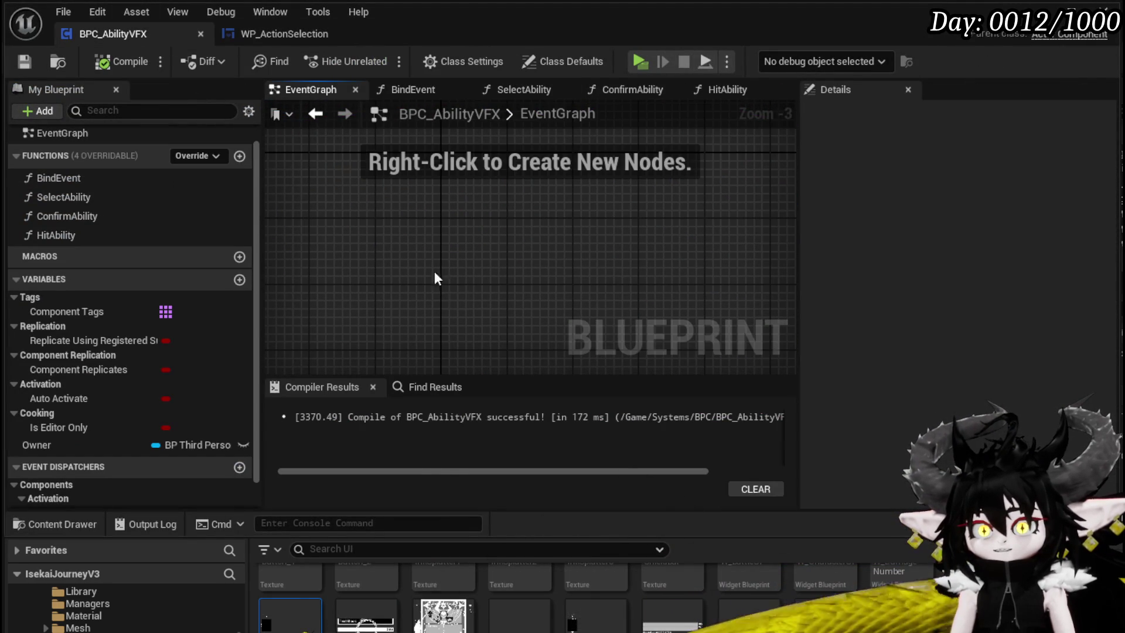
right_click(418, 256)
text(Debug Key)
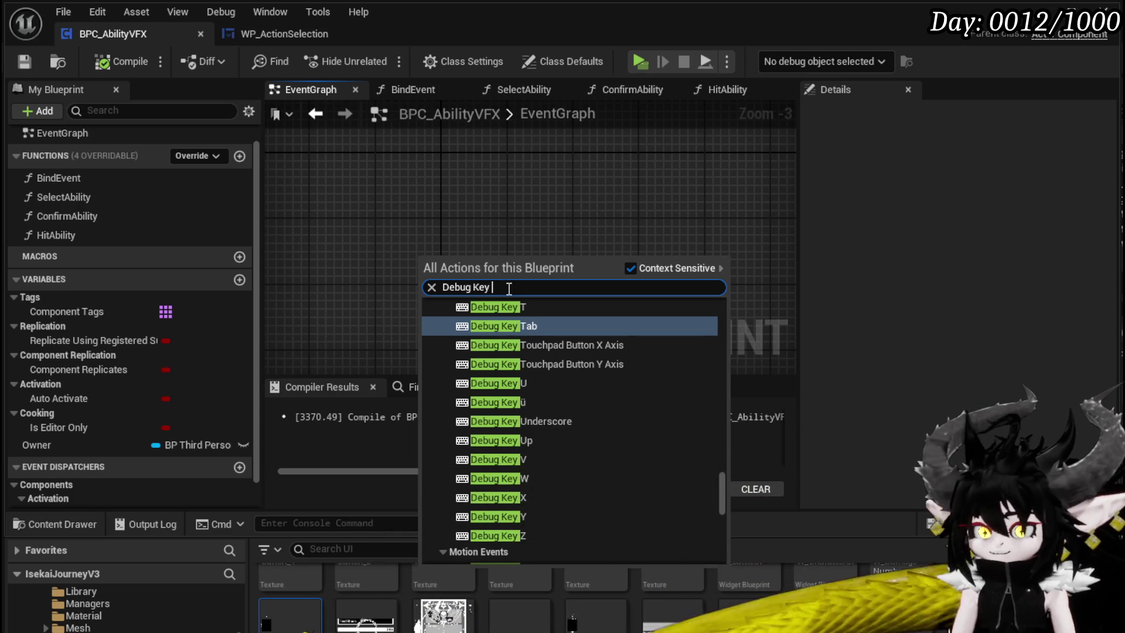
text(c)
click(532, 326)
Add a Select Ability call from the Debug Key C event with Element set to Fire
scroll(469, 286, up, 3)
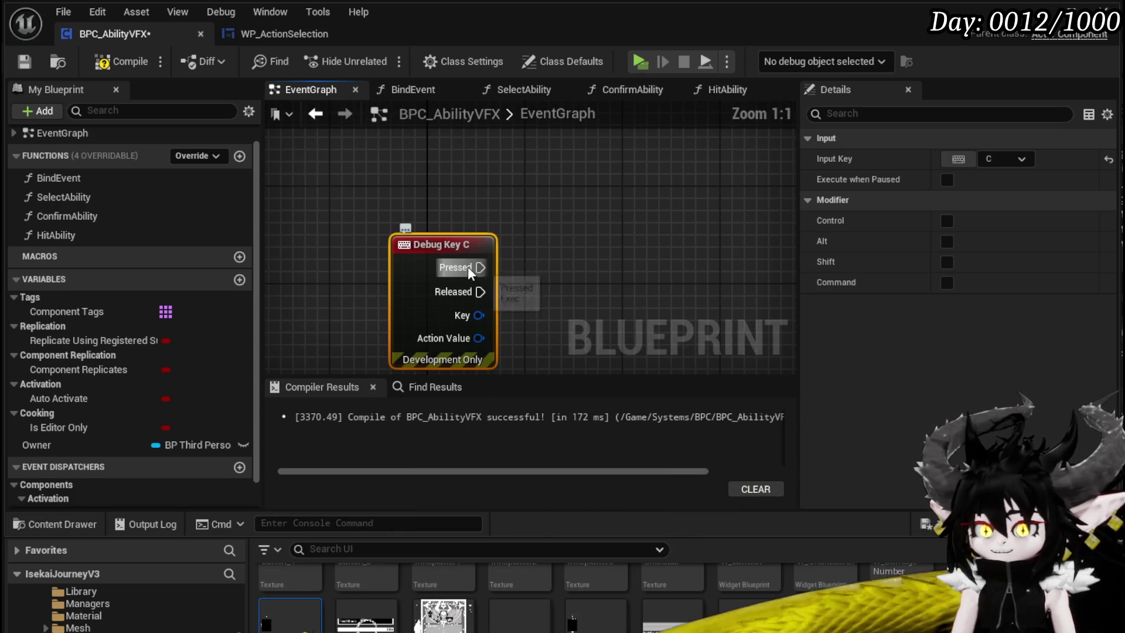
drag(87, 197, 652, 254)
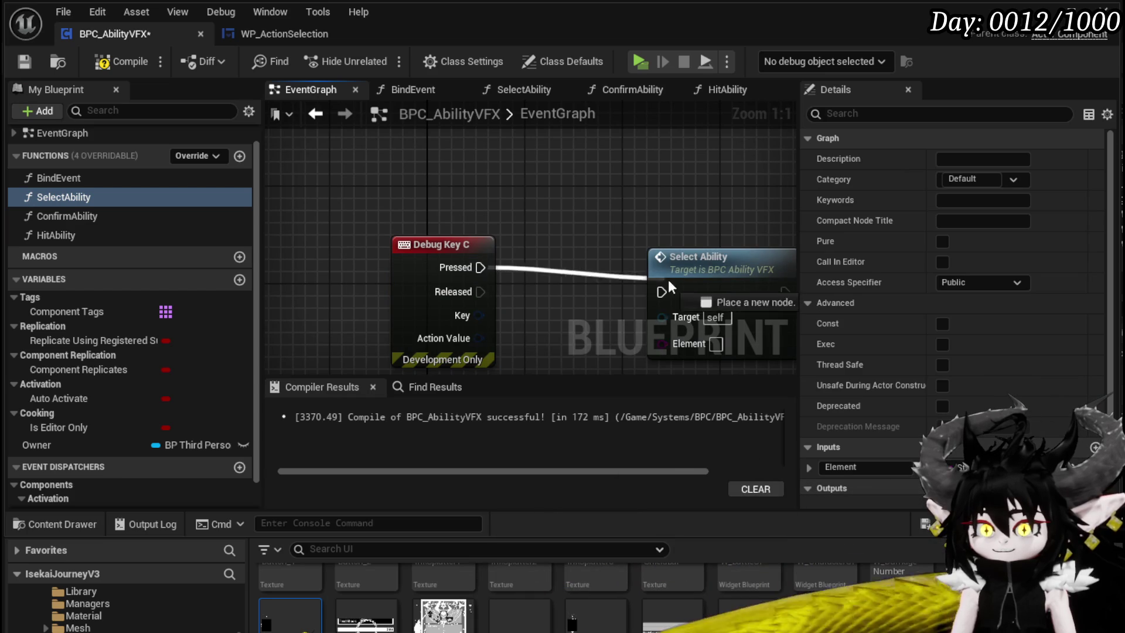
click(673, 295)
key(q)
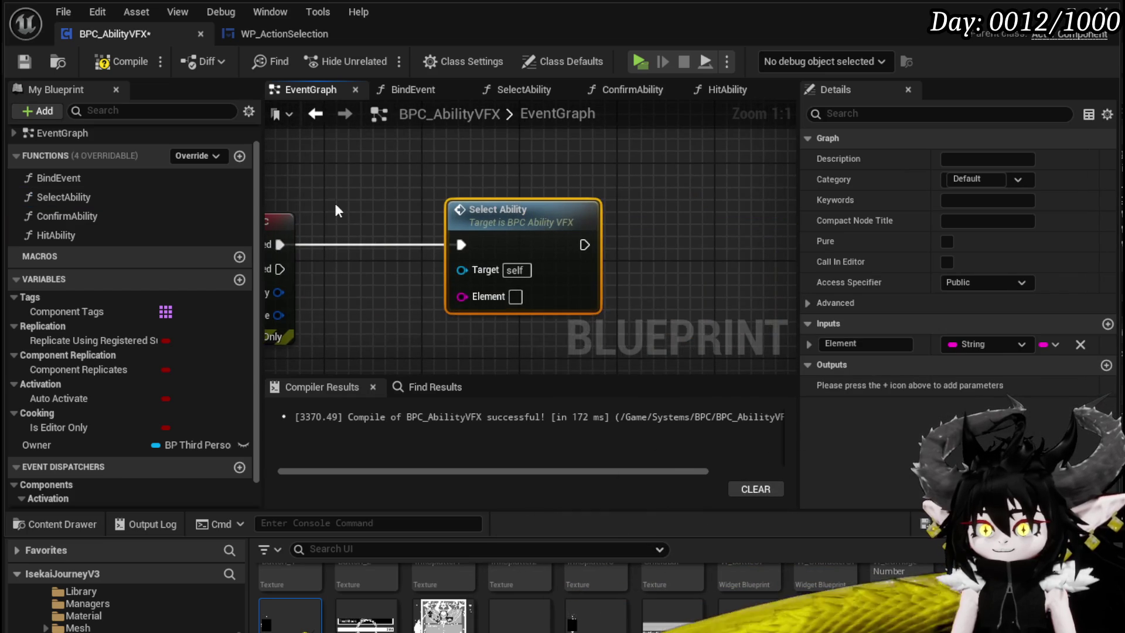
click(515, 296)
text(F)
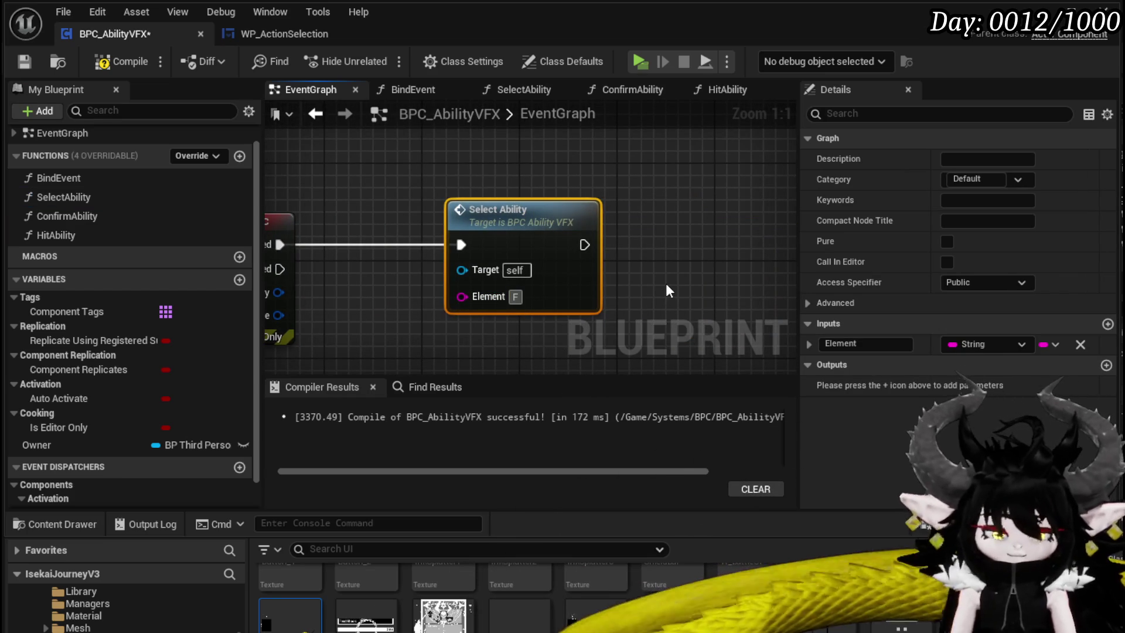
text(ire)
Compile BPC_AbilityVFX, play-test it, then reopen the SelectAbility function graph
click(121, 62)
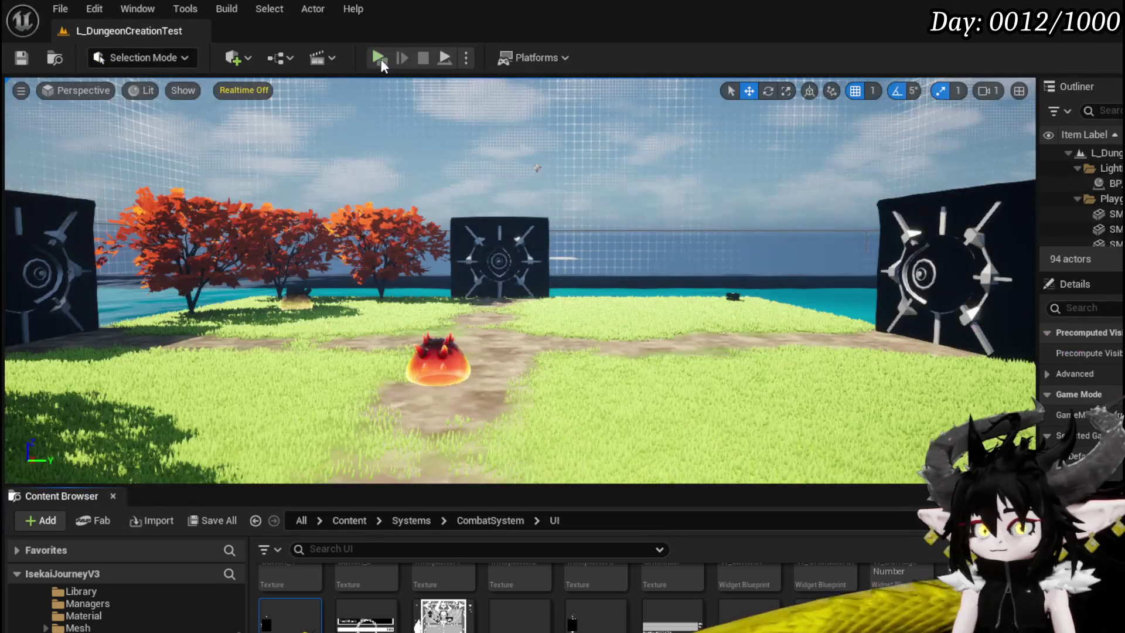
click(382, 57)
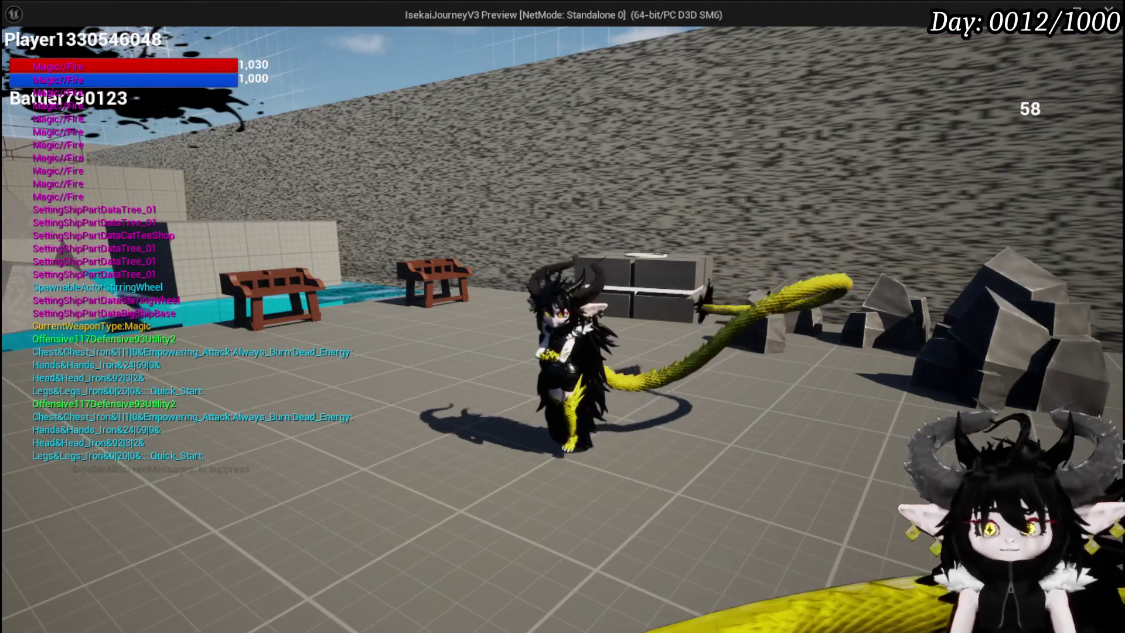
key(Escape)
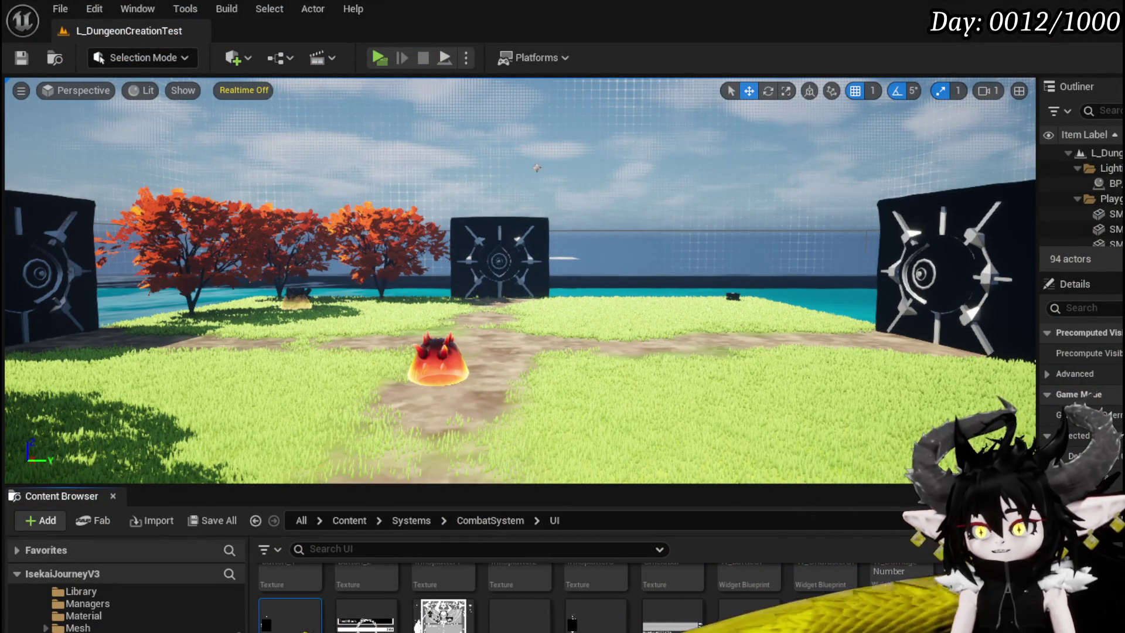
key(alt+Tab)
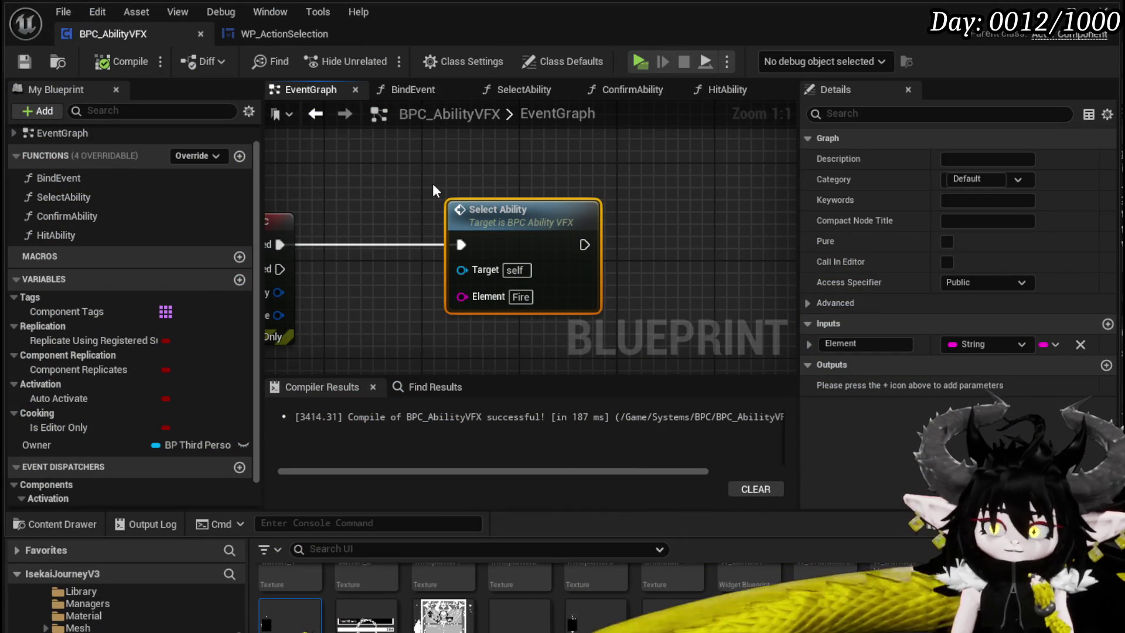
double_click(75, 191)
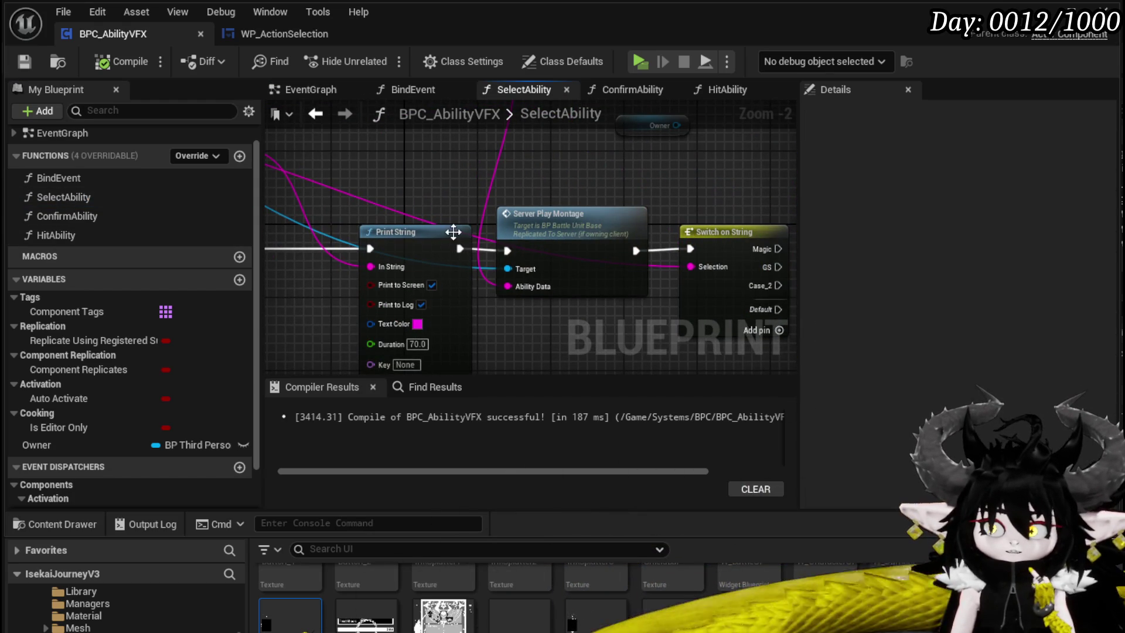
Rearrange the Print String and Append nodes around Server Play Montage in SelectAbility
click(359, 234)
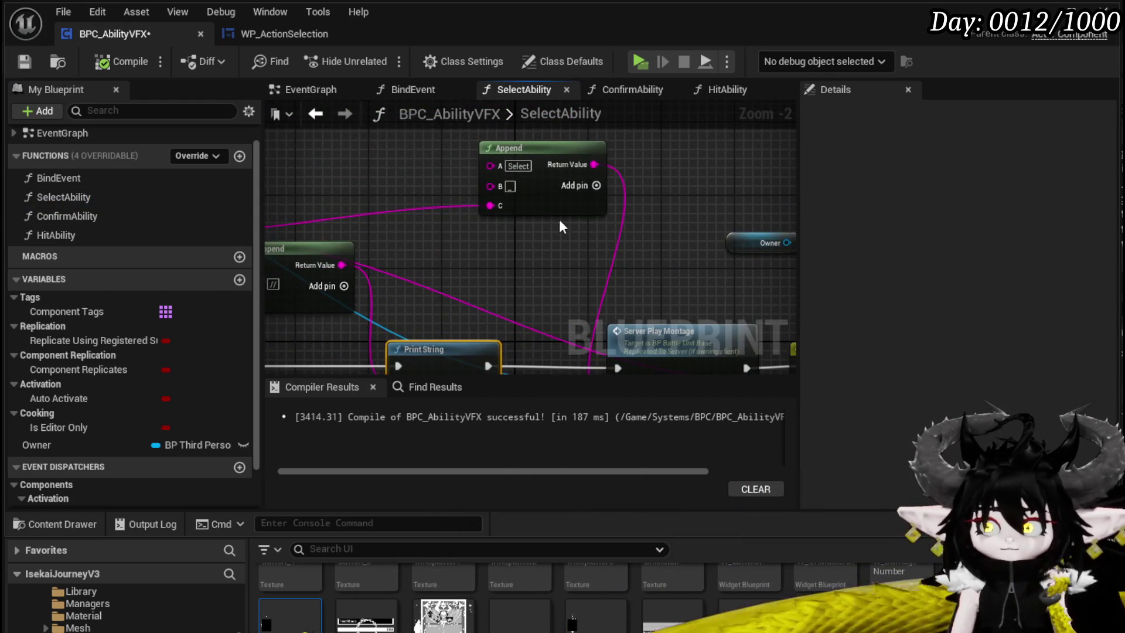
drag(556, 215, 354, 190)
mouse_move(650, 322)
mouse_down()
mouse_move(533, 249)
mouse_move(508, 262)
mouse_move(592, 244)
mouse_move(562, 264)
mouse_move(472, 212)
mouse_up()
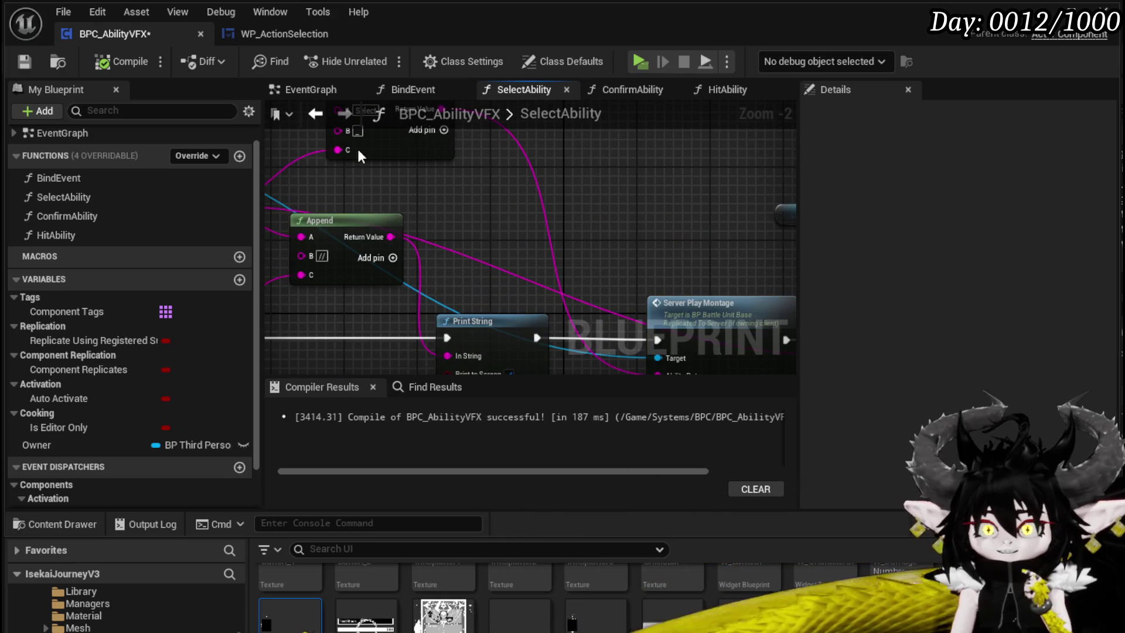
mouse_move(660, 242)
mouse_down()
mouse_move(487, 207)
mouse_move(415, 138)
mouse_up()
Jump to Server_PlayMontage in BP_BattleUnit_Base and locate its lookup's data table asset
double_click(535, 186)
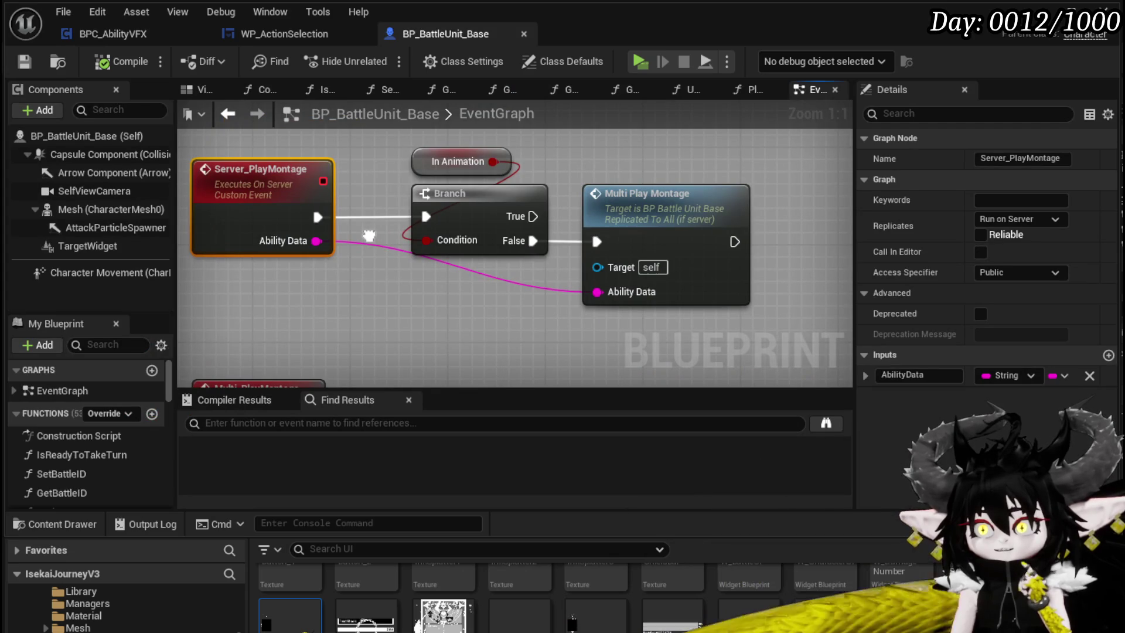
mouse_move(368, 236)
mouse_down()
mouse_move(376, 145)
mouse_move(221, 142)
mouse_up()
scroll(539, 170, down, 2)
mouse_move(539, 170)
mouse_down()
mouse_move(410, 167)
mouse_move(352, 211)
mouse_move(234, 202)
mouse_up()
drag(527, 234, 487, 119)
drag(177, 189, 366, 251)
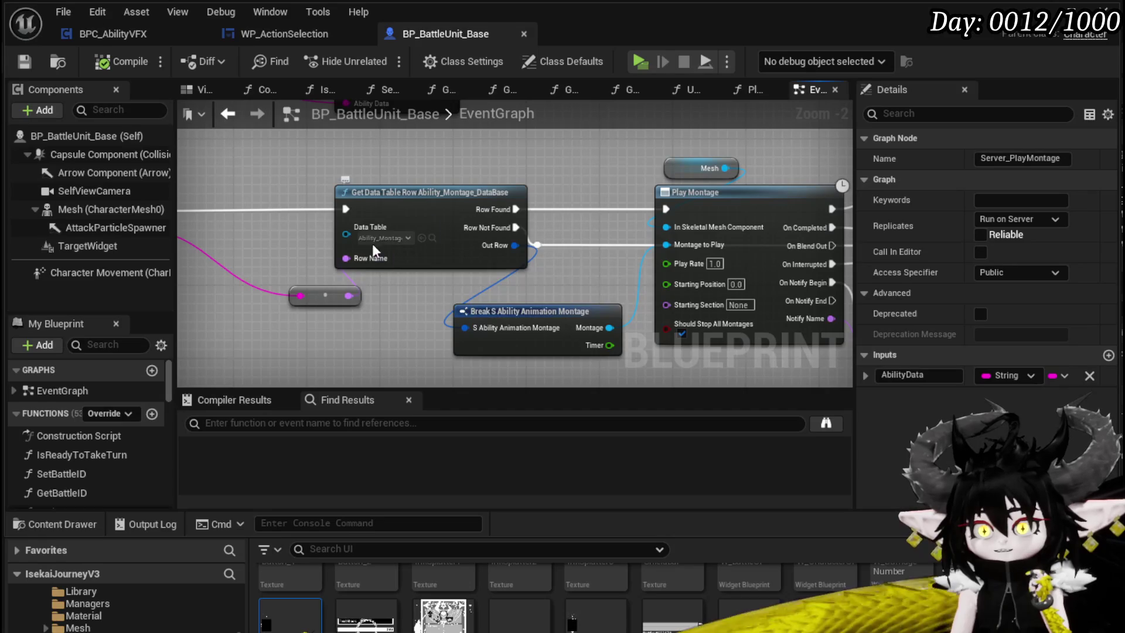
click(432, 240)
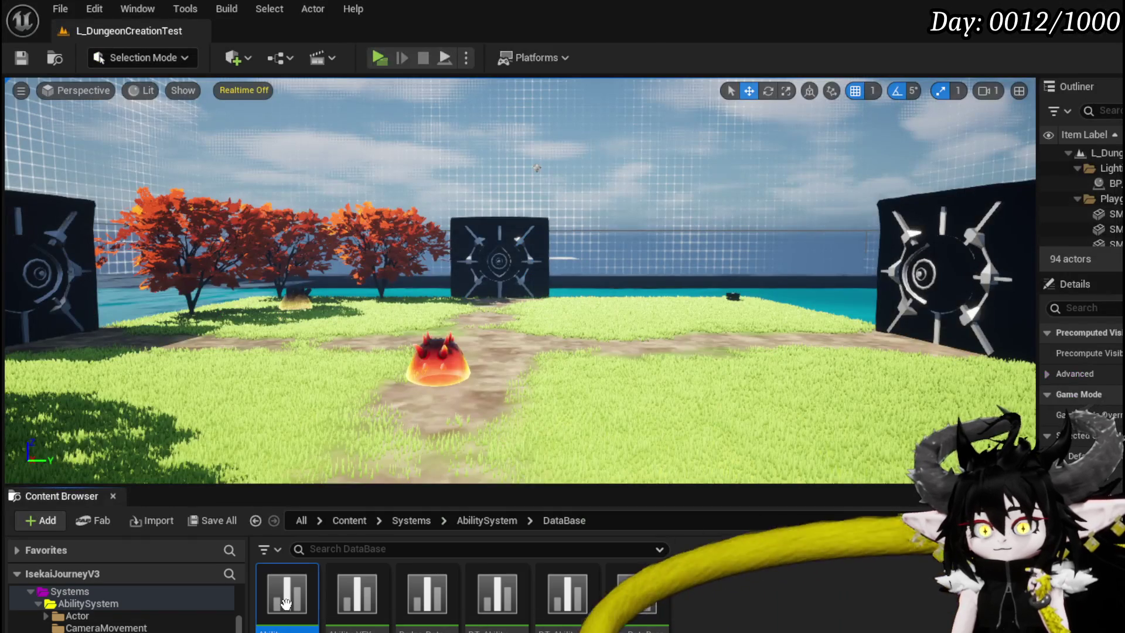
Add a new row to Ability_Montage_DataBase and rename it Select_Magic
double_click(286, 603)
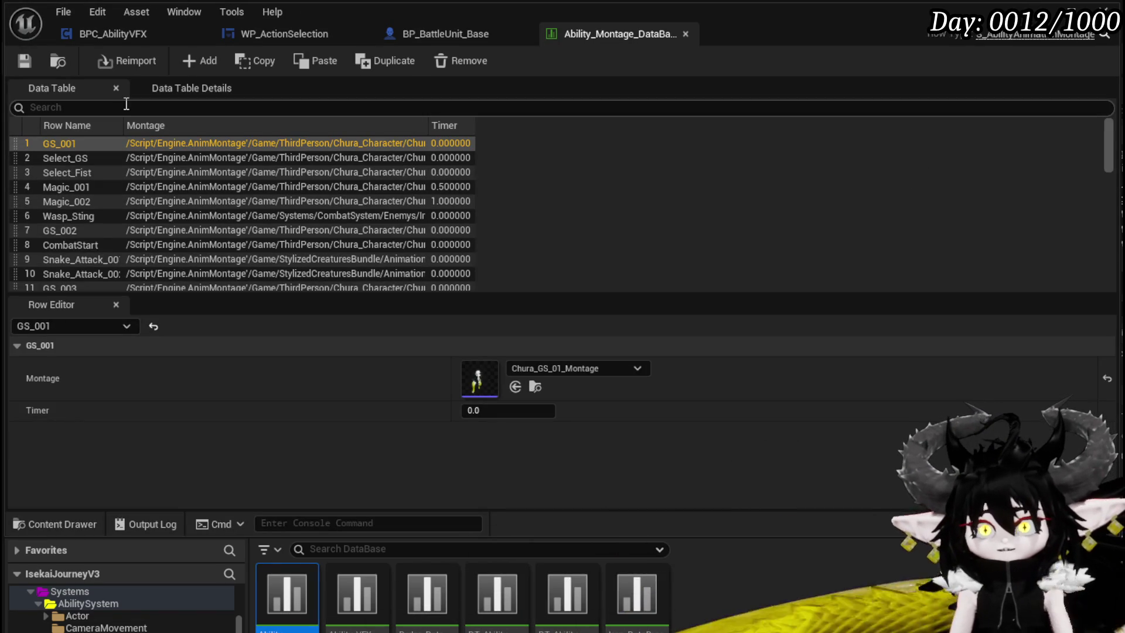
text(Magi)
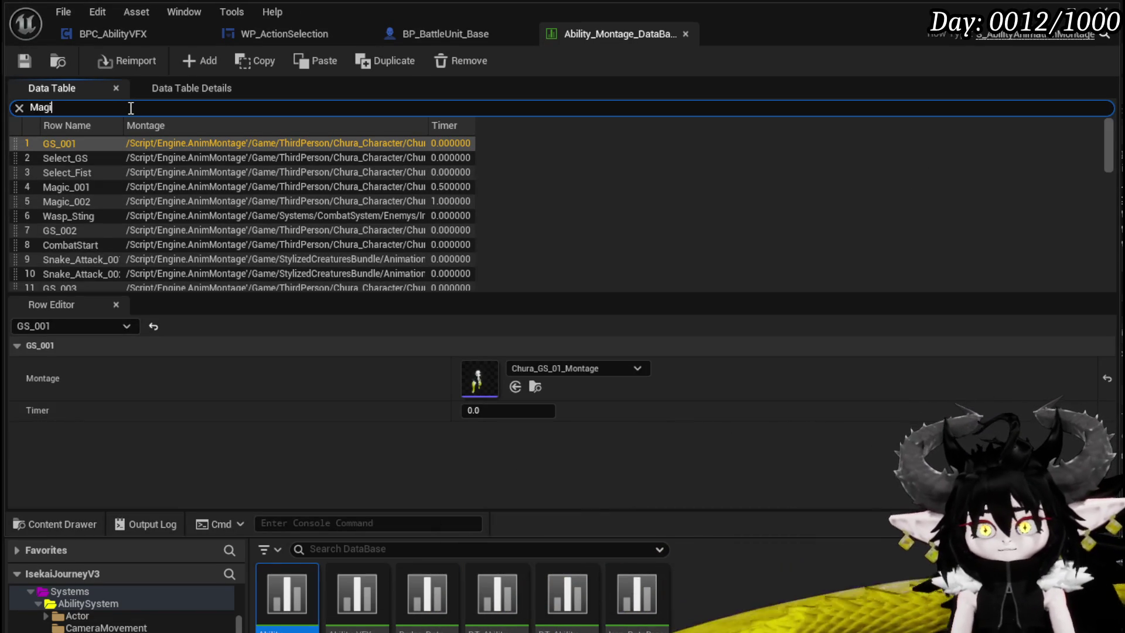
text(c)
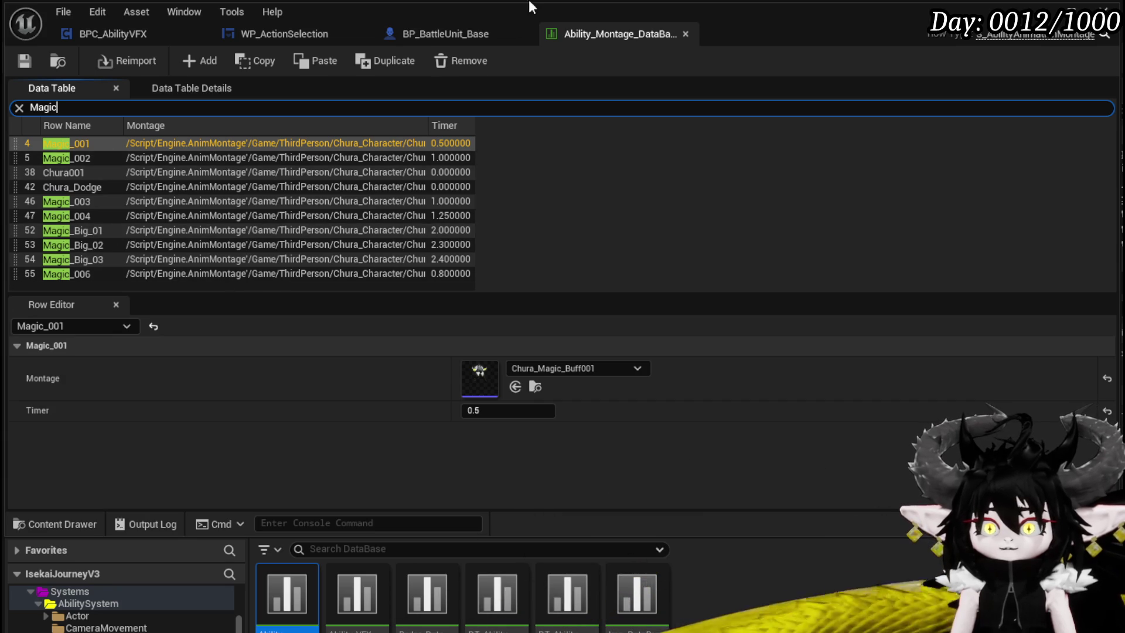
click(202, 65)
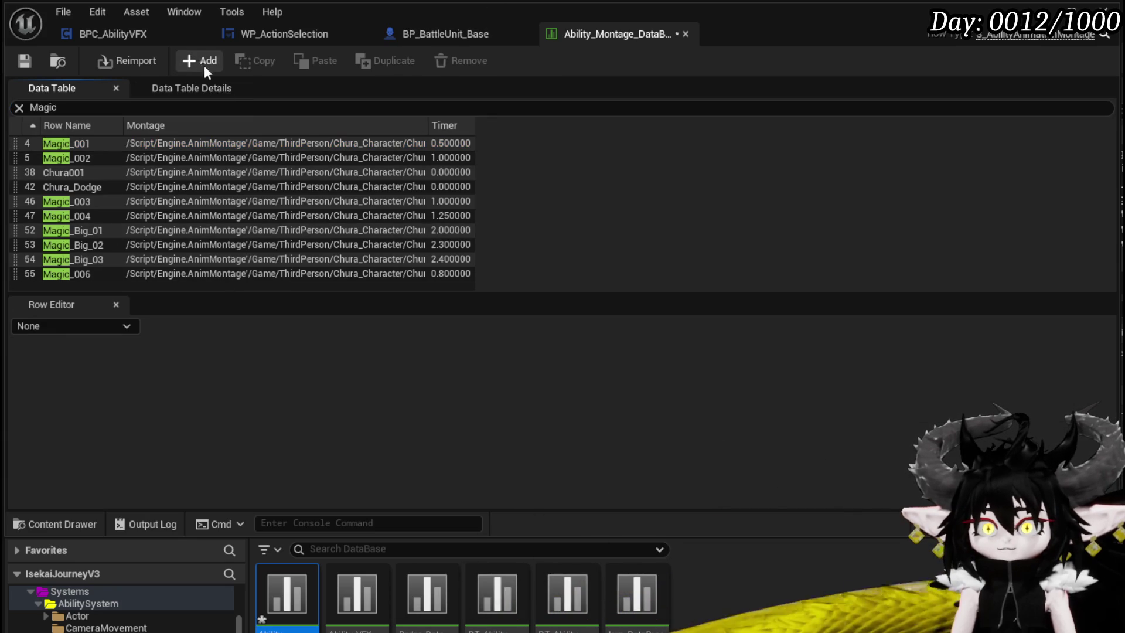
click(19, 107)
scroll(132, 178, down, 10)
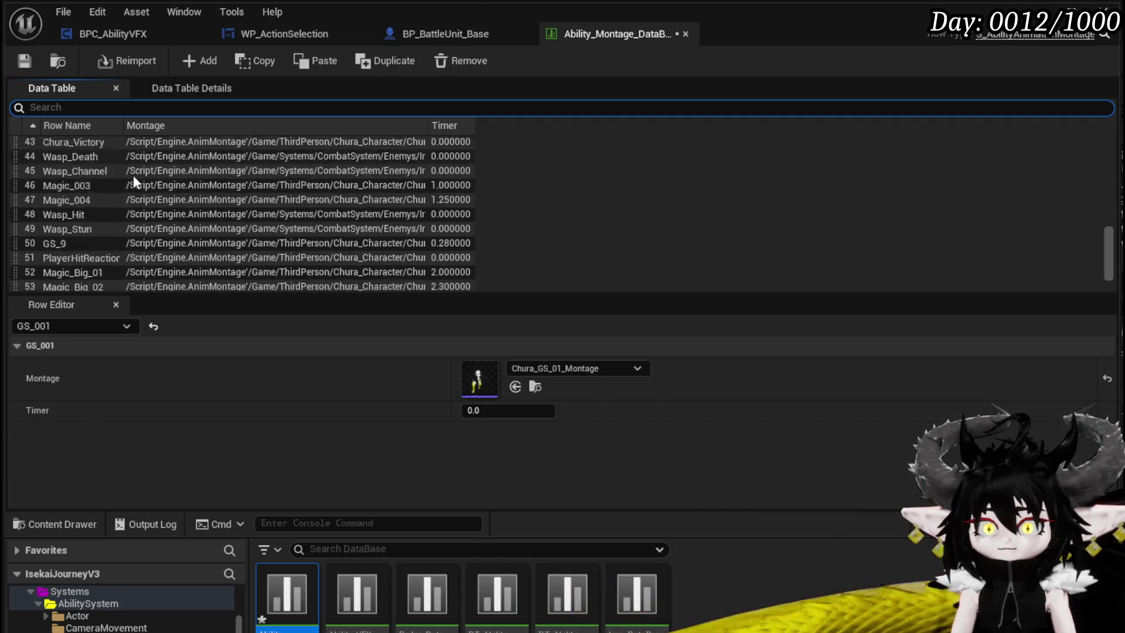
scroll(134, 180, down, 2)
double_click(65, 281)
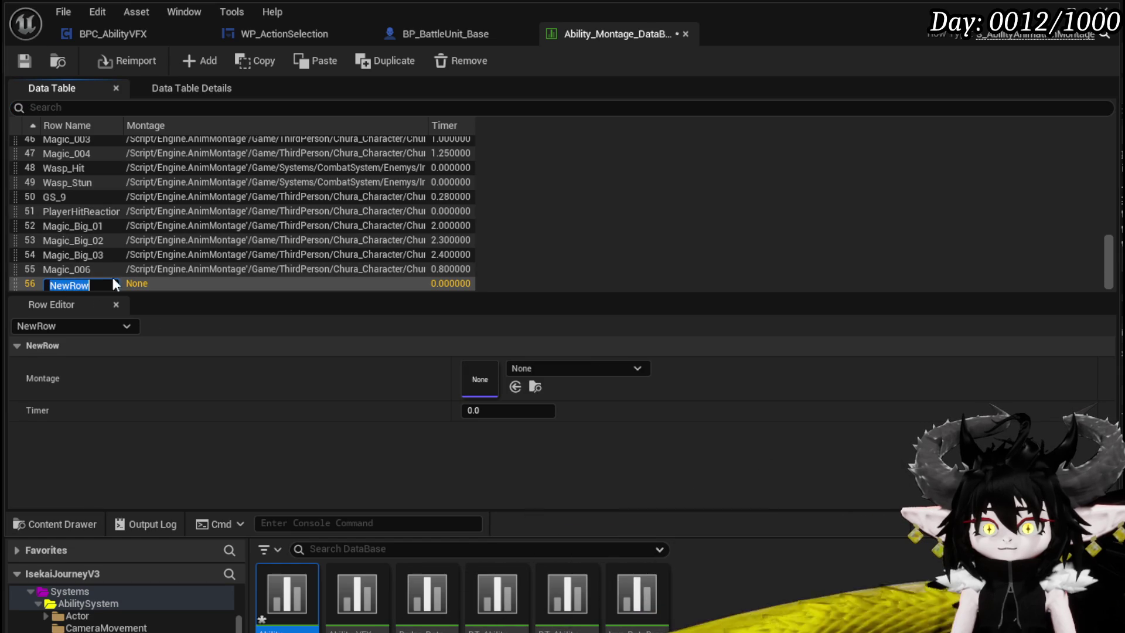
text(Select_Magic)
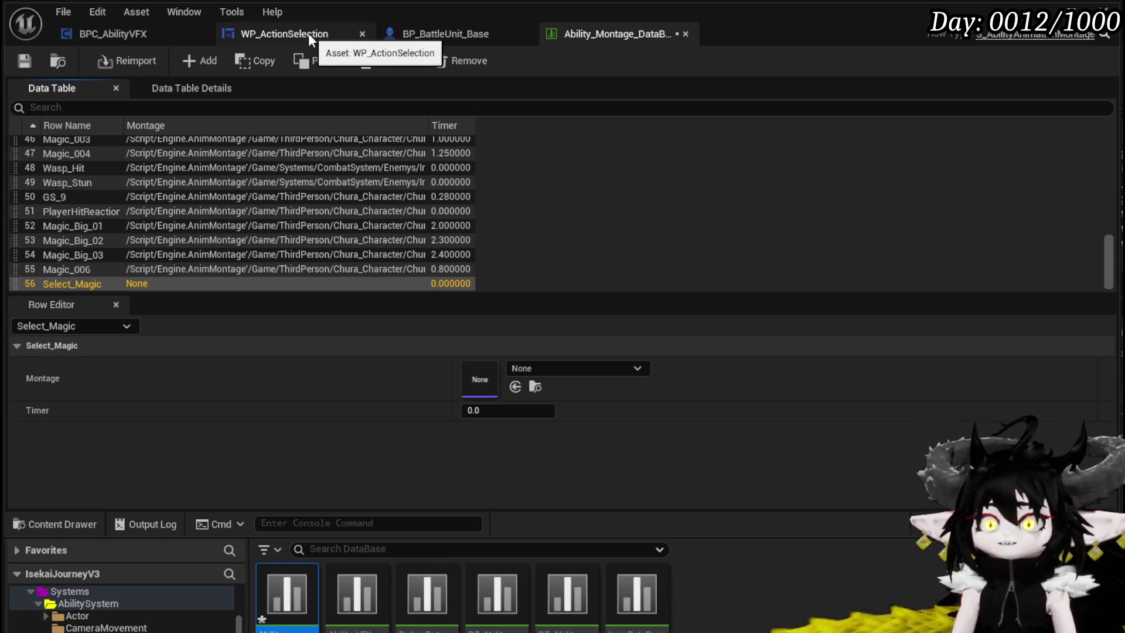
Recompile BPC_AbilityVFX, then save the data table with the new row
click(122, 32)
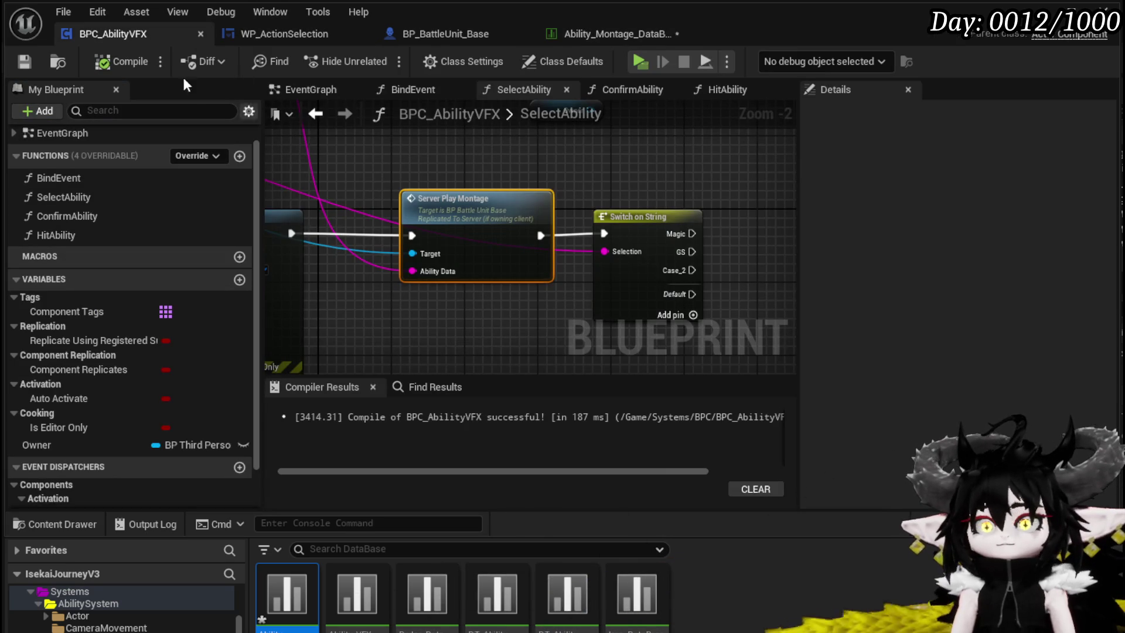
click(125, 58)
scroll(478, 170, down, 2)
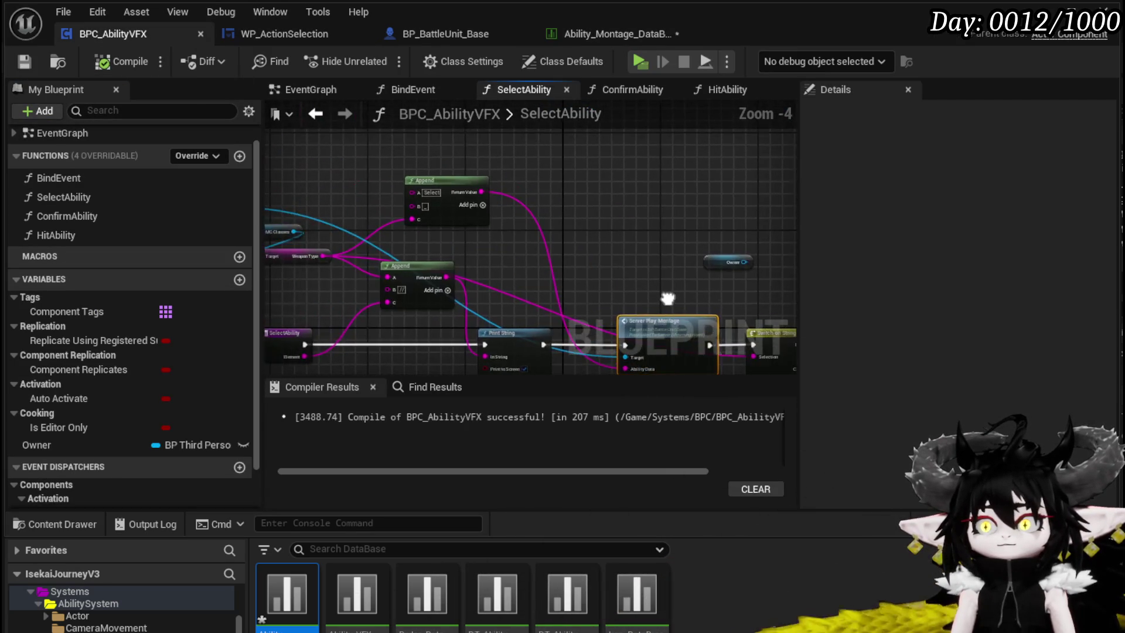
scroll(495, 256, up, 2)
drag(369, 223, 431, 229)
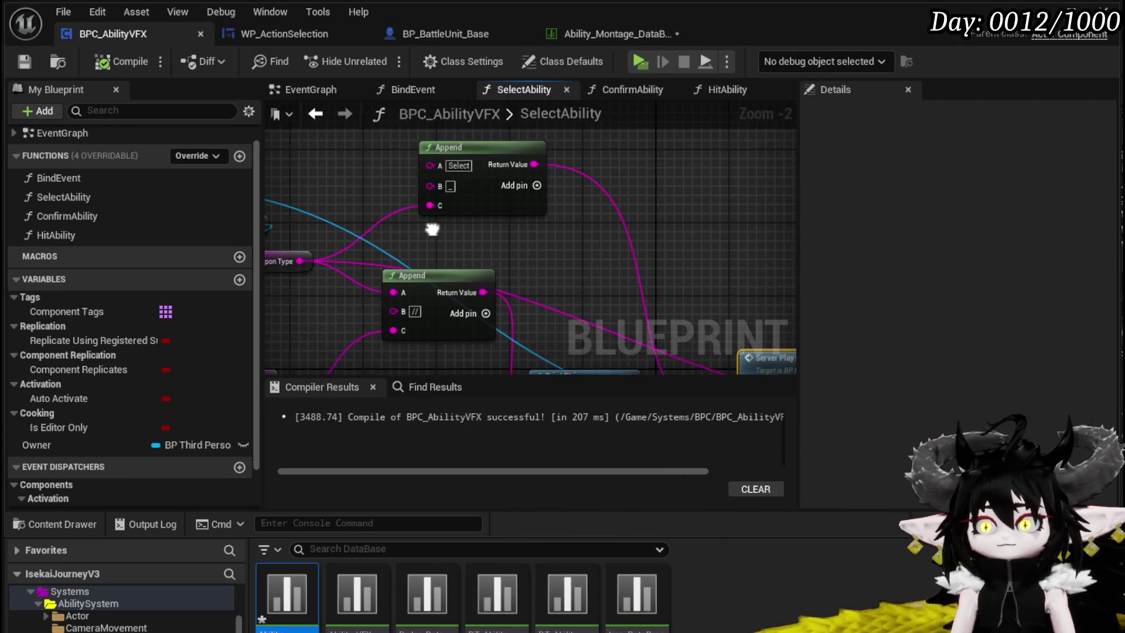
click(589, 35)
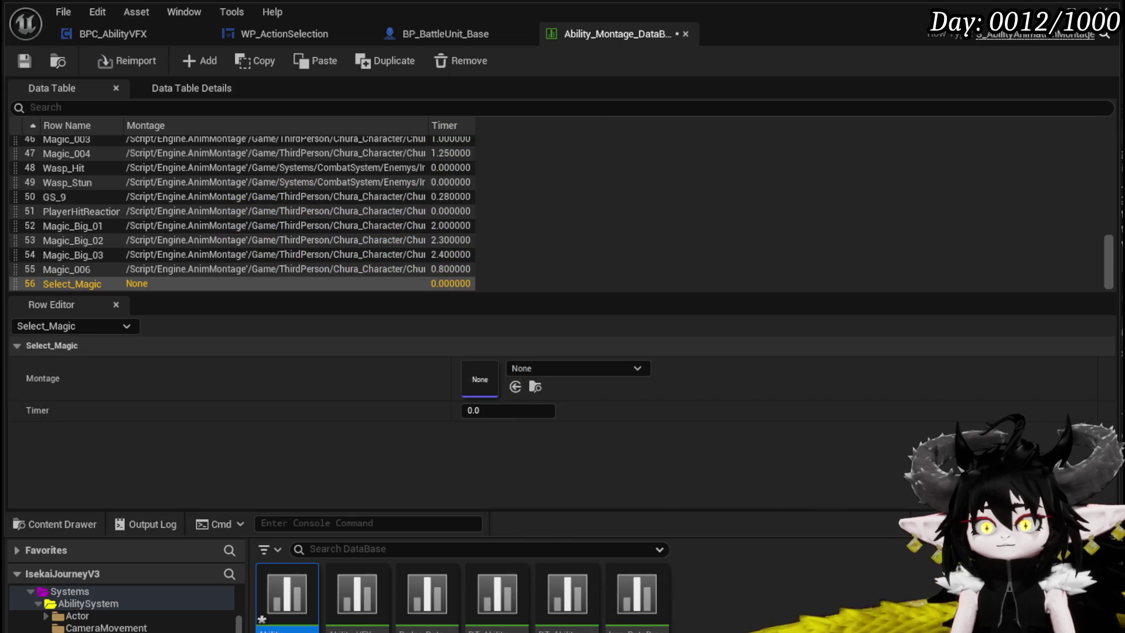
click(25, 59)
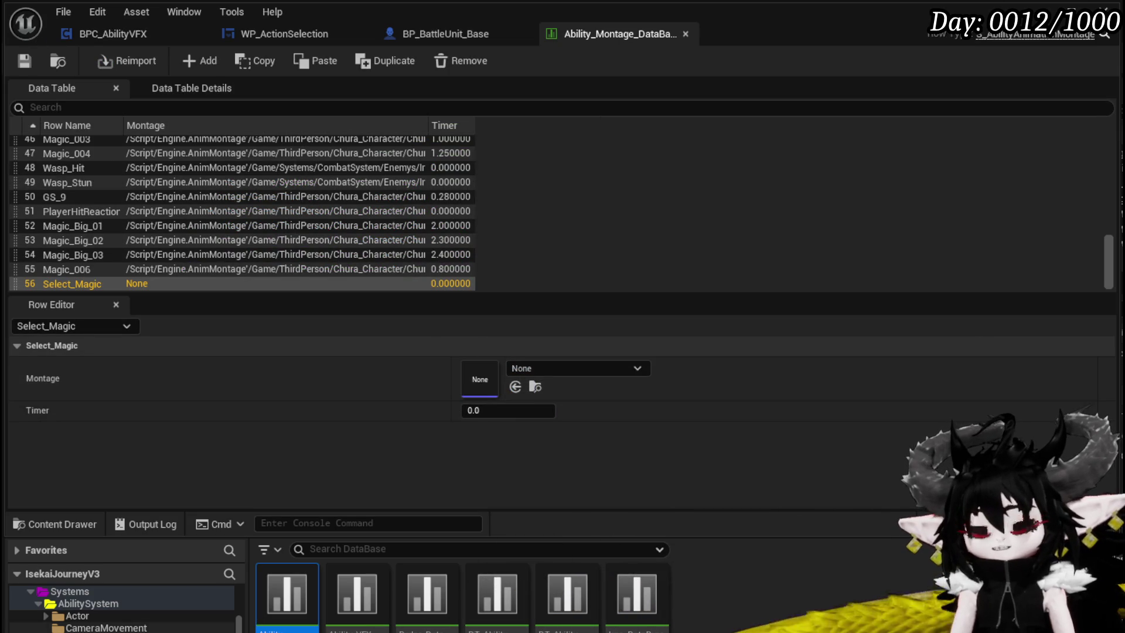
scroll(123, 609, down, 3)
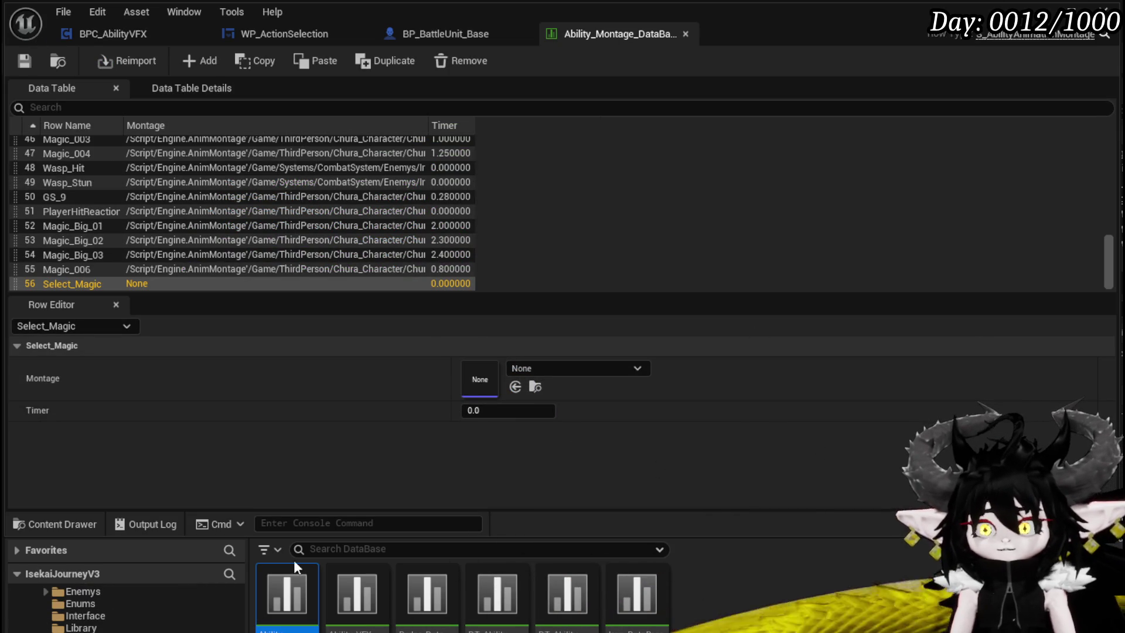
Open the Magic animation folder under WeaponAnimations in the Content Browser
scroll(123, 609, down, 1)
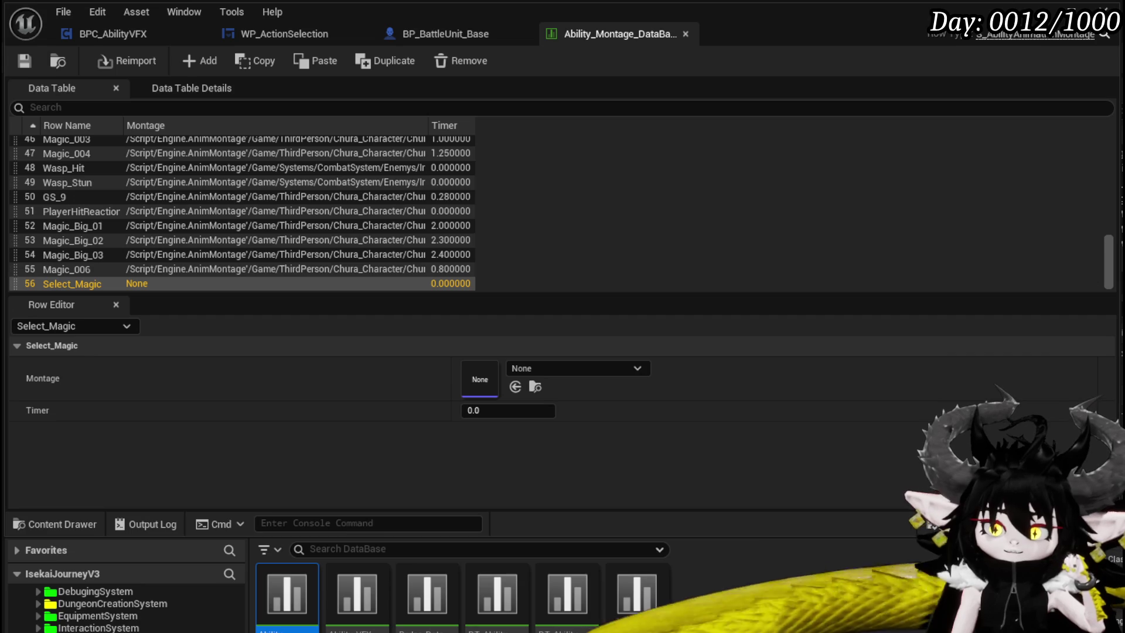
scroll(117, 609, down, 3)
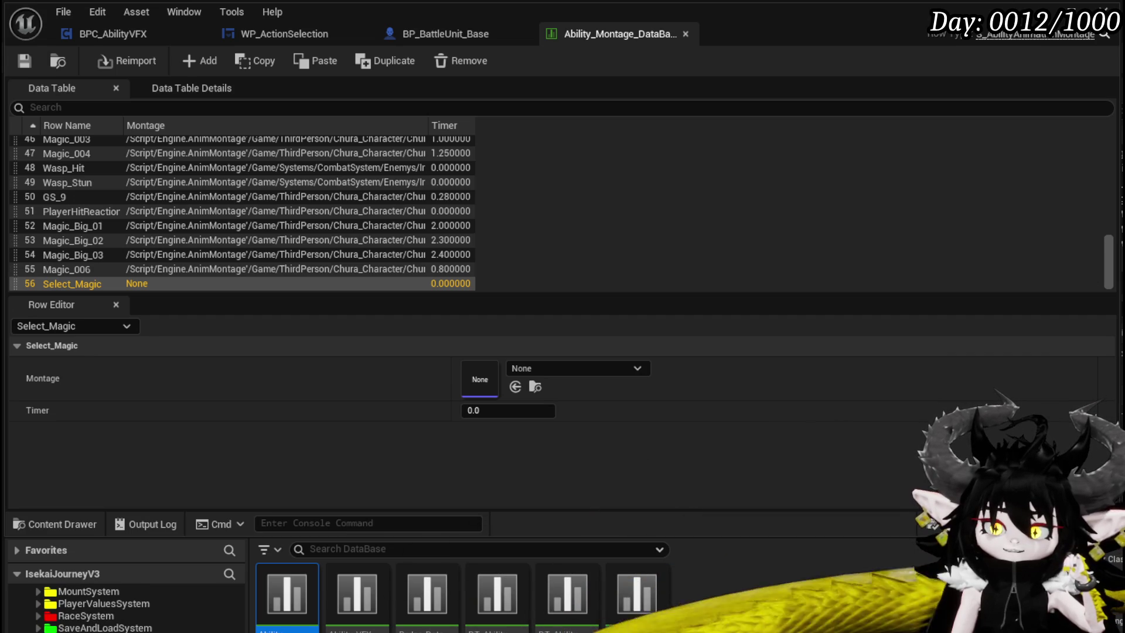
scroll(117, 609, up, 1)
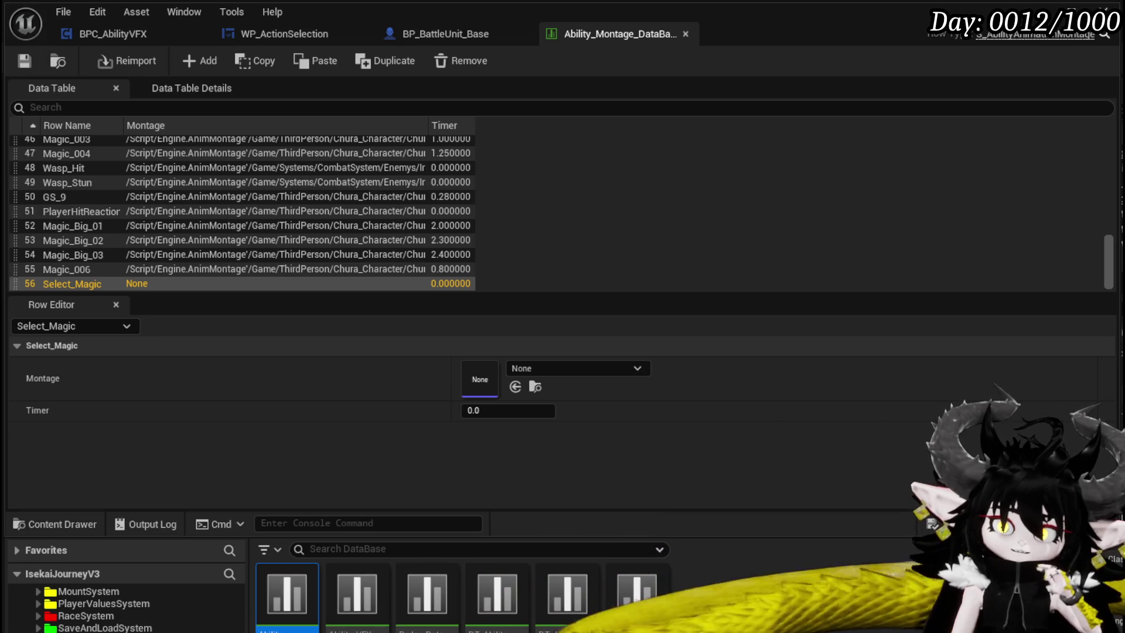
scroll(126, 609, down, 1)
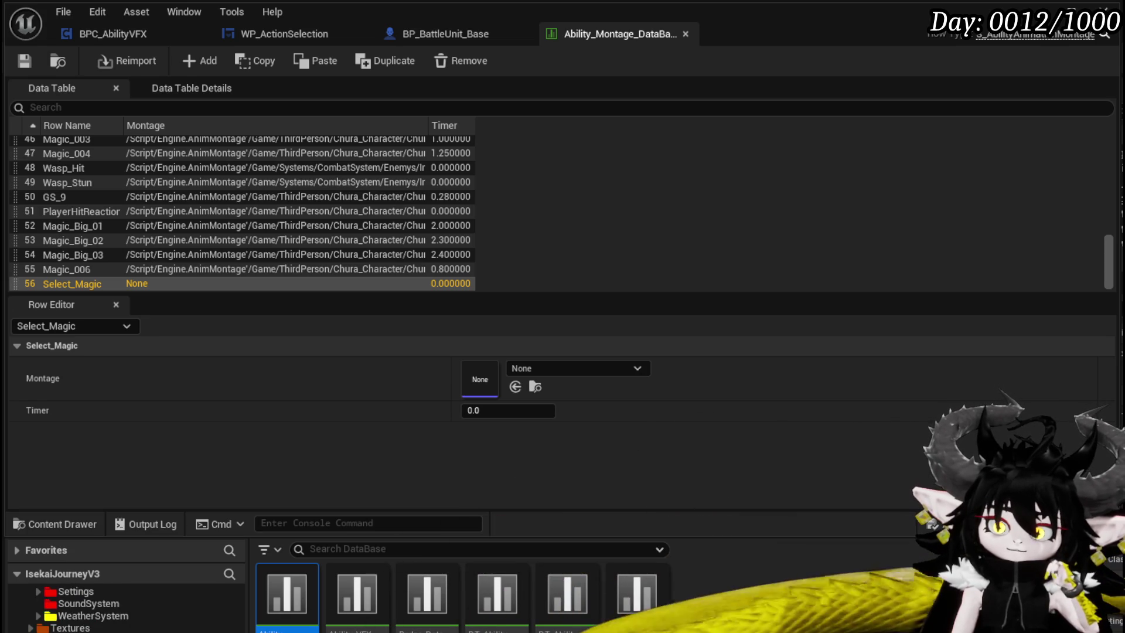
scroll(126, 609, down, 2)
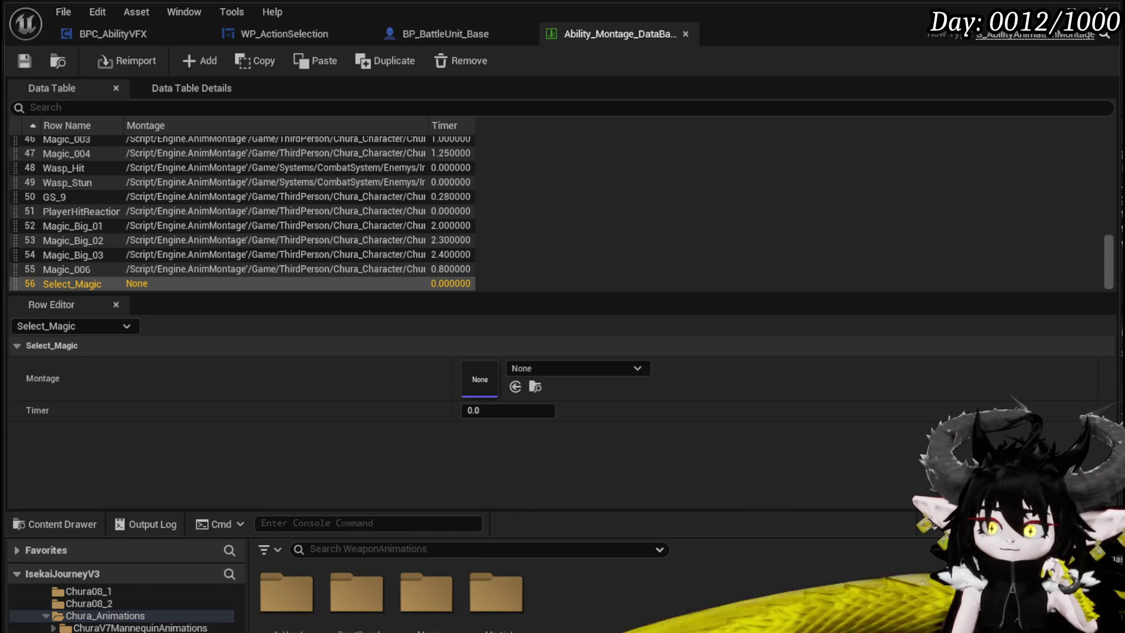
double_click(419, 608)
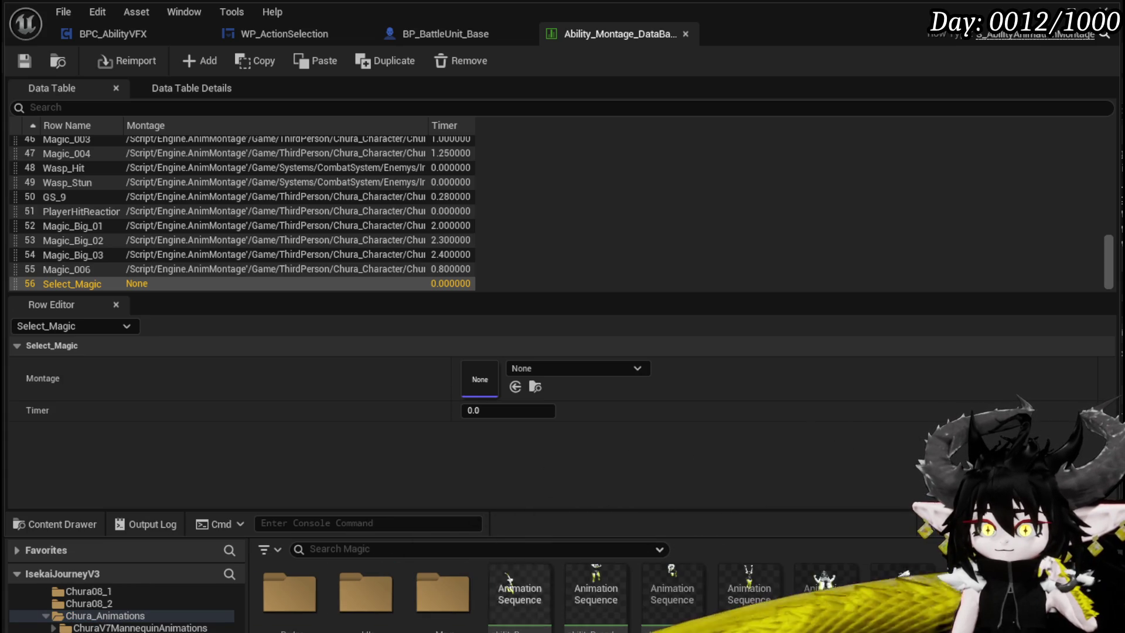
Open the ChantingB_loopB1 animation sequence to preview it
scroll(586, 591, down, 1)
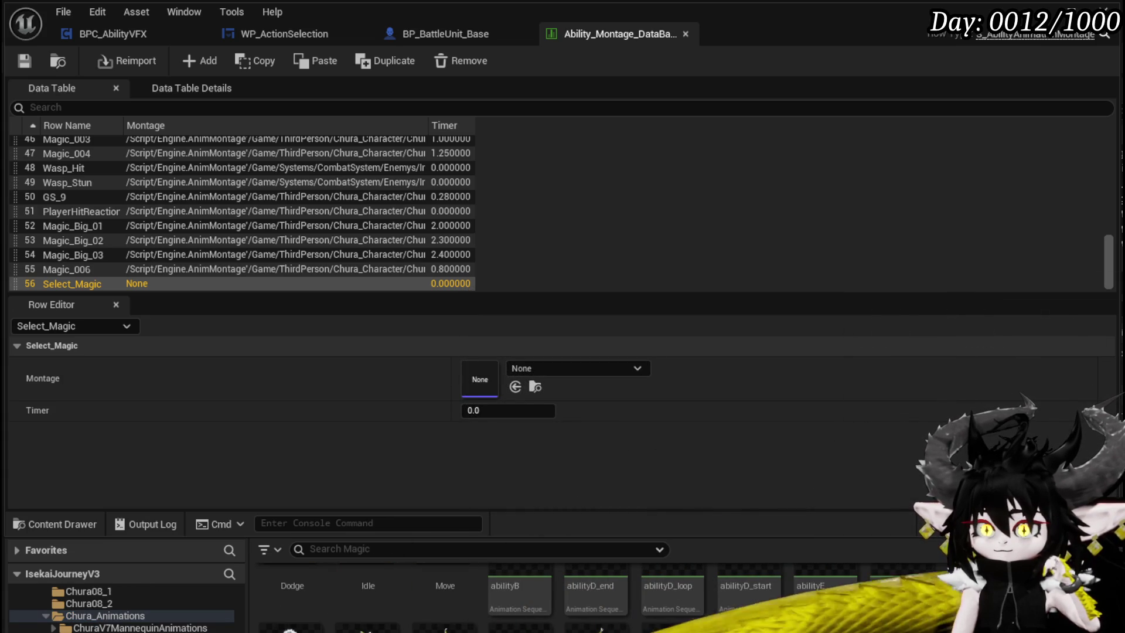
scroll(586, 591, down, 1)
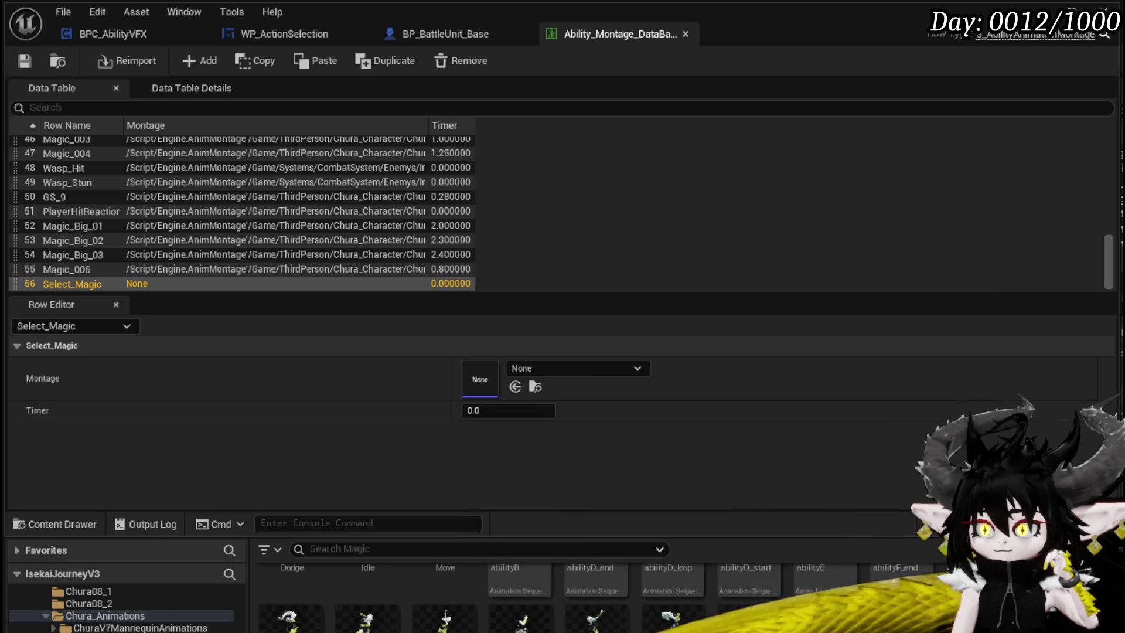
double_click(592, 618)
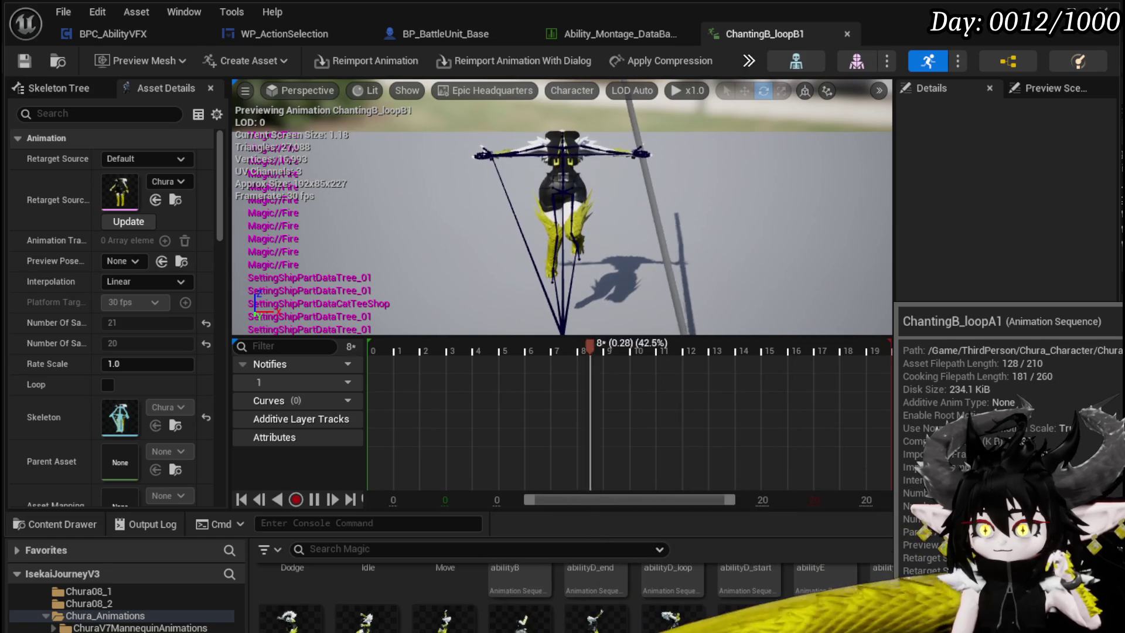
Preview the ChantingB_end, ChantingB_loopB1, ChantingB_middle and ChantingB_start animations
click(937, 375)
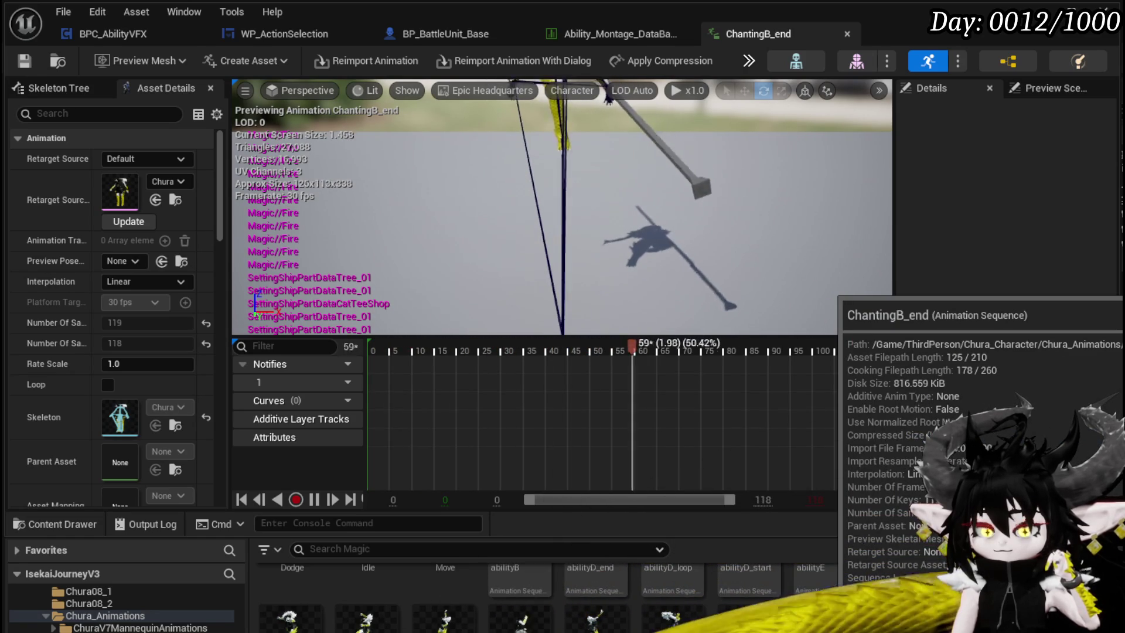
double_click(931, 461)
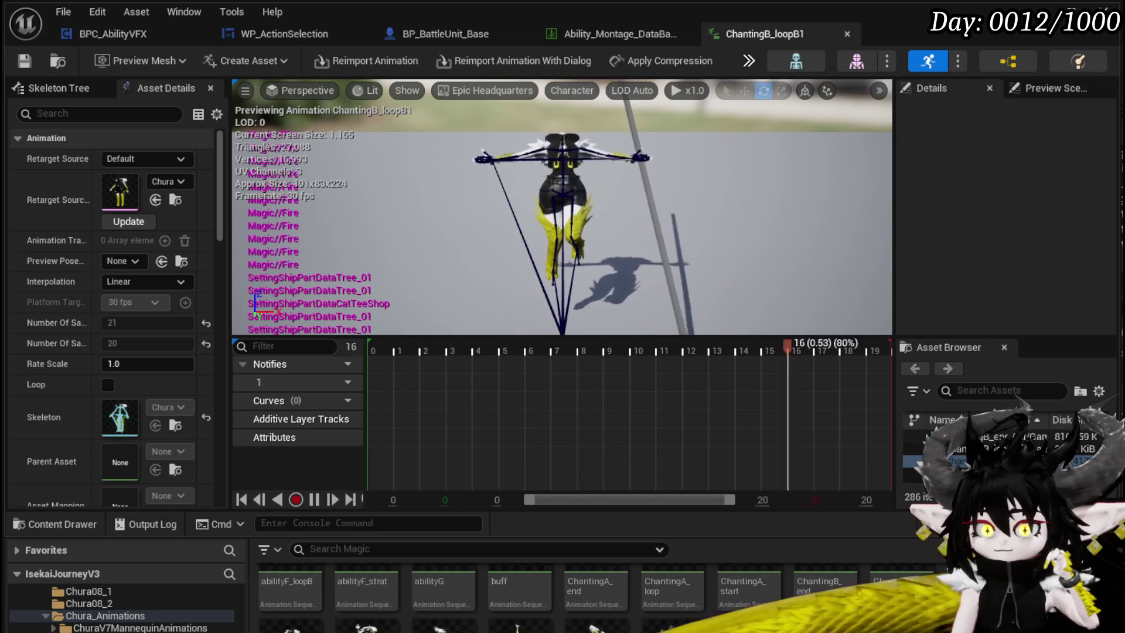
double_click(318, 628)
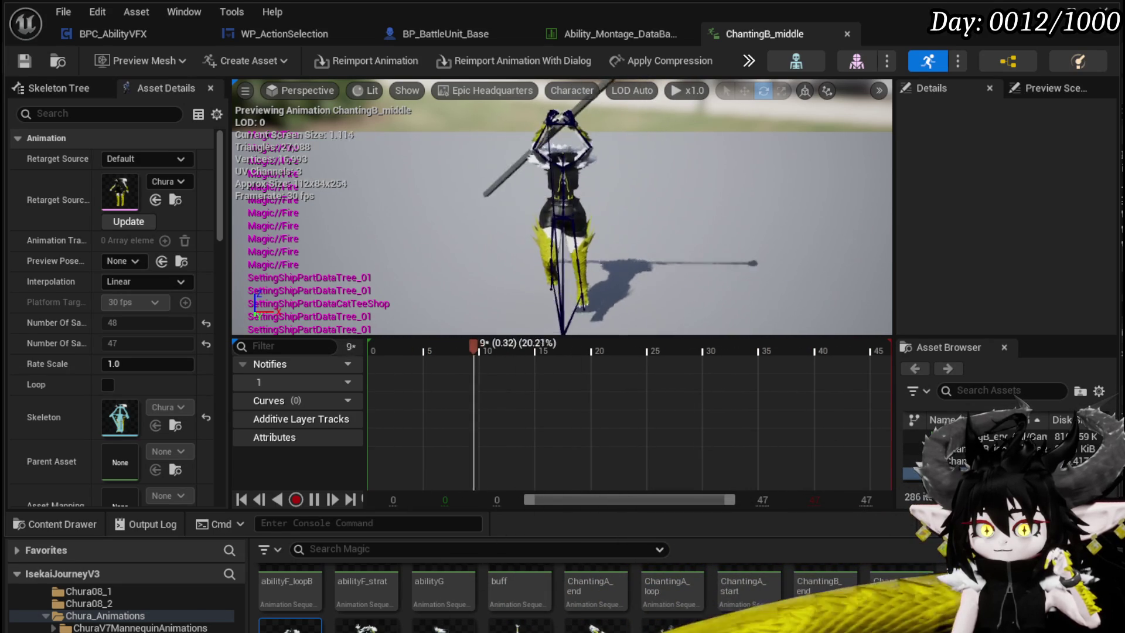
mouse_move(664, 614)
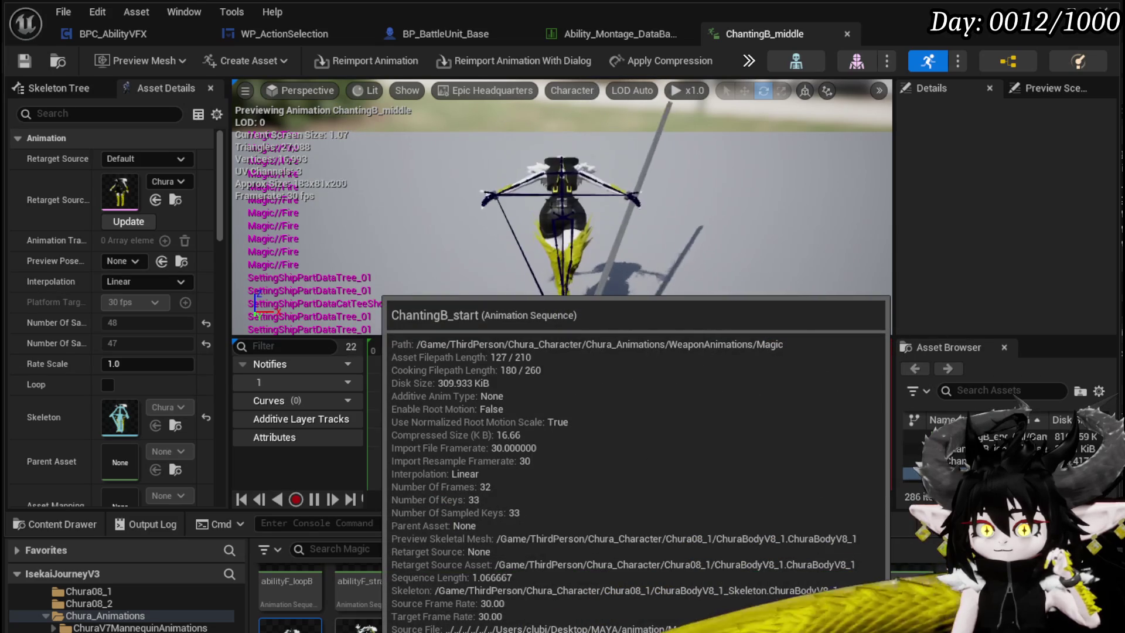
double_click(365, 624)
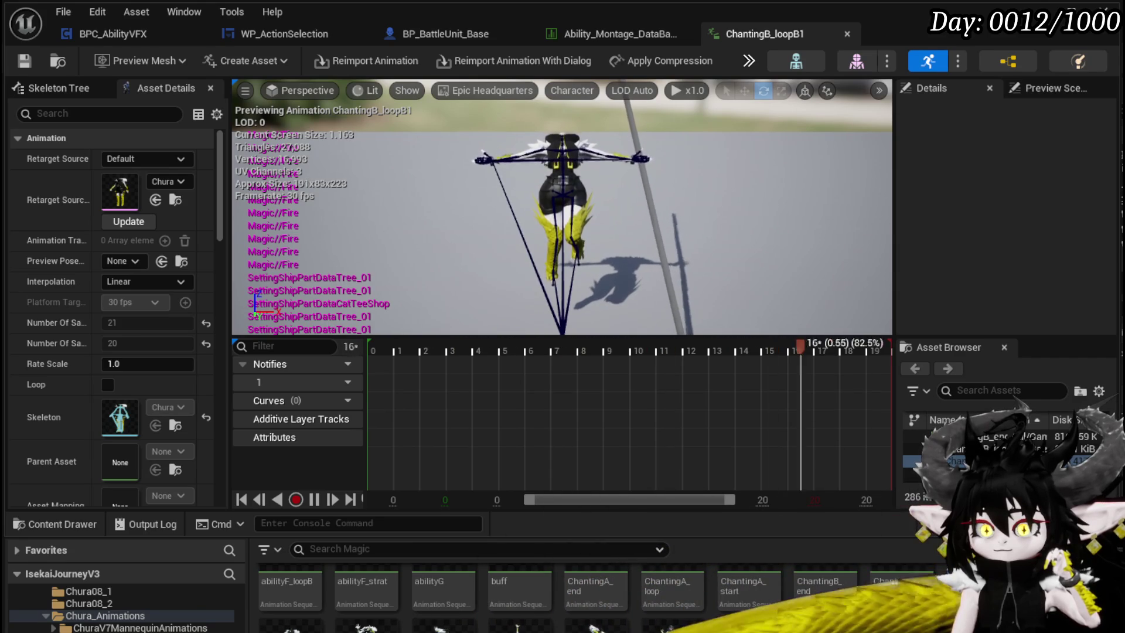
Preview ChantingA_start and ChantingB_middle again, then stop the preview playback
scroll(585, 592, up, 1)
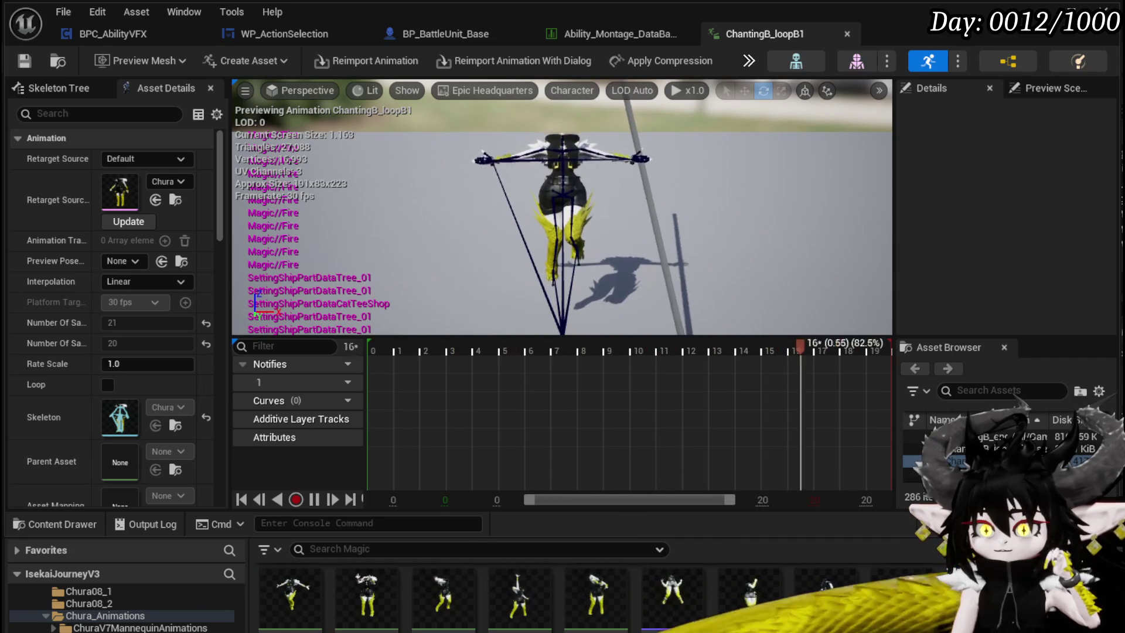
scroll(586, 591, up, 2)
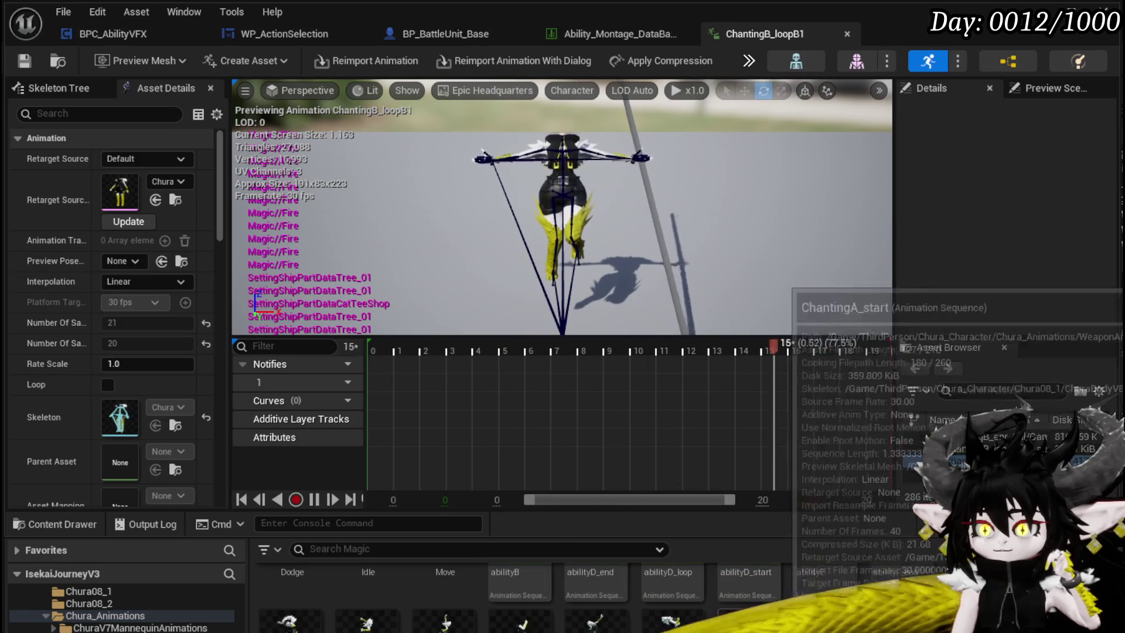
double_click(984, 460)
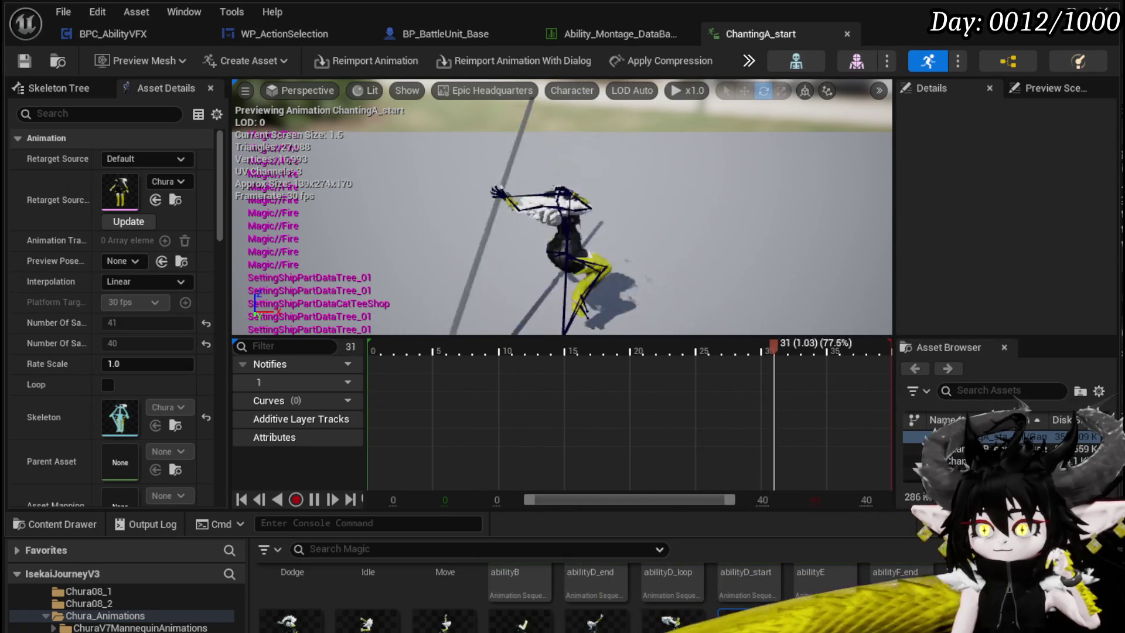
scroll(586, 591, down, 1)
scroll(586, 592, down, 1)
double_click(290, 622)
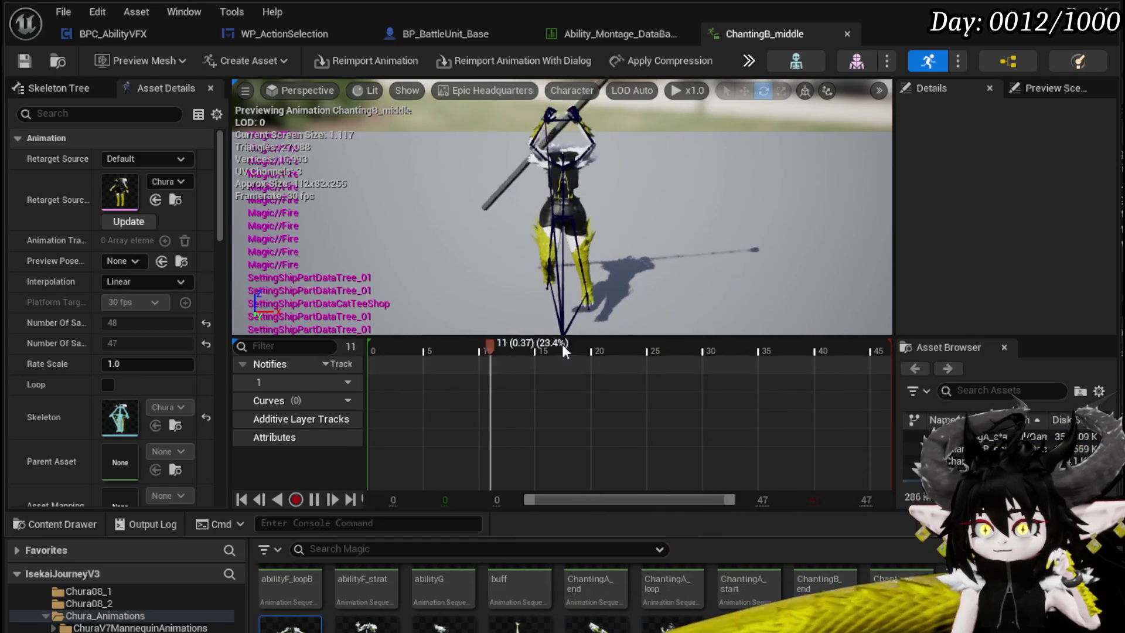
click(319, 499)
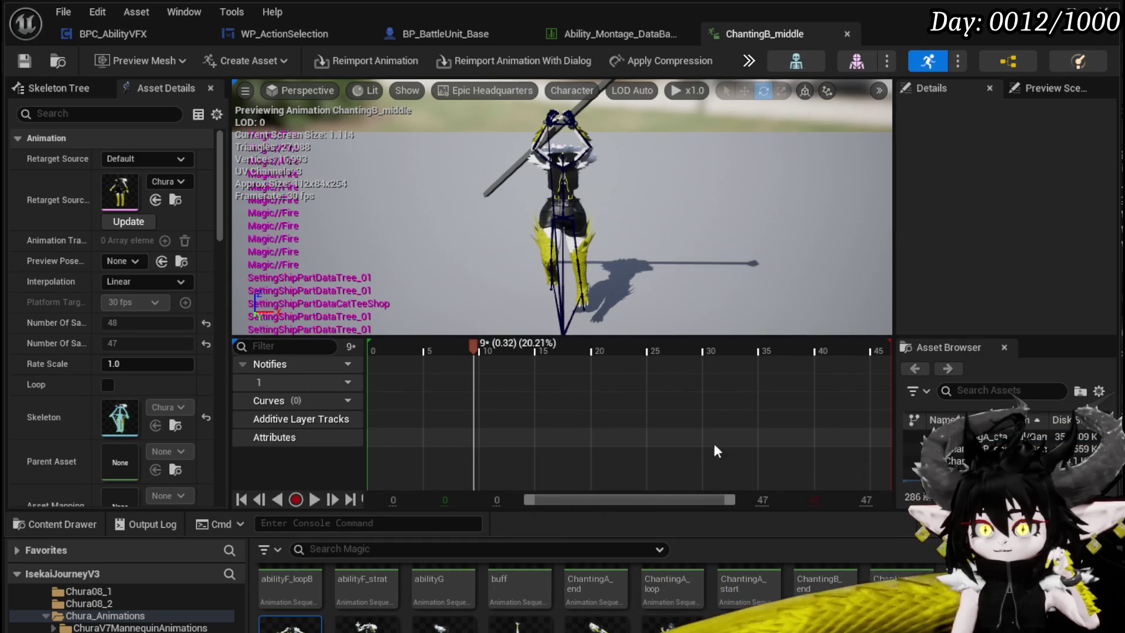
Inspect Chura_Start_Magic_Montage and close it
scroll(381, 598, down, 1)
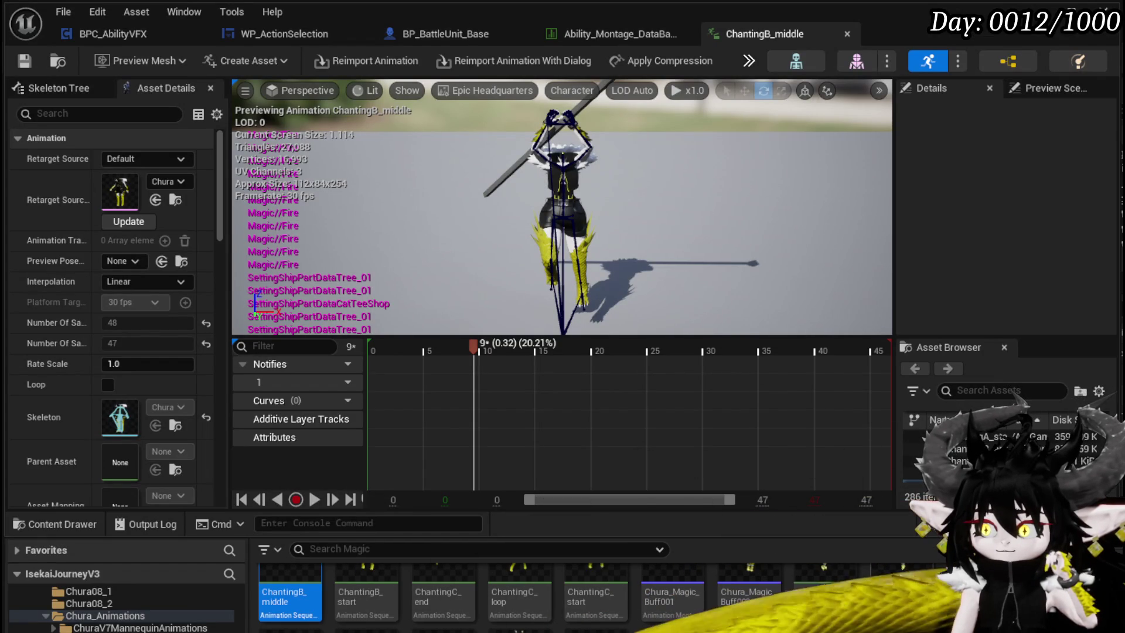
double_click(920, 596)
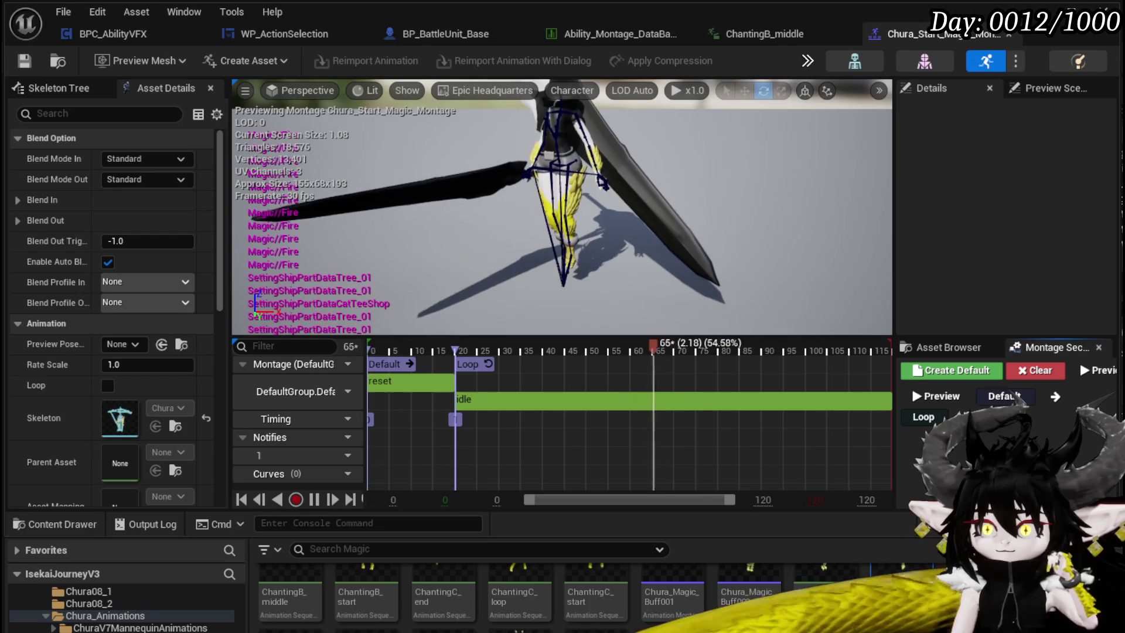
click(1013, 36)
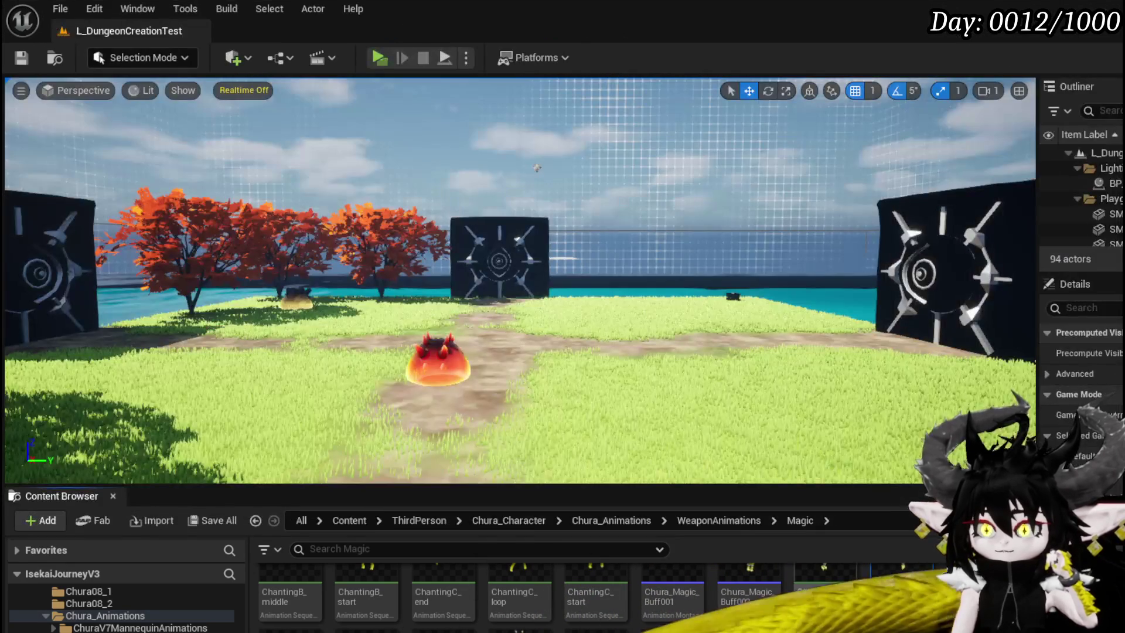
Create and save an AnimMontage named Select_Ability_Magic from ChantingB_middle
right_click(751, 559)
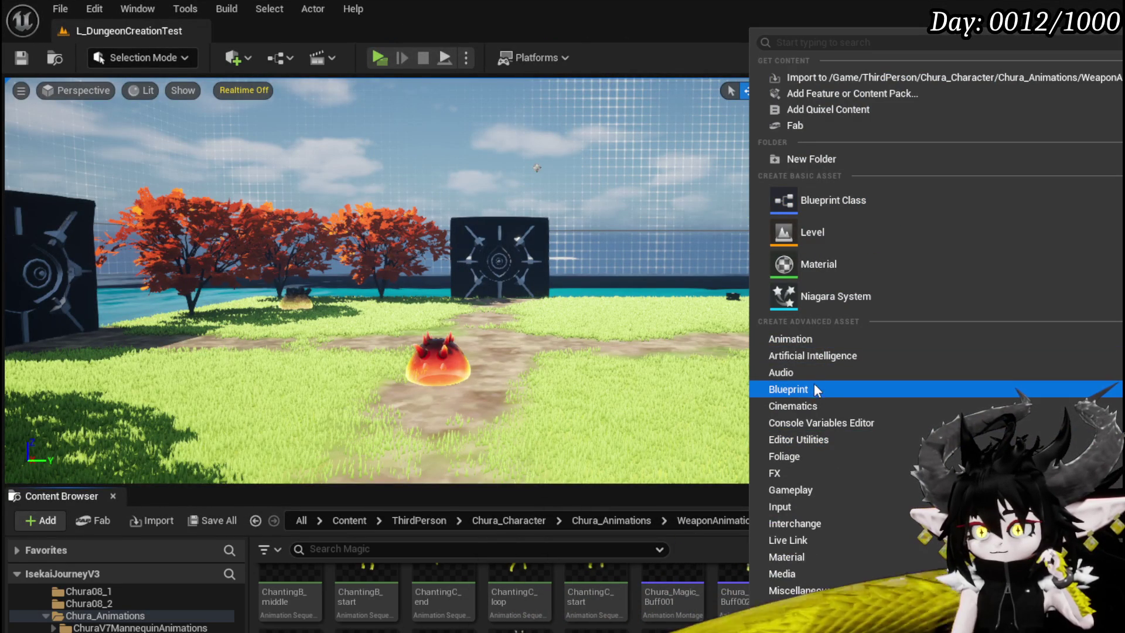
click(281, 586)
right_click(290, 589)
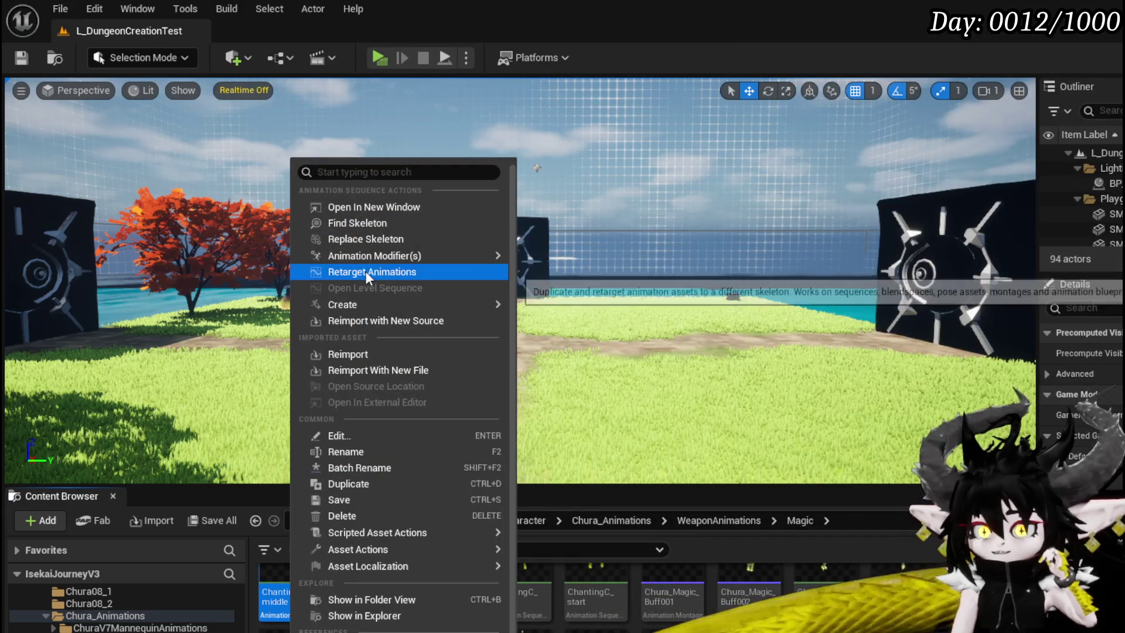
mouse_move(367, 258)
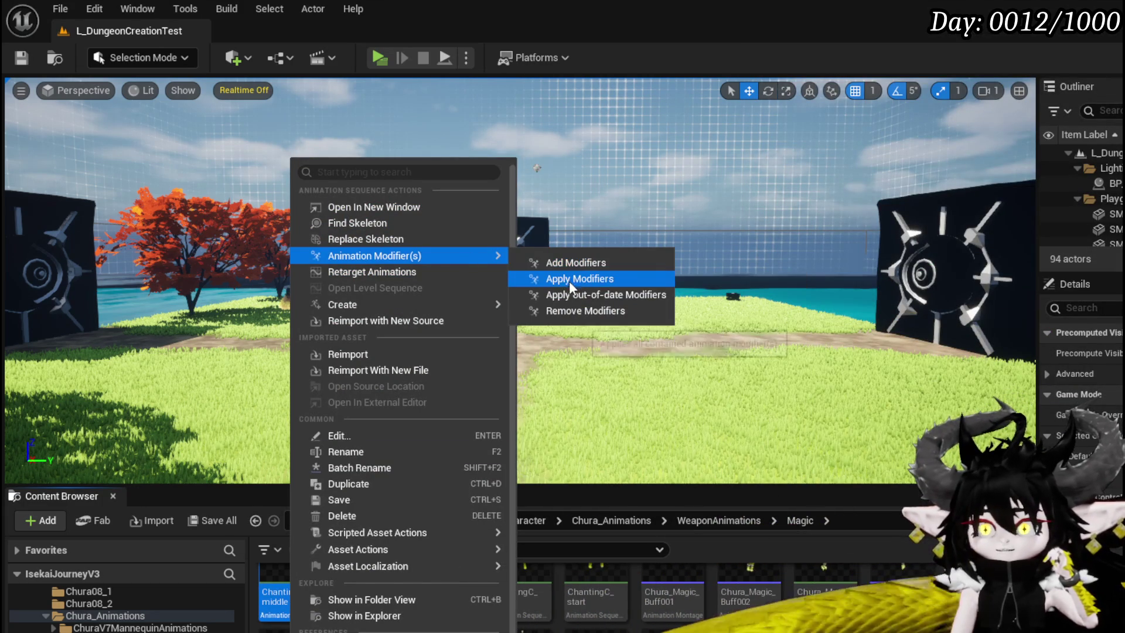
mouse_move(381, 303)
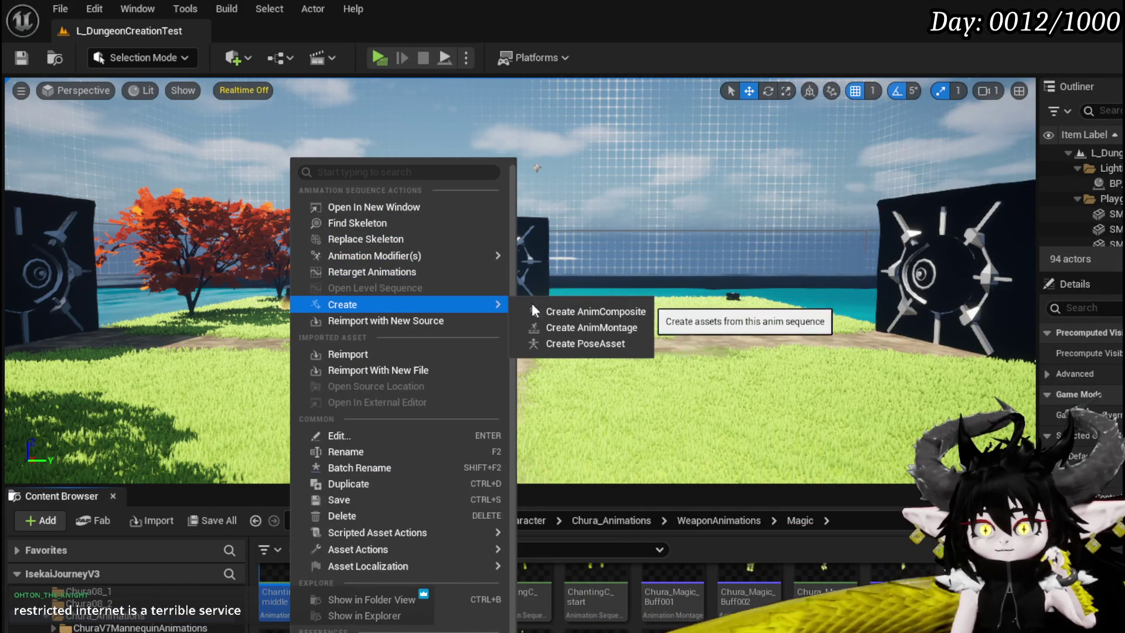
click(574, 326)
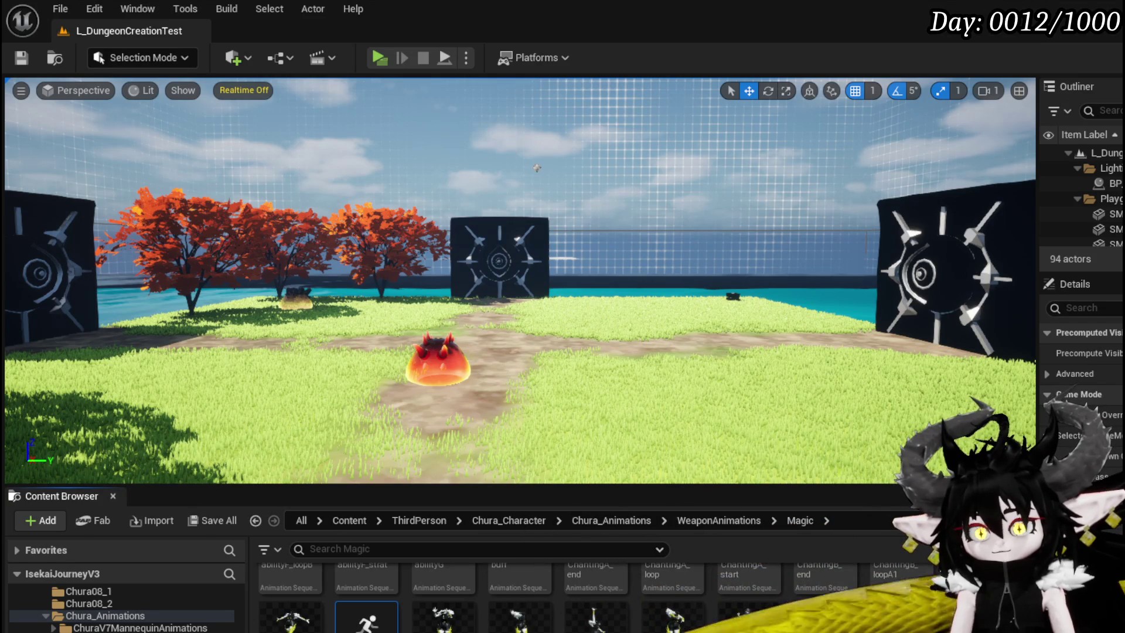
scroll(527, 592, down, 1)
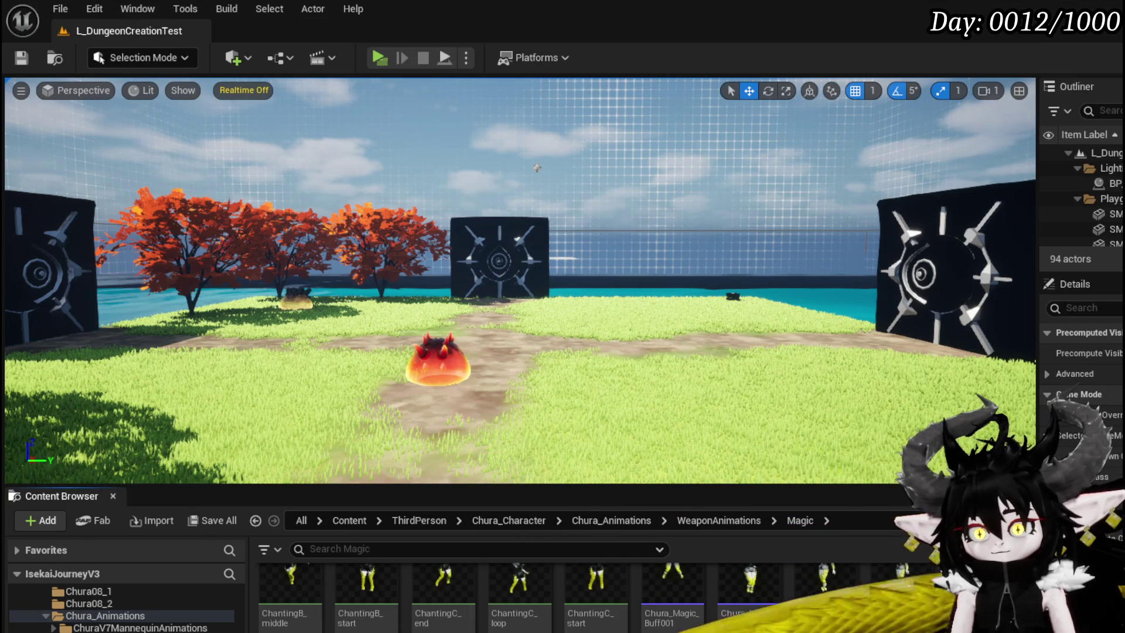
key(ctrl+shift+s)
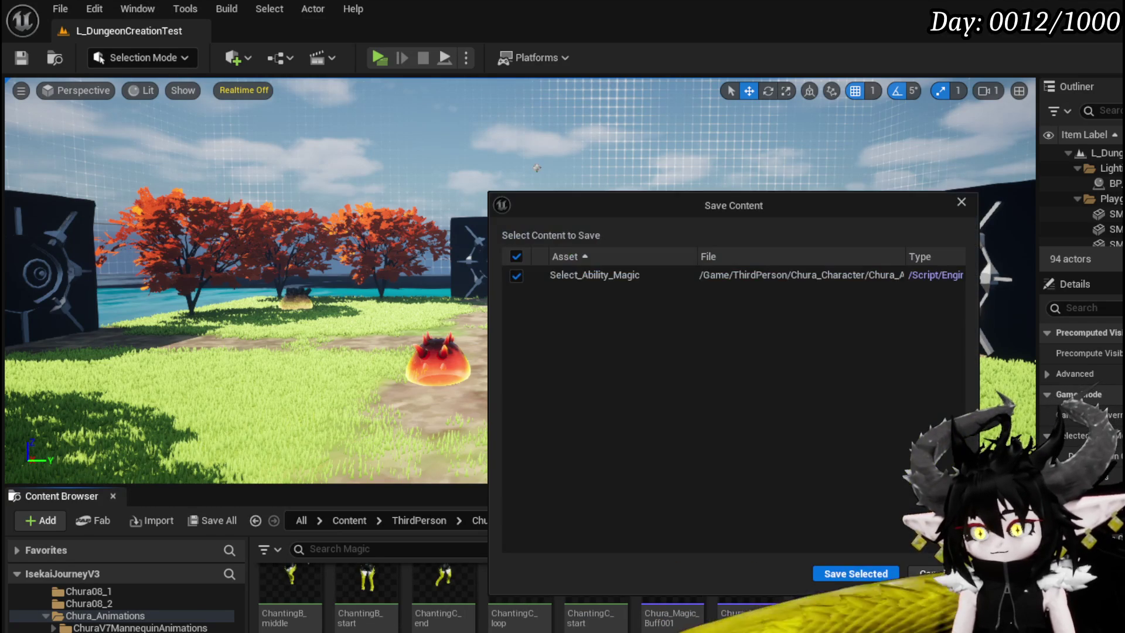
key(Return)
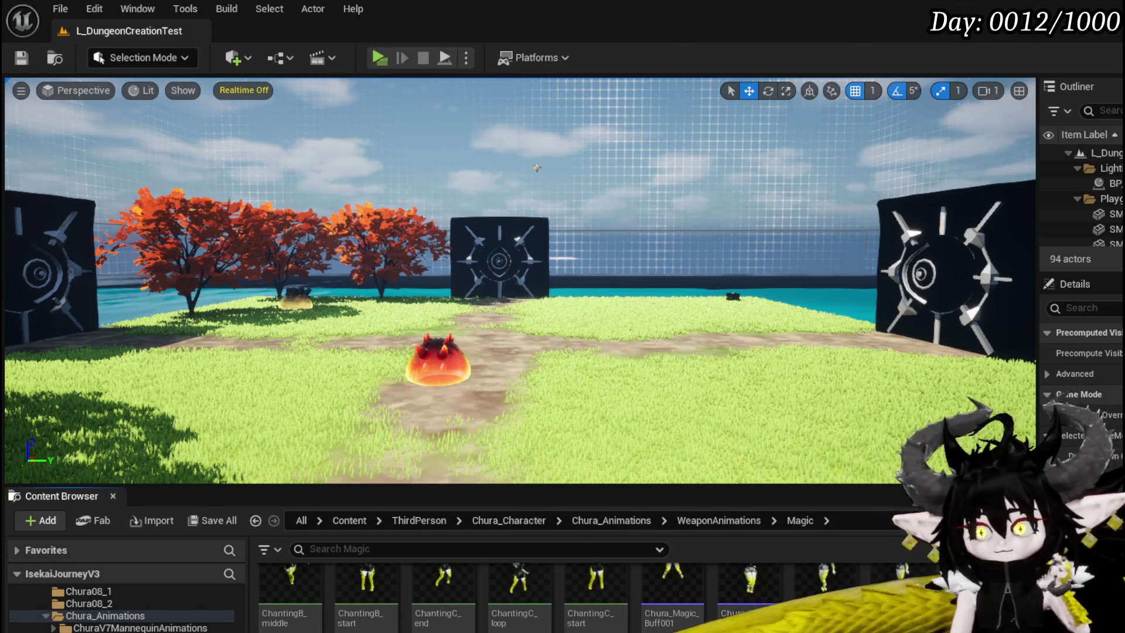
Append ChantingB_loopB1 after ChantingB_middle in the Select_Ability_Magic montage track
key(alt+Tab)
scroll(586, 591, up, 2)
drag(817, 400, 748, 443)
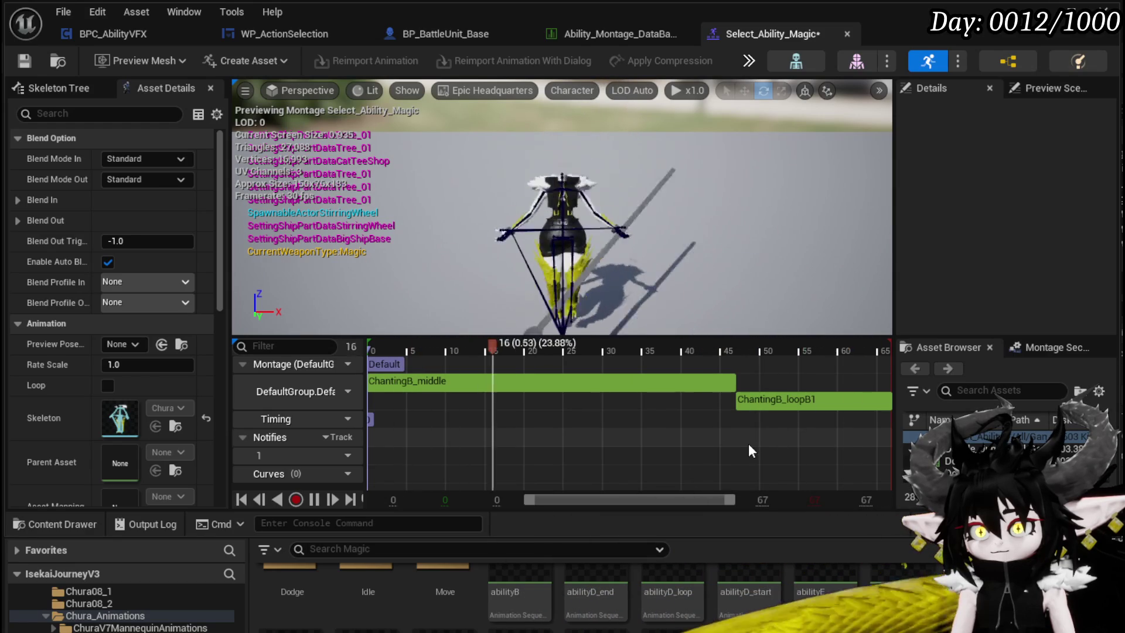
Add a new montage section named 'Loop' starting at ChantingB_loopB1
click(316, 498)
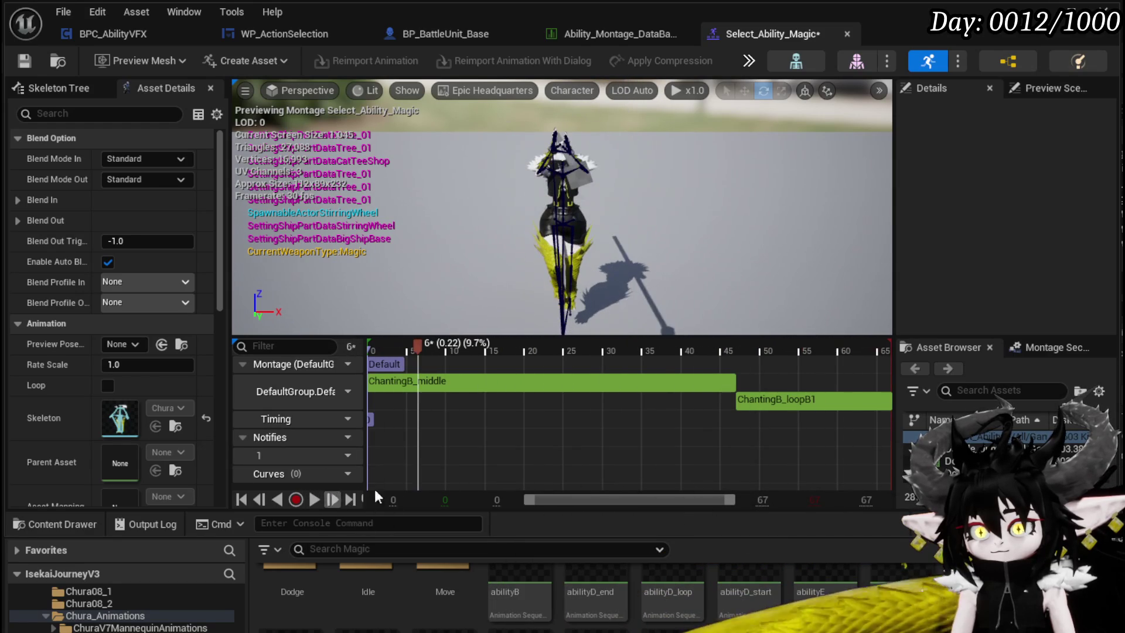
right_click(733, 362)
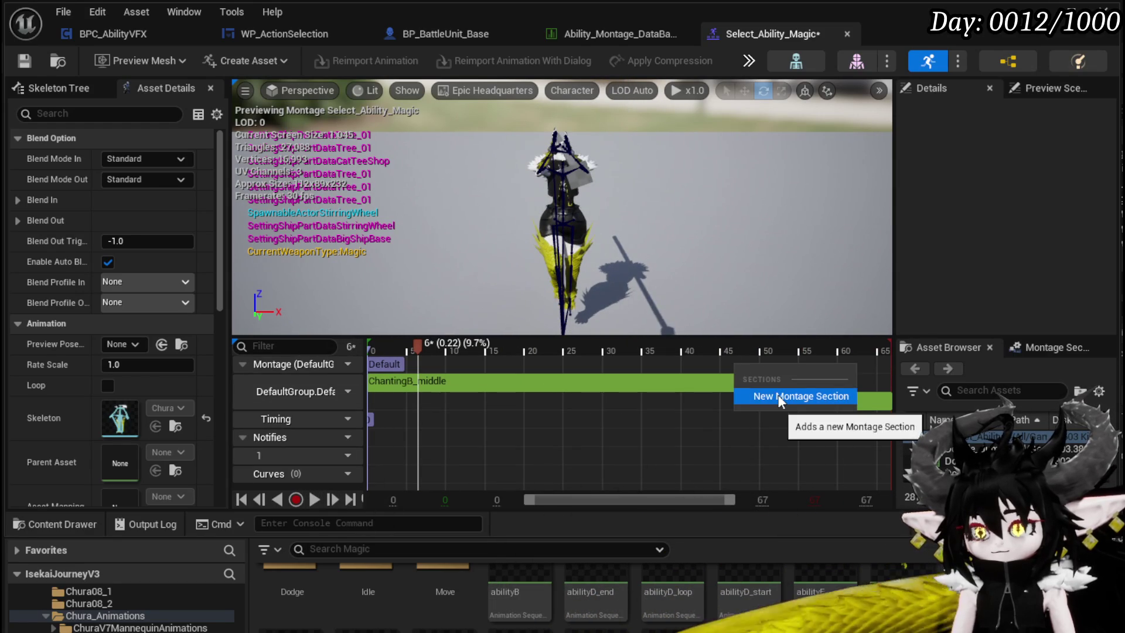
click(778, 395)
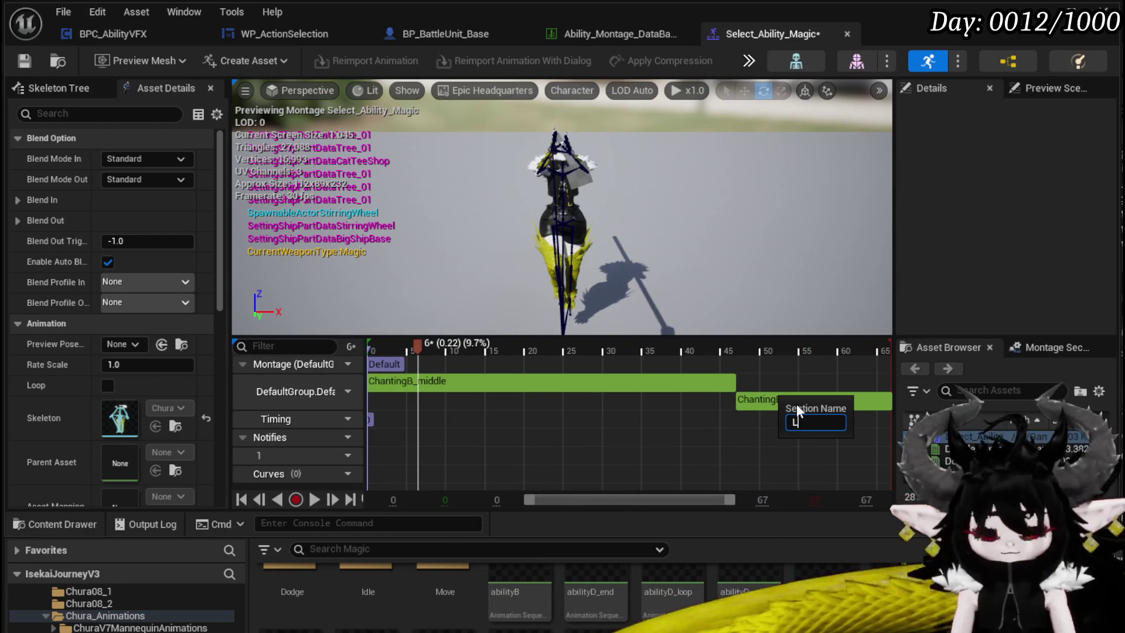
text(Loop)
key(Return)
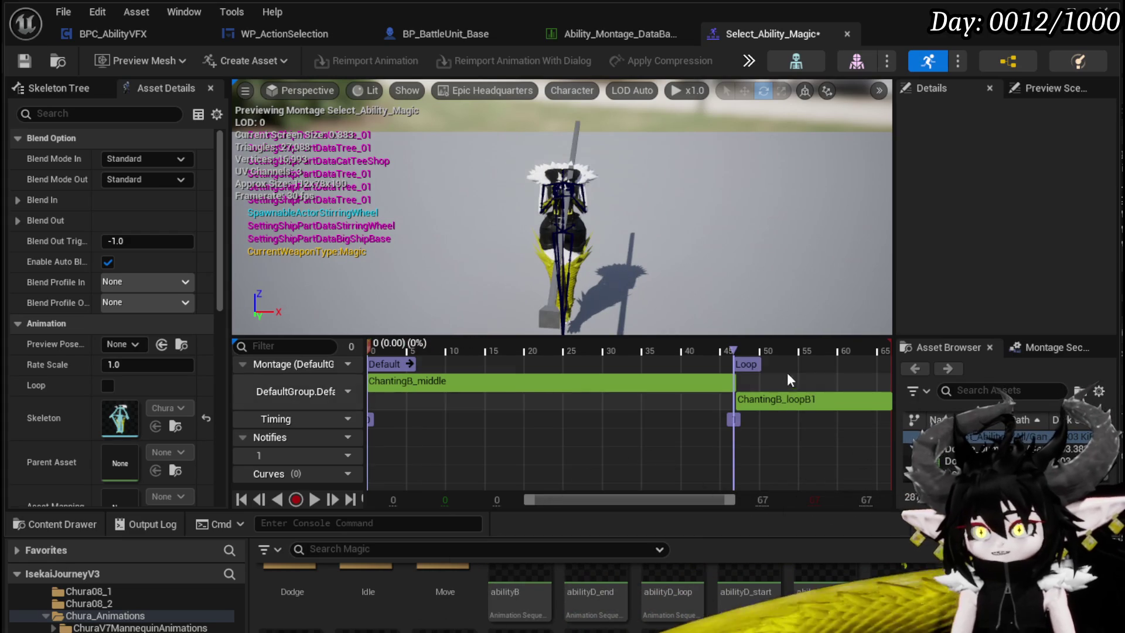
Make the Loop section repeat itself, save the montage, and preview it
click(753, 361)
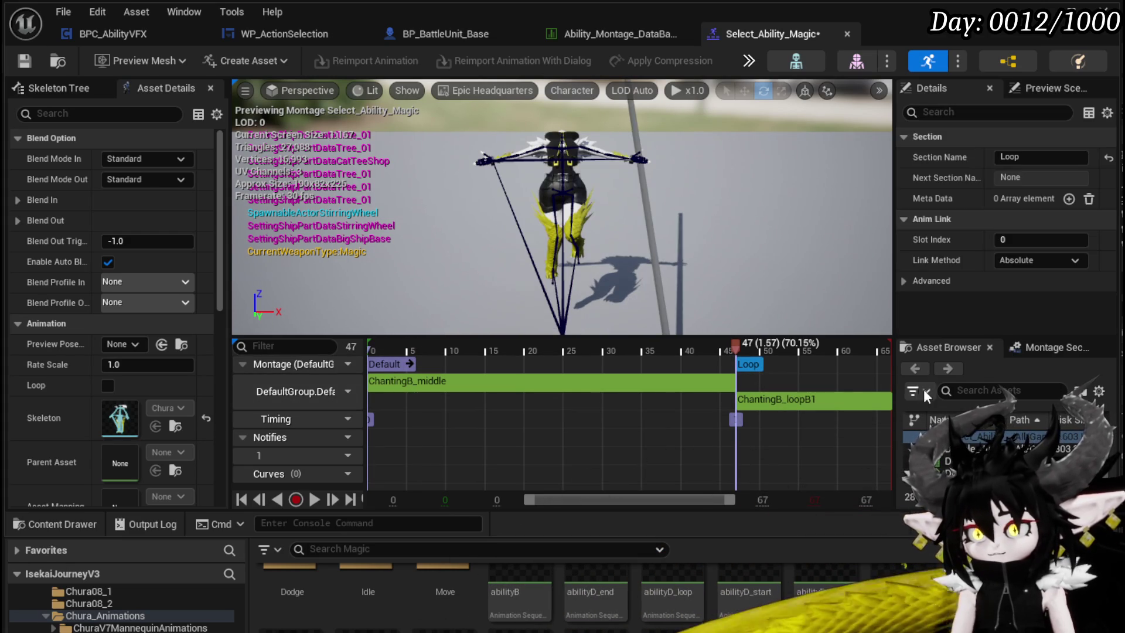
click(1052, 346)
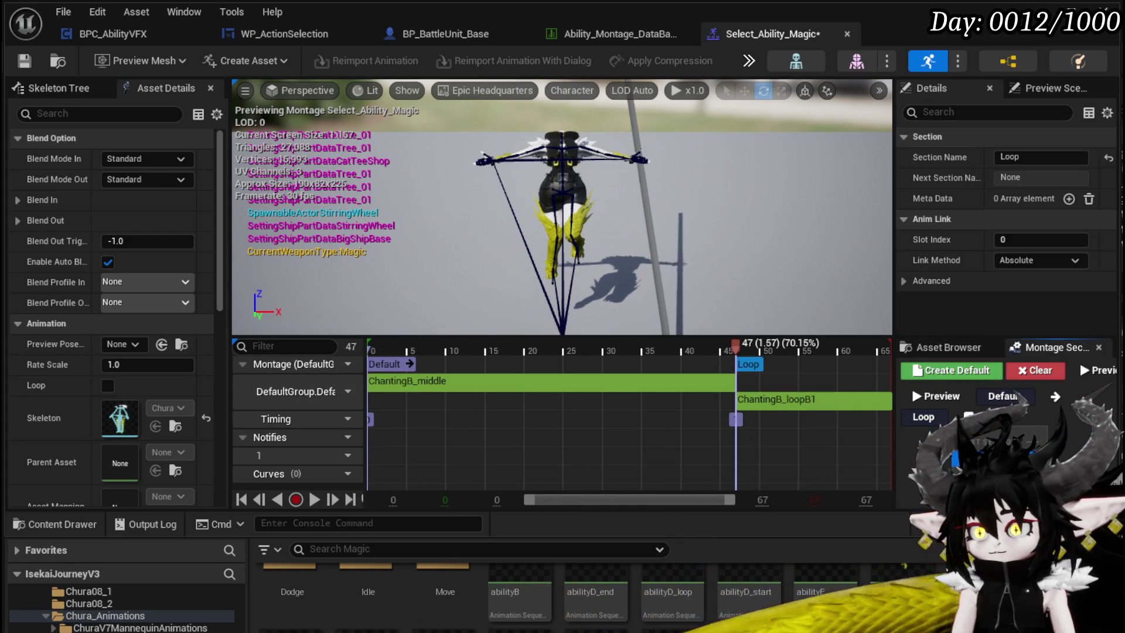
click(923, 417)
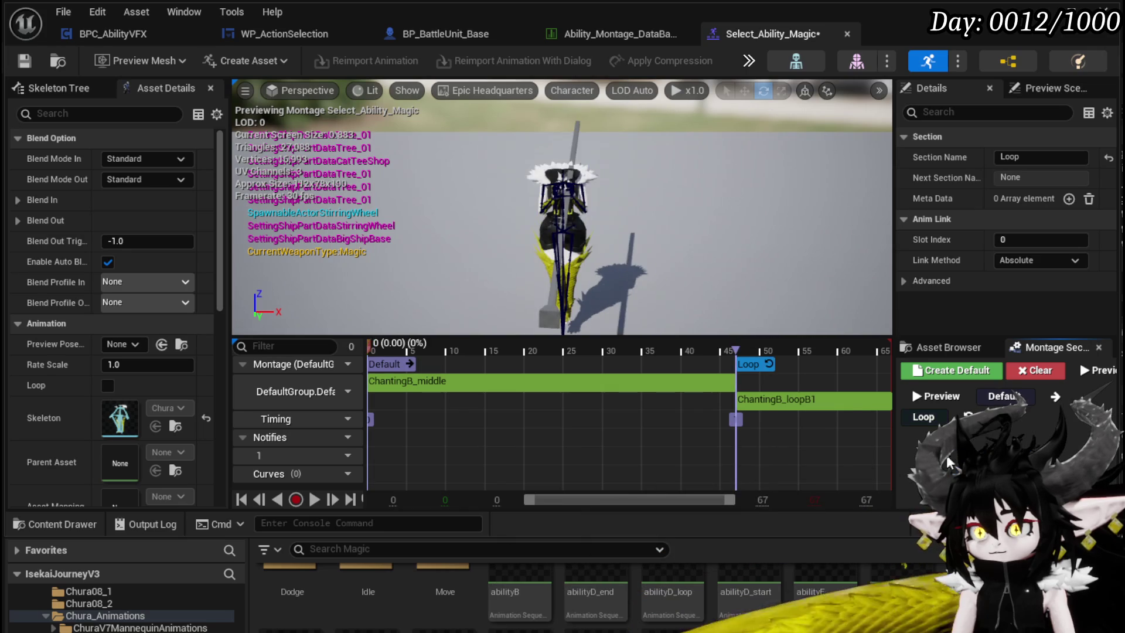
click(24, 60)
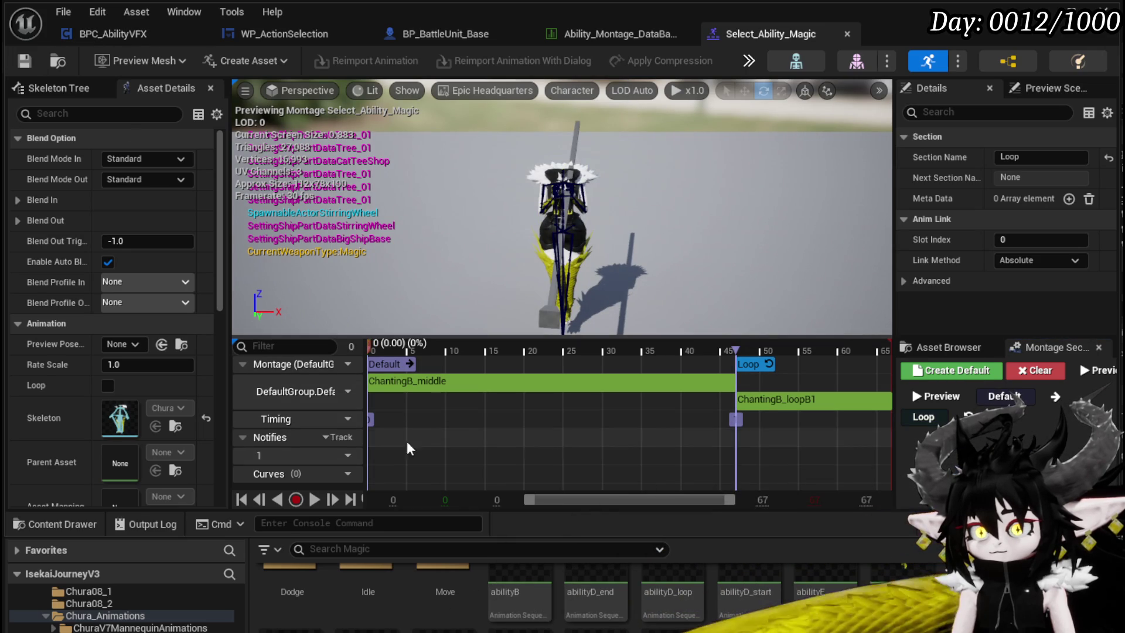
click(312, 499)
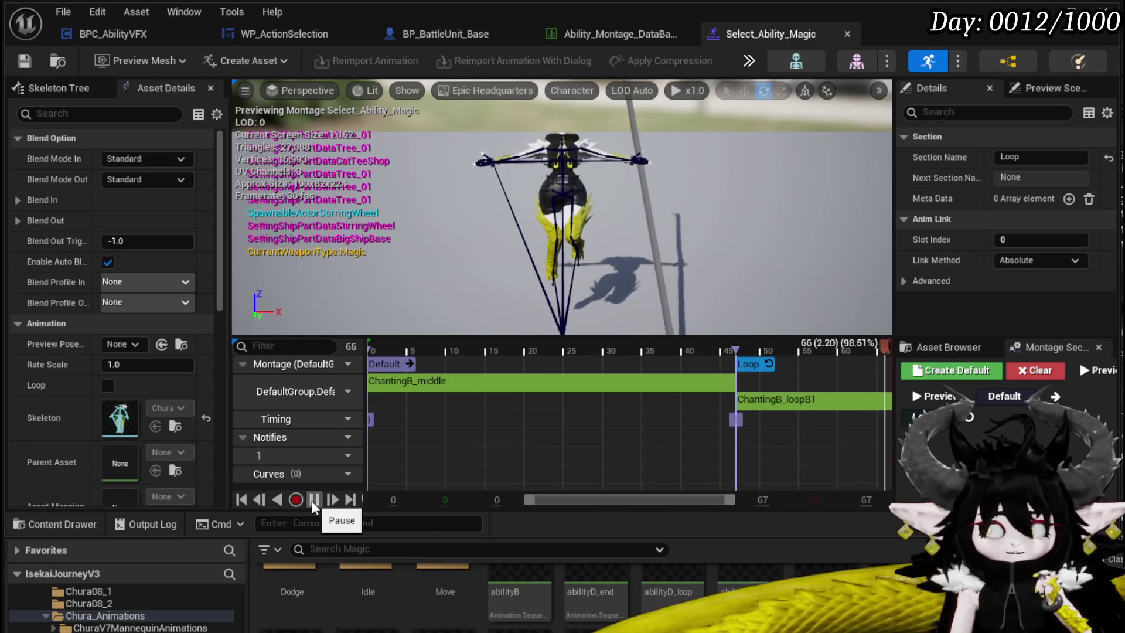
click(311, 500)
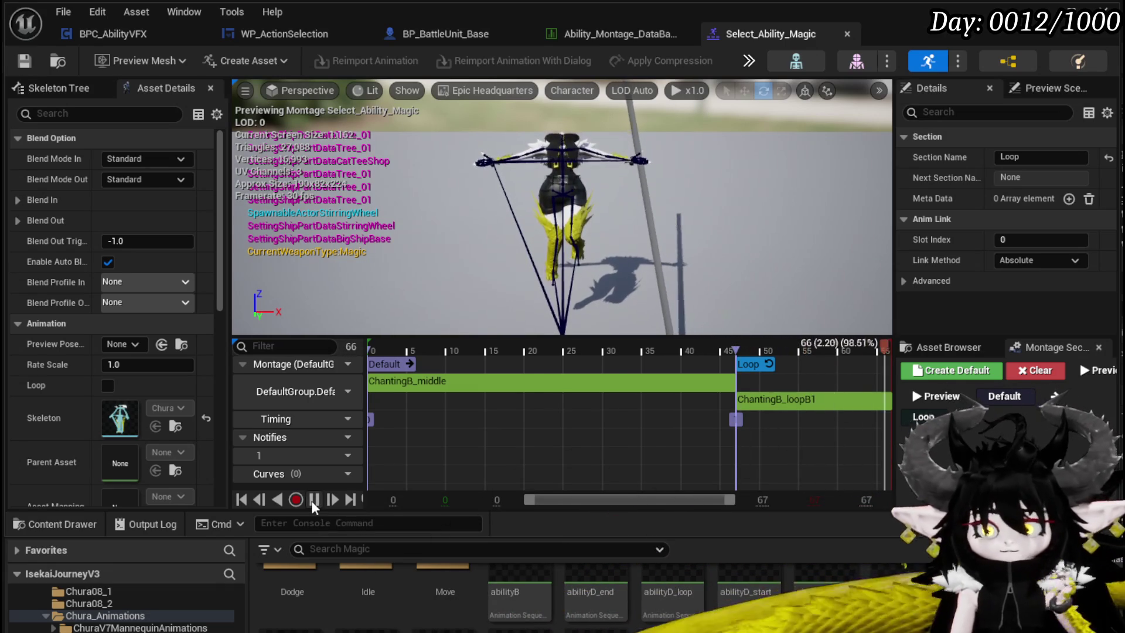
Assign Select_Ability_Magic to the Select_Magic row's Montage slot in Ability_Montage_DataBase
click(616, 34)
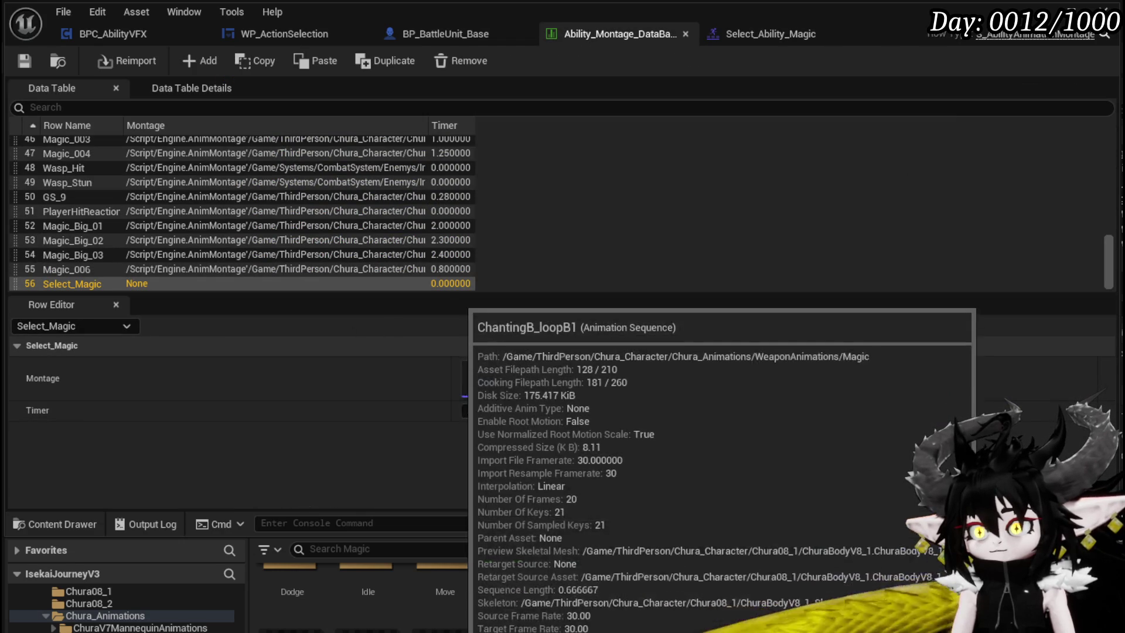
scroll(527, 609, down, 1)
scroll(527, 609, down, 1)
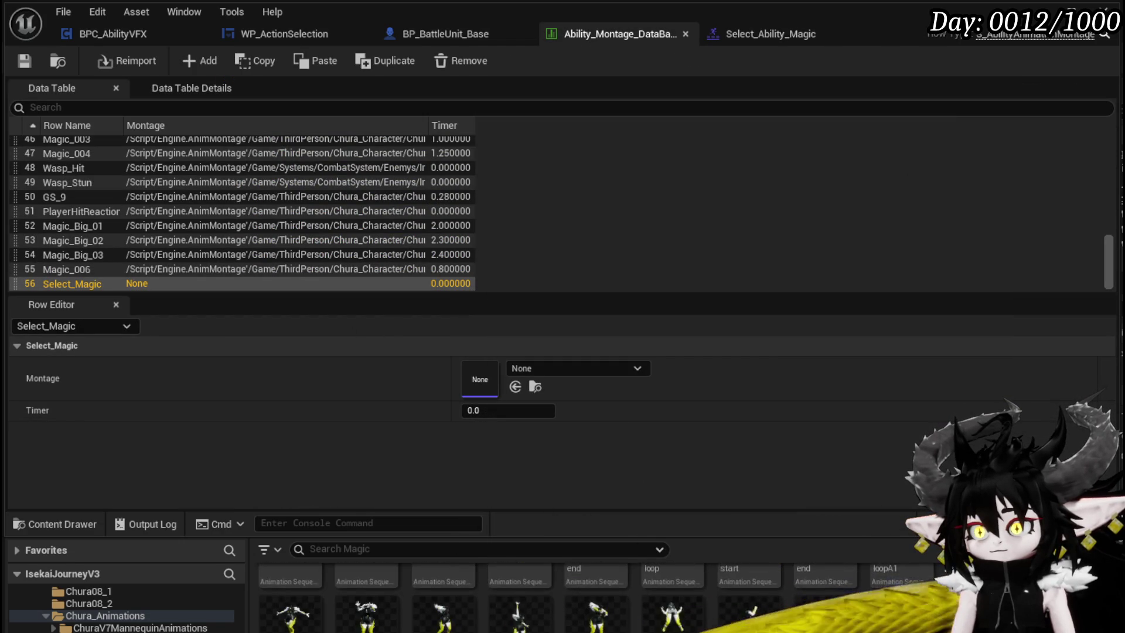
drag(674, 586, 516, 381)
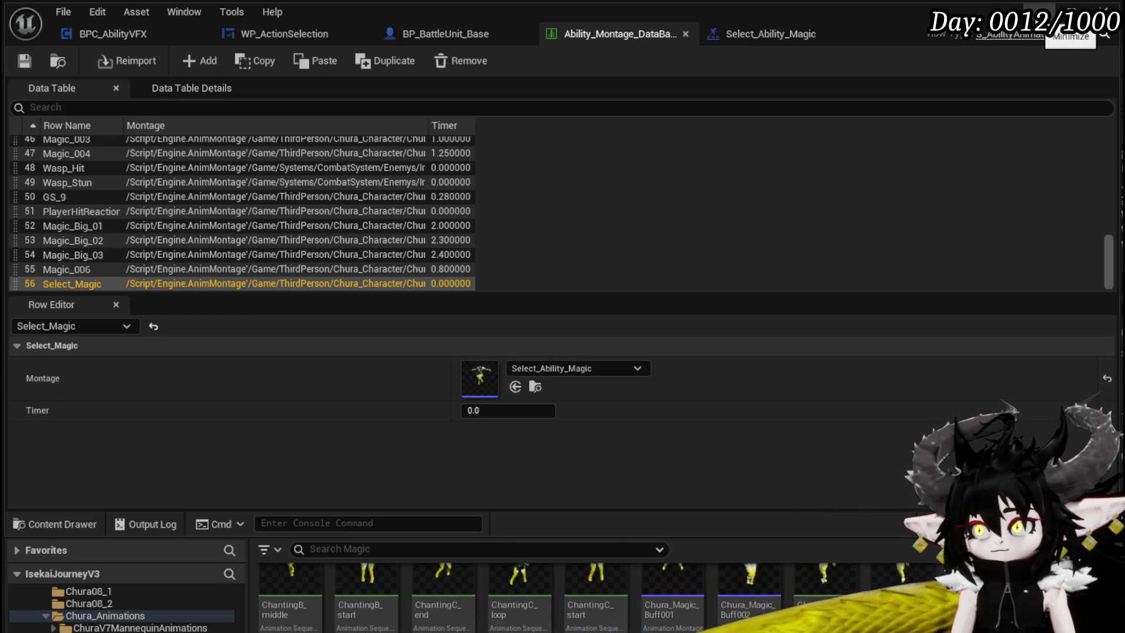
click(1048, 15)
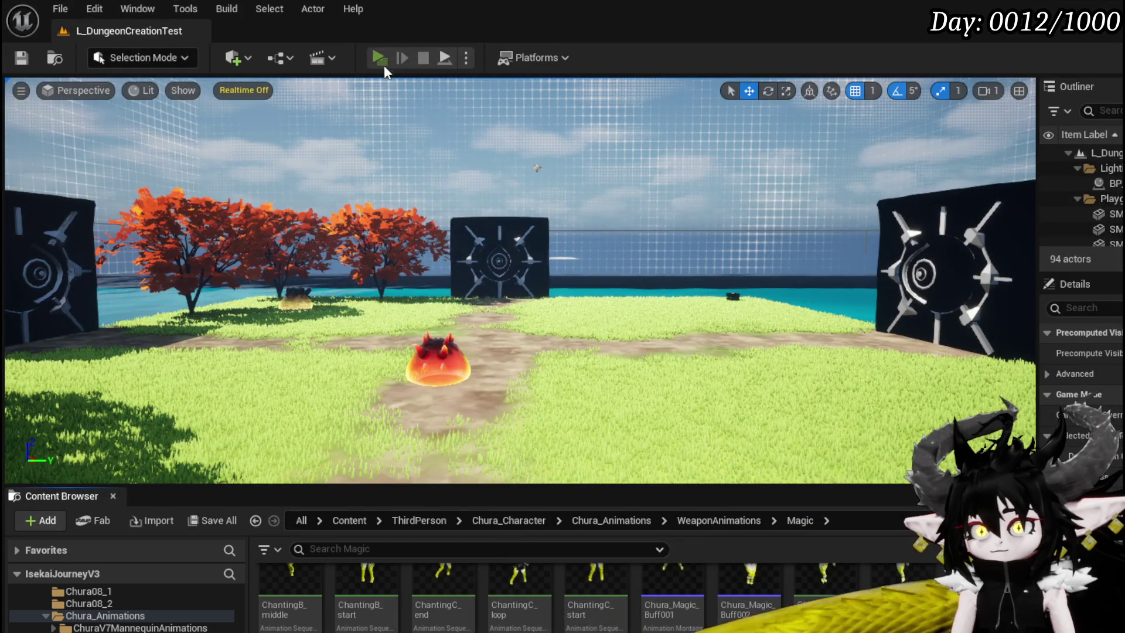
Play-test the level in the editor, stop it, and save L_DungeonCreationTest
click(380, 59)
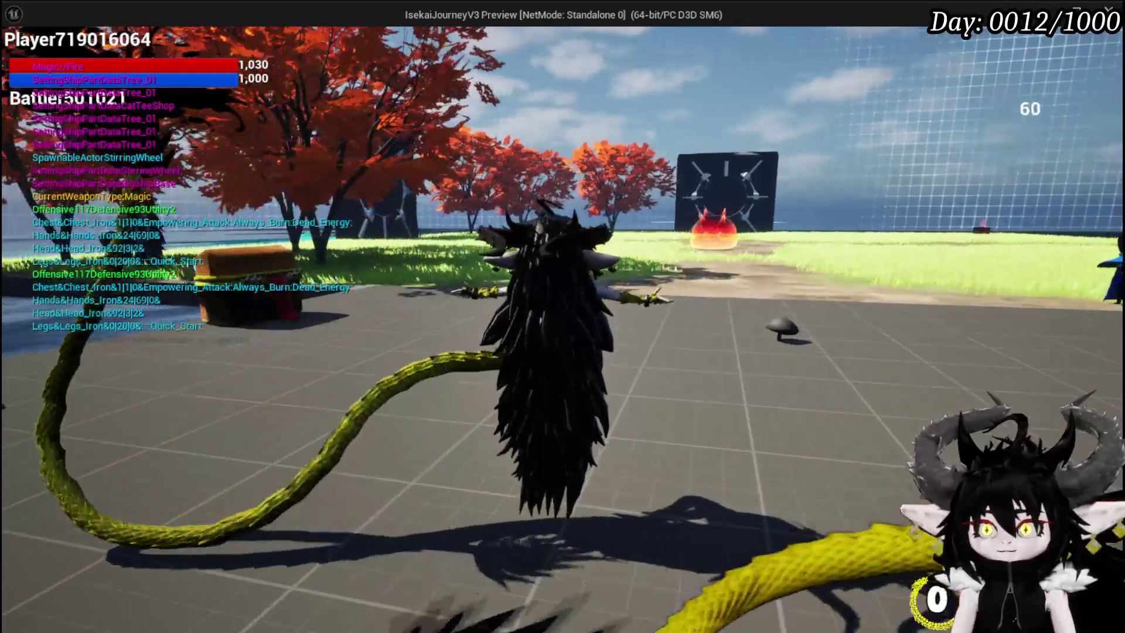
key(Escape)
click(22, 57)
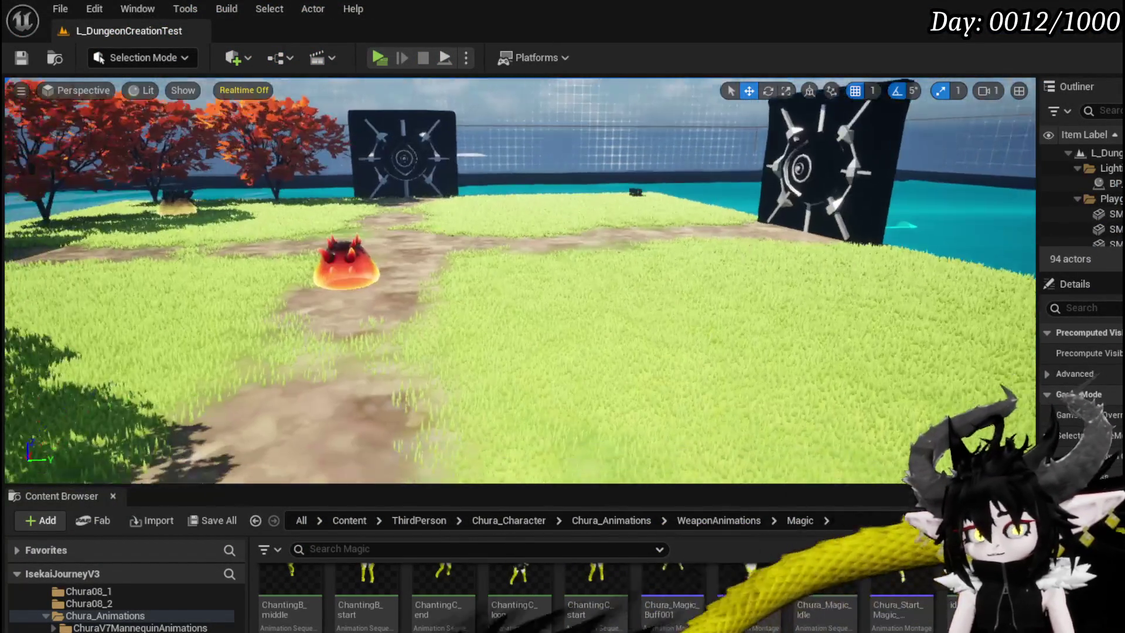
Save all modified assets and bring the Ability_Montage_DataBase window back to front
key(ctrl+s)
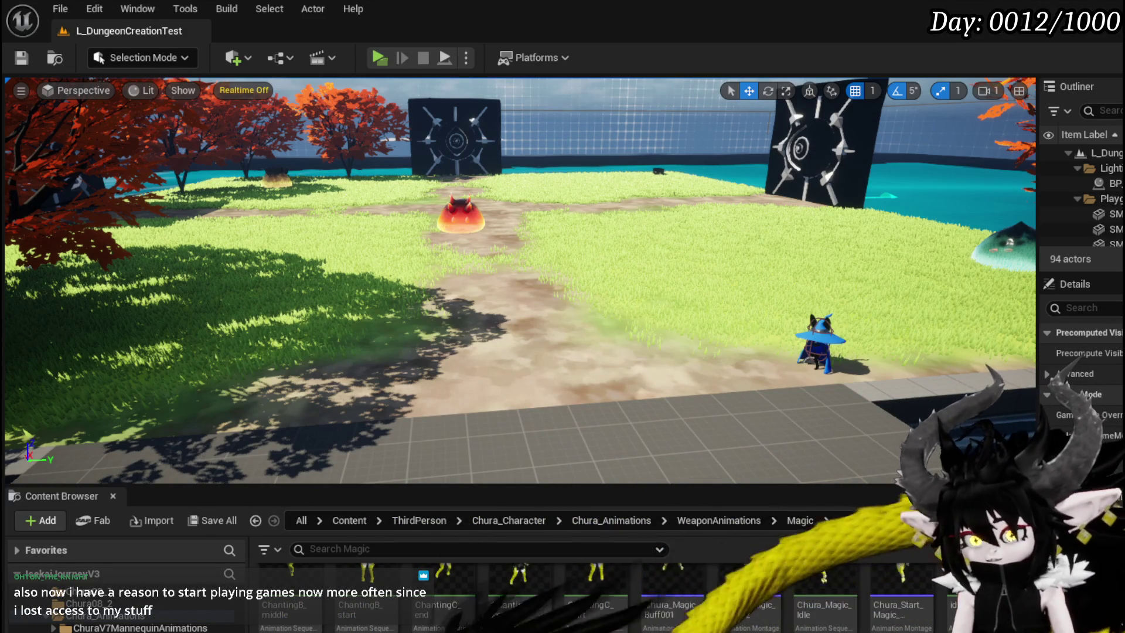
key(alt+Tab)
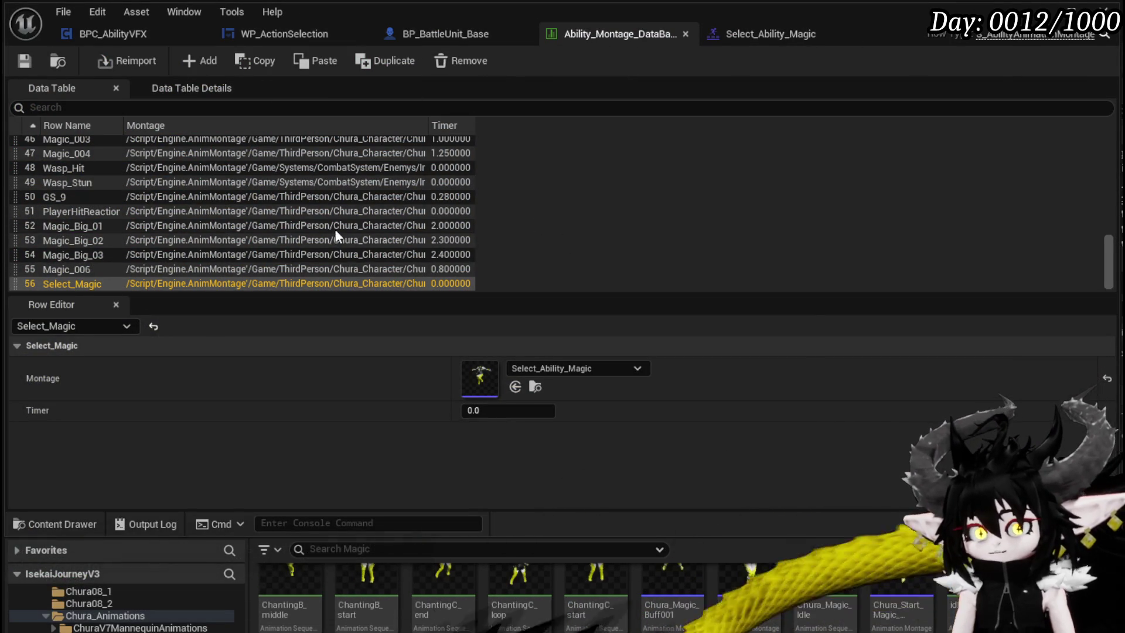
Return to the Select_Ability_Magic montage, then to BPC_AbilityVFX's SelectAbility graph
click(762, 39)
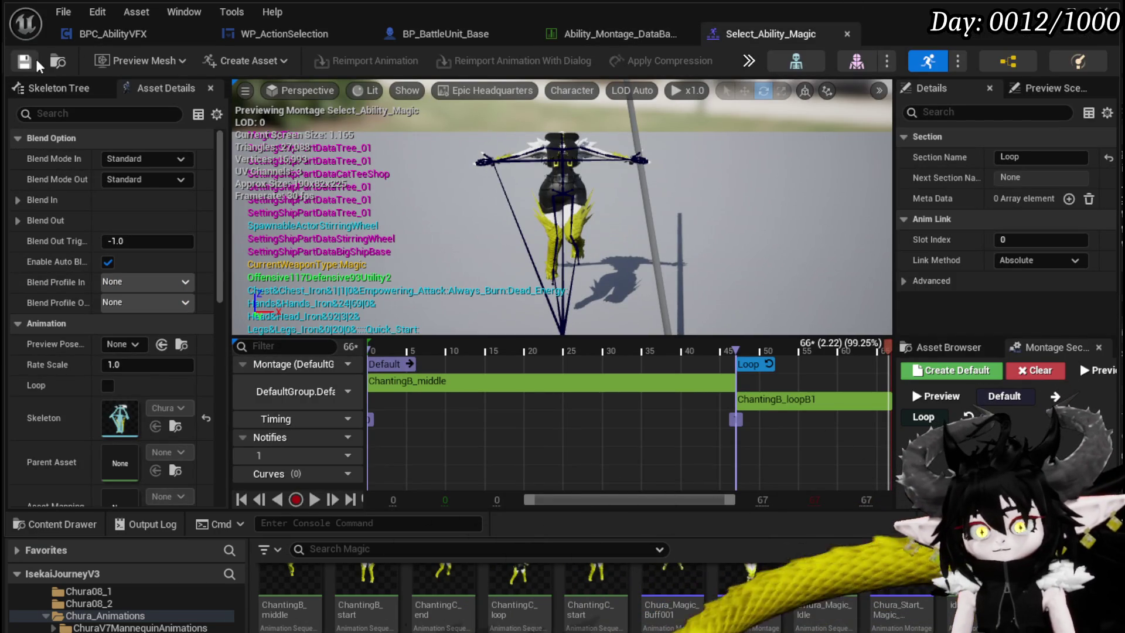
click(114, 44)
Wire the entry to Server Play Montage and the Magic case to Print String
mouse_move(601, 236)
mouse_down()
mouse_move(526, 195)
mouse_move(269, 166)
mouse_up()
drag(597, 262, 655, 210)
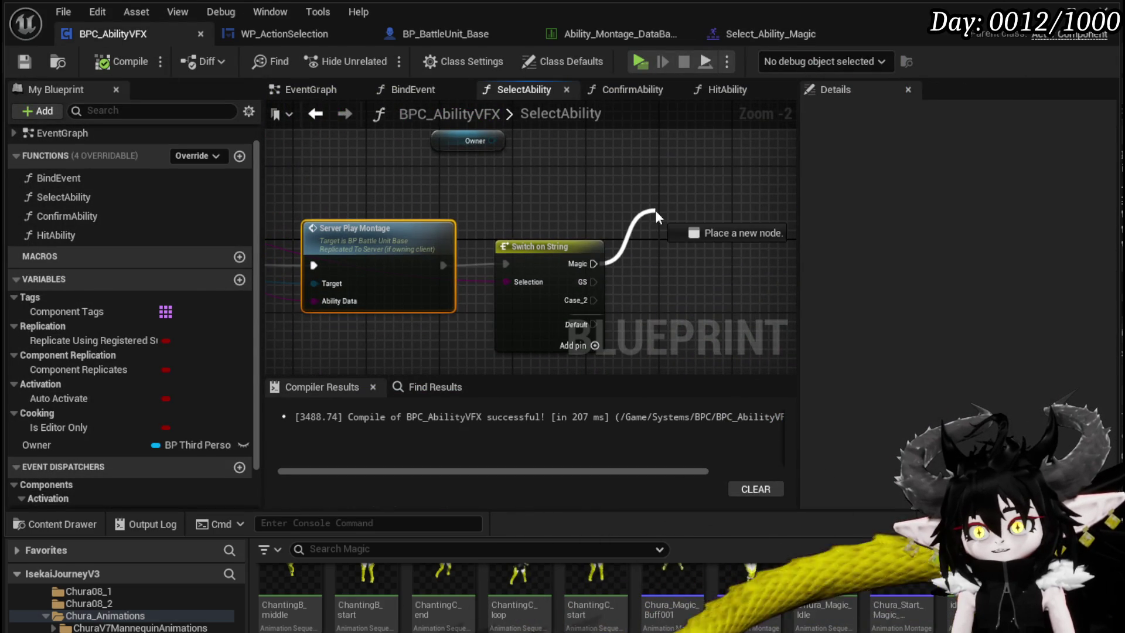
drag(593, 264, 641, 189)
click(518, 208)
scroll(738, 246, down, 3)
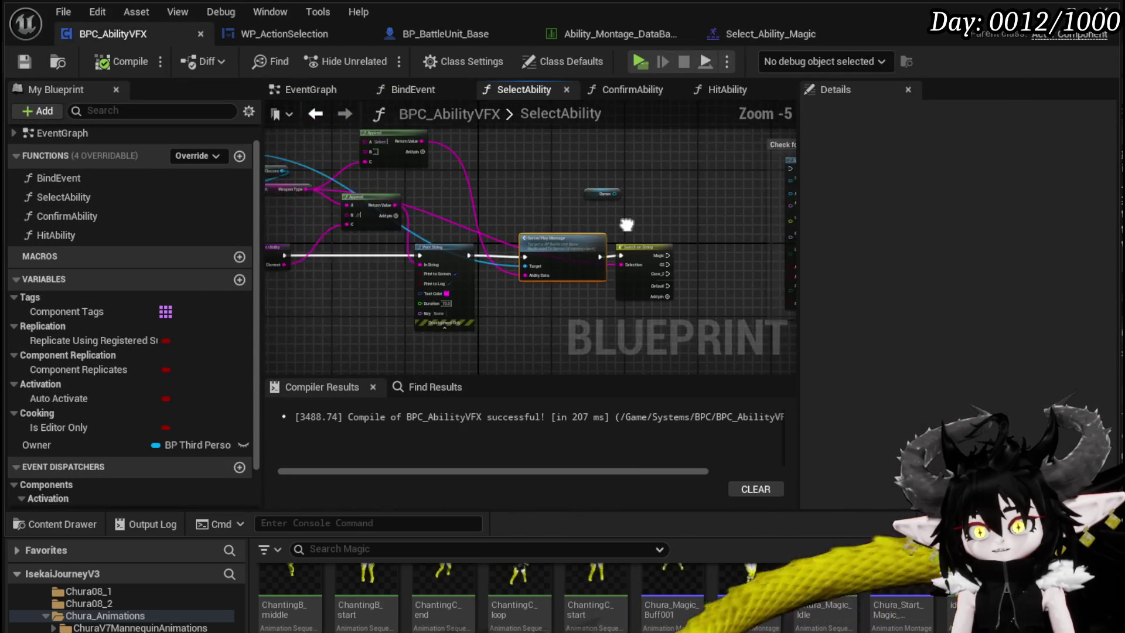
drag(293, 253, 538, 256)
drag(461, 258, 688, 212)
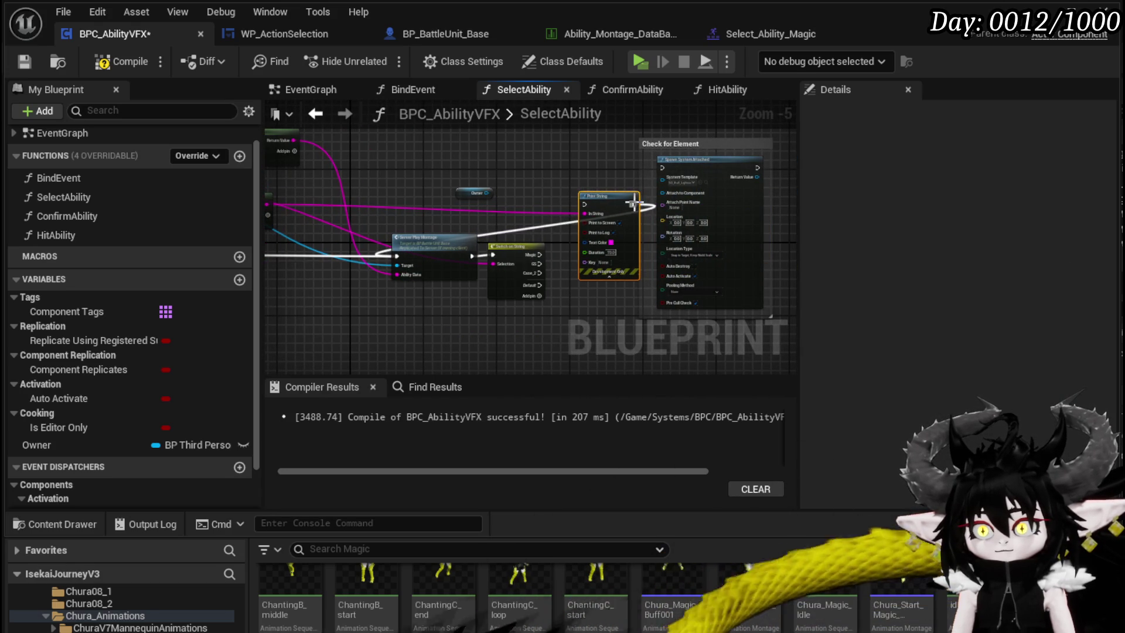
scroll(541, 252, up, 3)
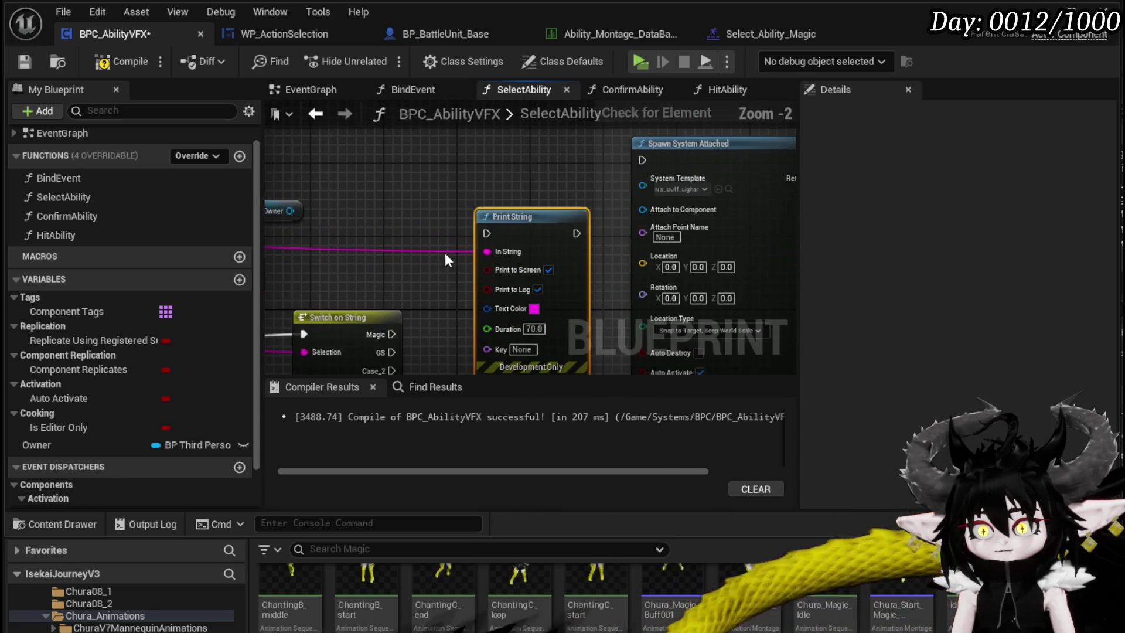
mouse_move(391, 333)
mouse_down()
mouse_move(535, 168)
mouse_move(637, 165)
mouse_move(412, 178)
mouse_up()
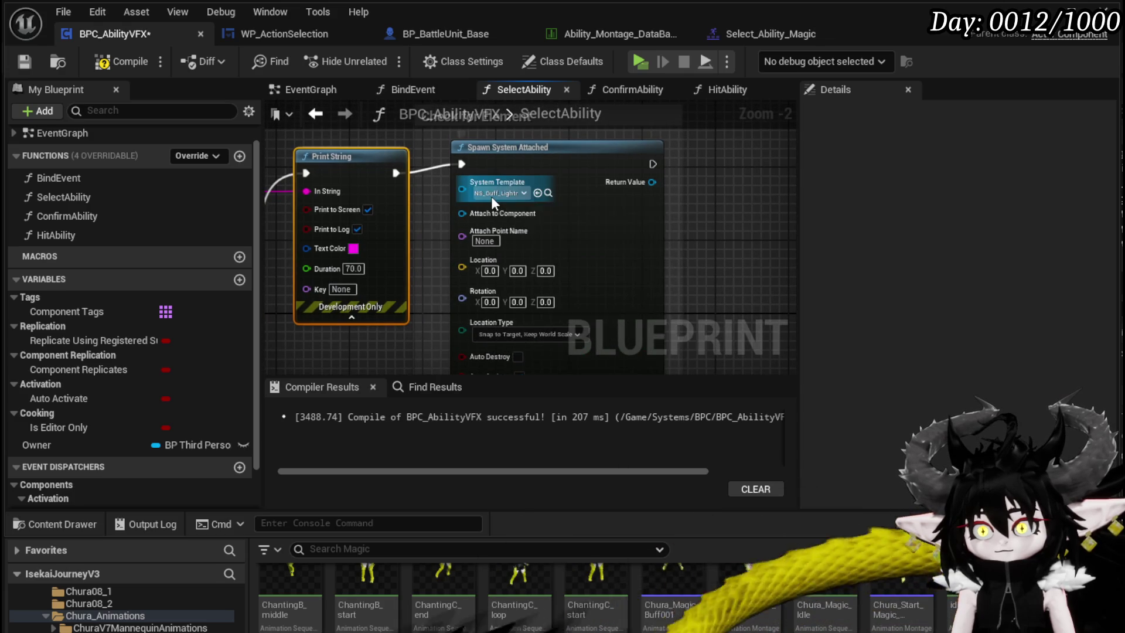
Set the Spawn System Attached node's system template to NS_Buff_Fire
click(499, 193)
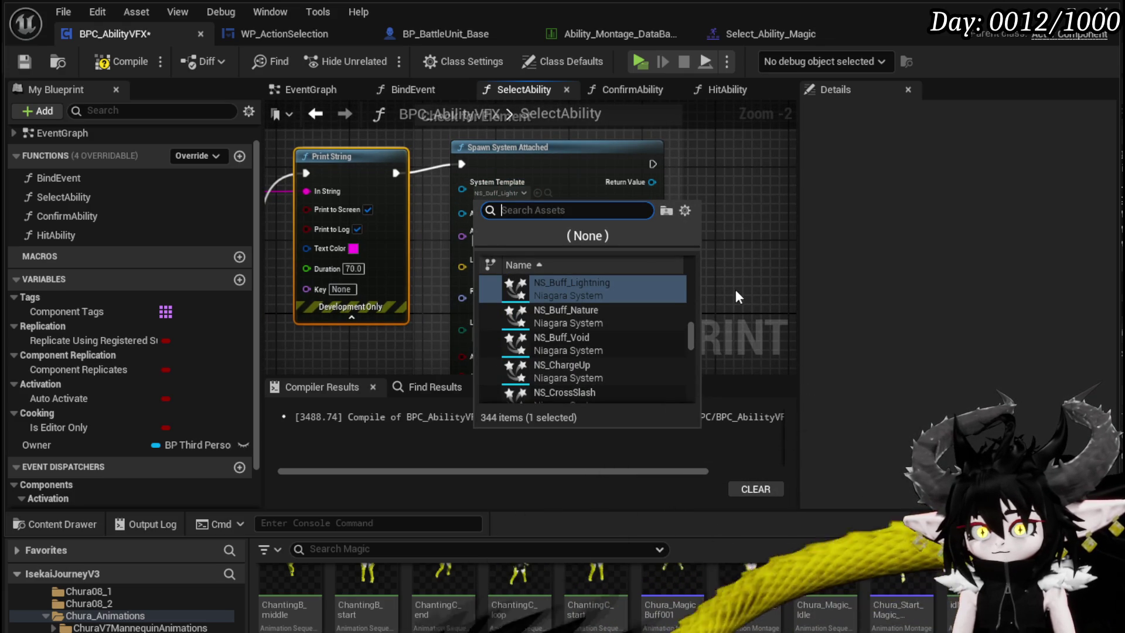
text(Buff)
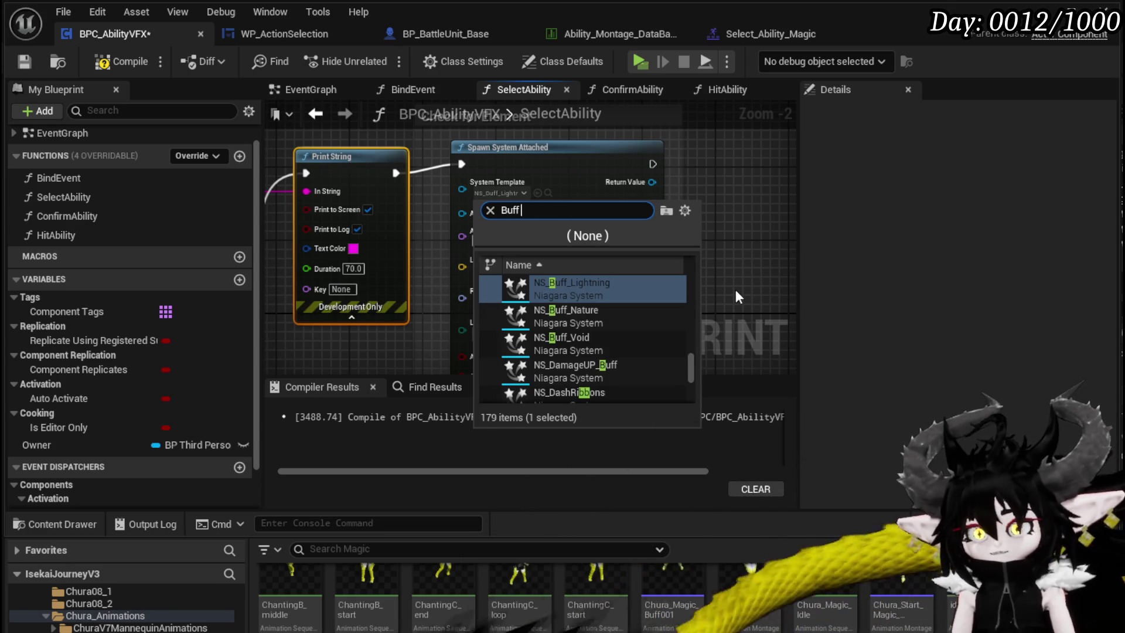
text( Fire)
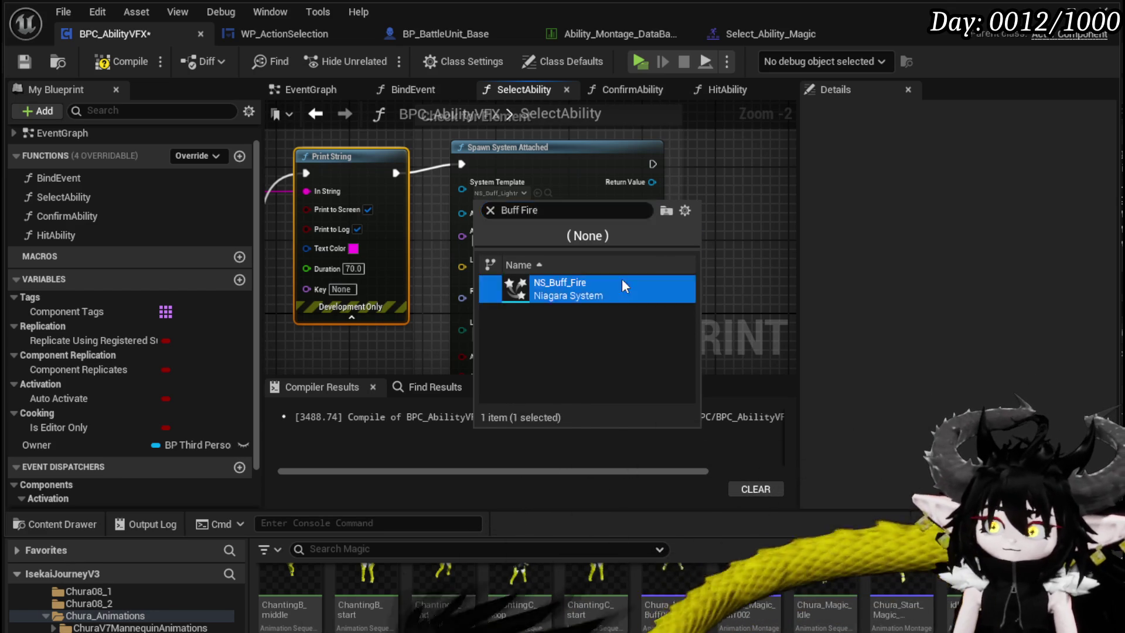
click(621, 286)
drag(589, 204, 596, 212)
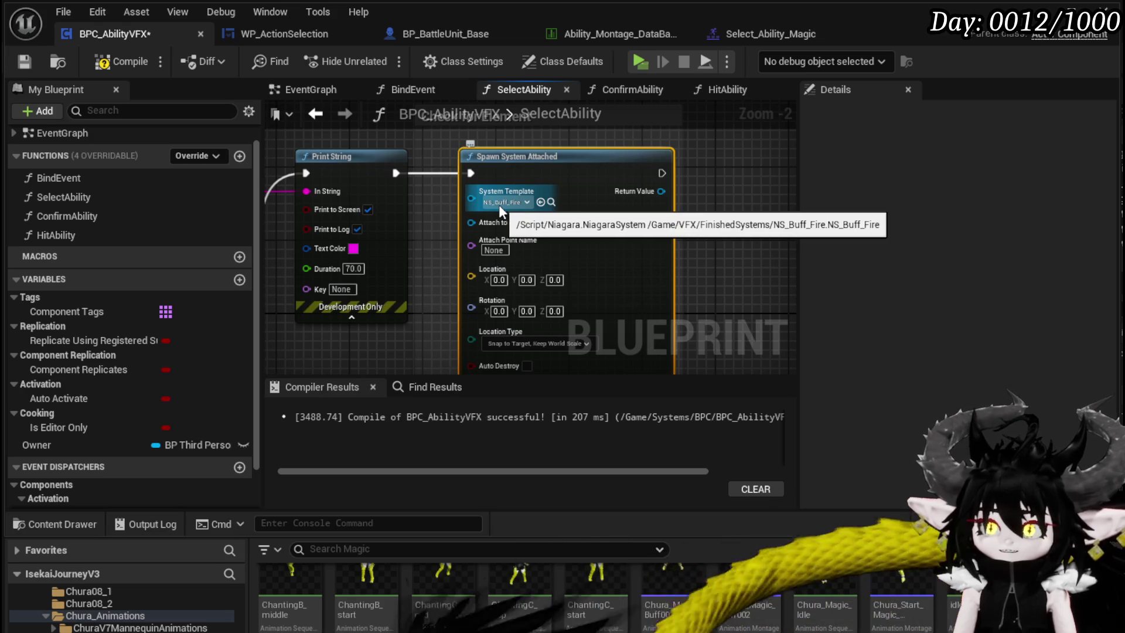
Tidy the two Append nodes, place Owner above the spawn chain, and compile and save
mouse_move(402, 222)
mouse_down()
mouse_move(367, 222)
mouse_move(560, 216)
mouse_move(506, 231)
mouse_move(504, 160)
mouse_move(318, 216)
mouse_up()
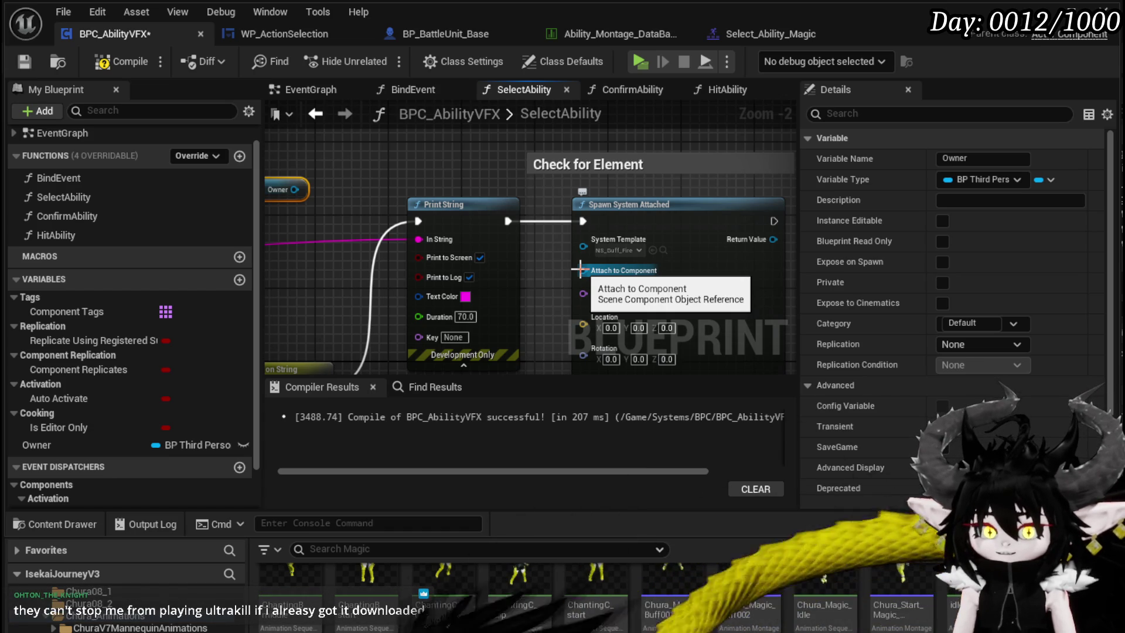
drag(381, 177, 529, 174)
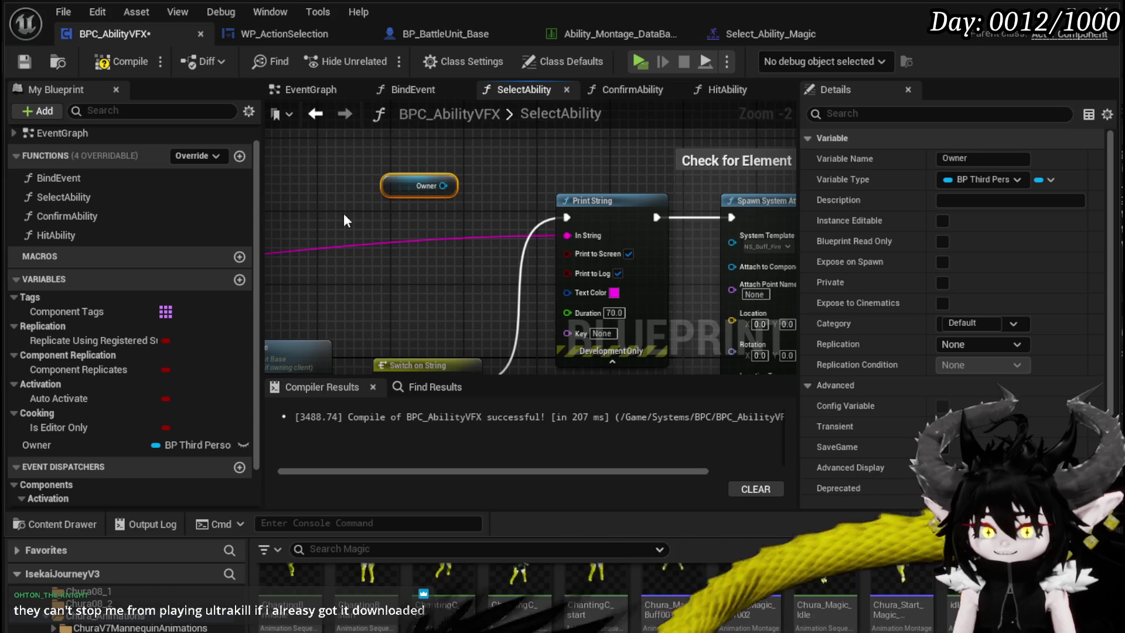
drag(349, 213, 550, 232)
scroll(634, 220, down, 3)
scroll(634, 236, up, 2)
mouse_move(634, 235)
mouse_down()
mouse_move(338, 230)
mouse_move(790, 218)
mouse_move(655, 219)
mouse_up()
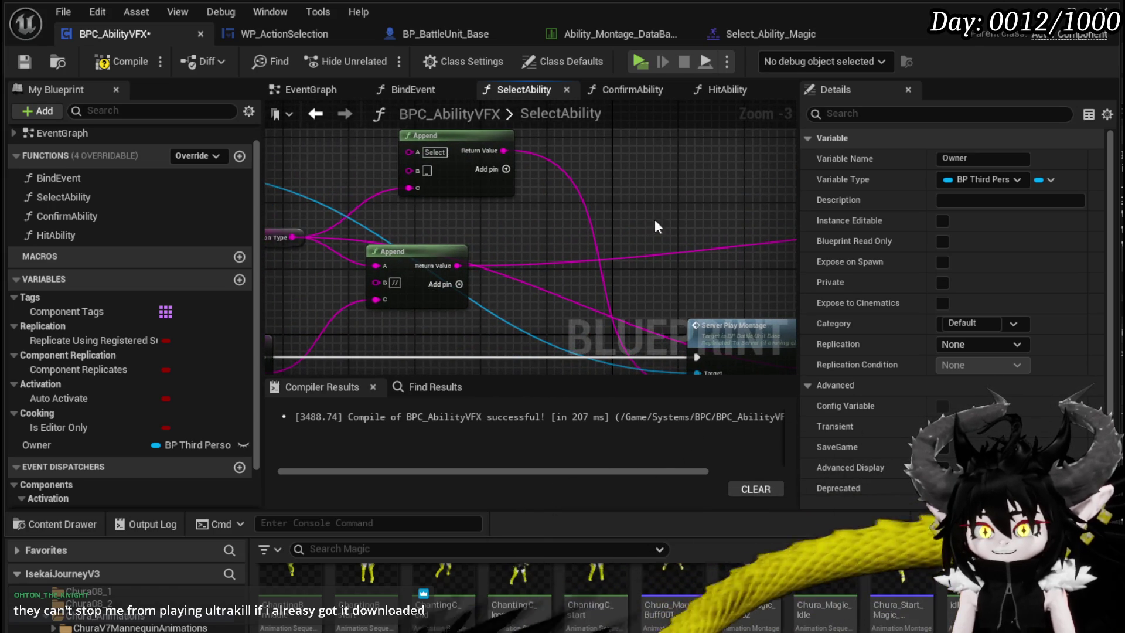
mouse_move(441, 261)
mouse_down()
mouse_move(457, 262)
mouse_move(481, 233)
mouse_up()
mouse_move(591, 266)
mouse_down()
mouse_move(624, 240)
mouse_move(673, 256)
mouse_move(408, 237)
mouse_up()
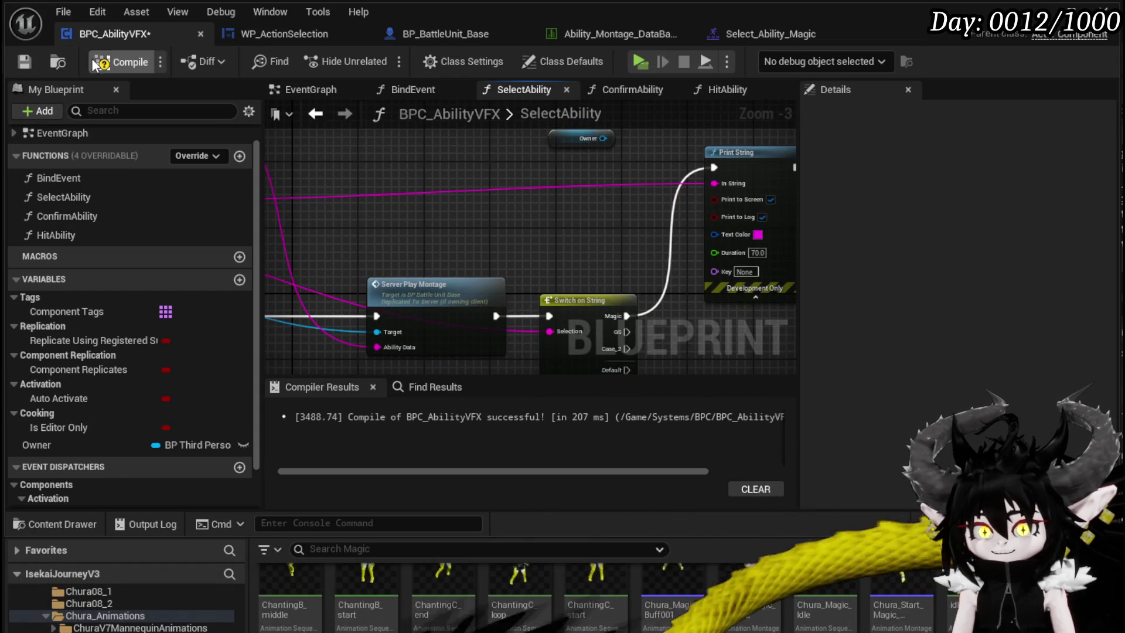
click(38, 61)
drag(543, 178, 430, 218)
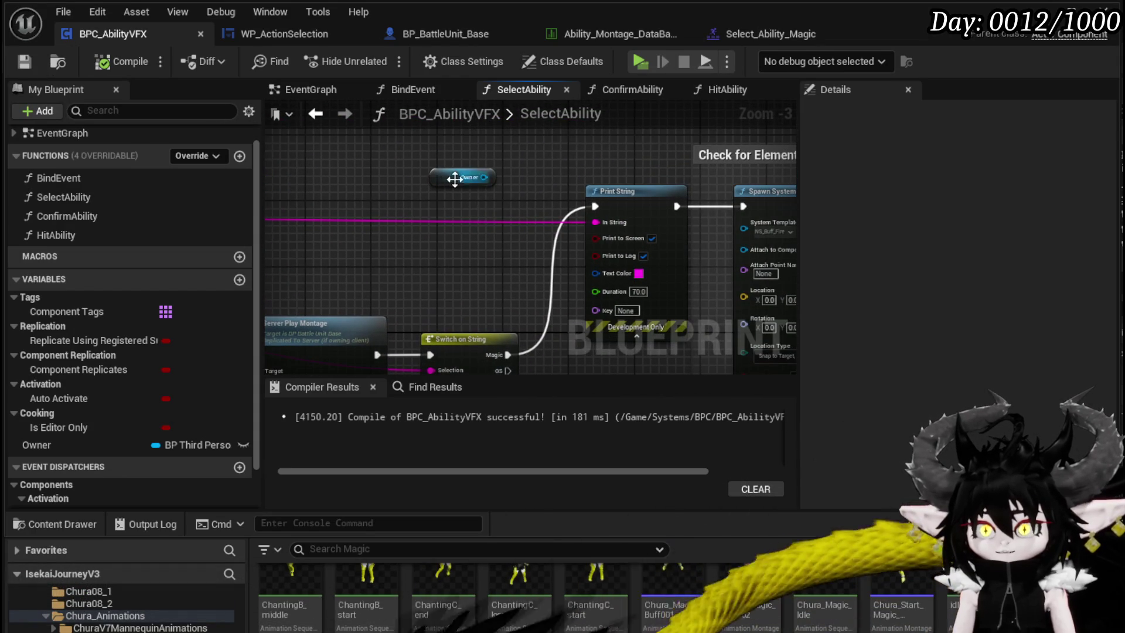
Add a Get Mesh node wired from Owner and compile
drag(459, 177, 434, 139)
drag(497, 161, 287, 206)
click(25, 61)
text(get)
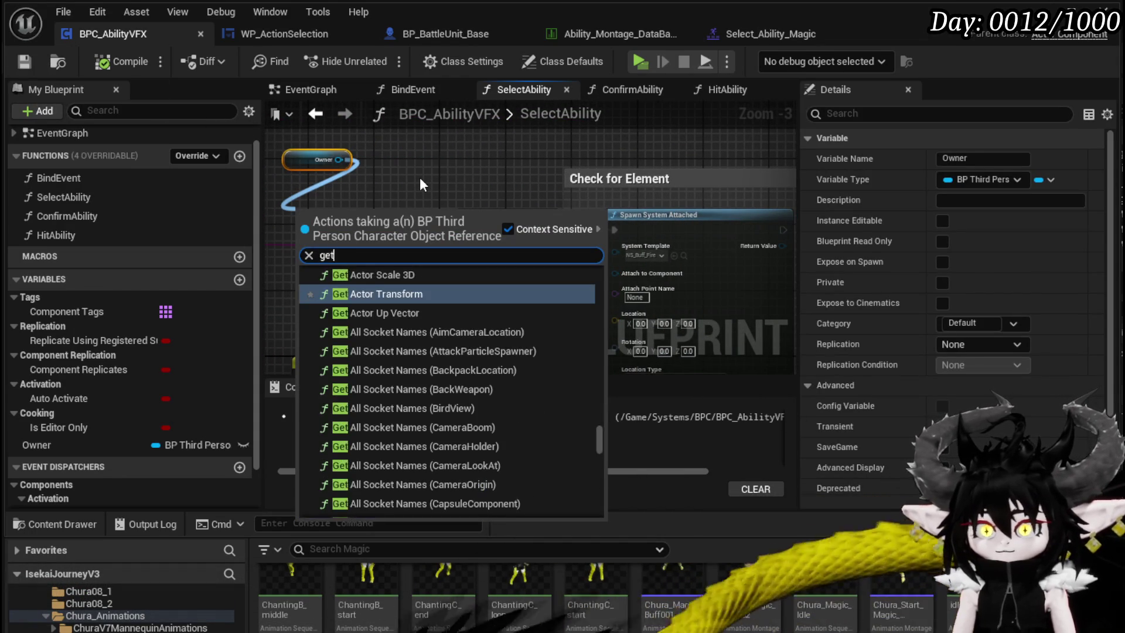
text( Mesh)
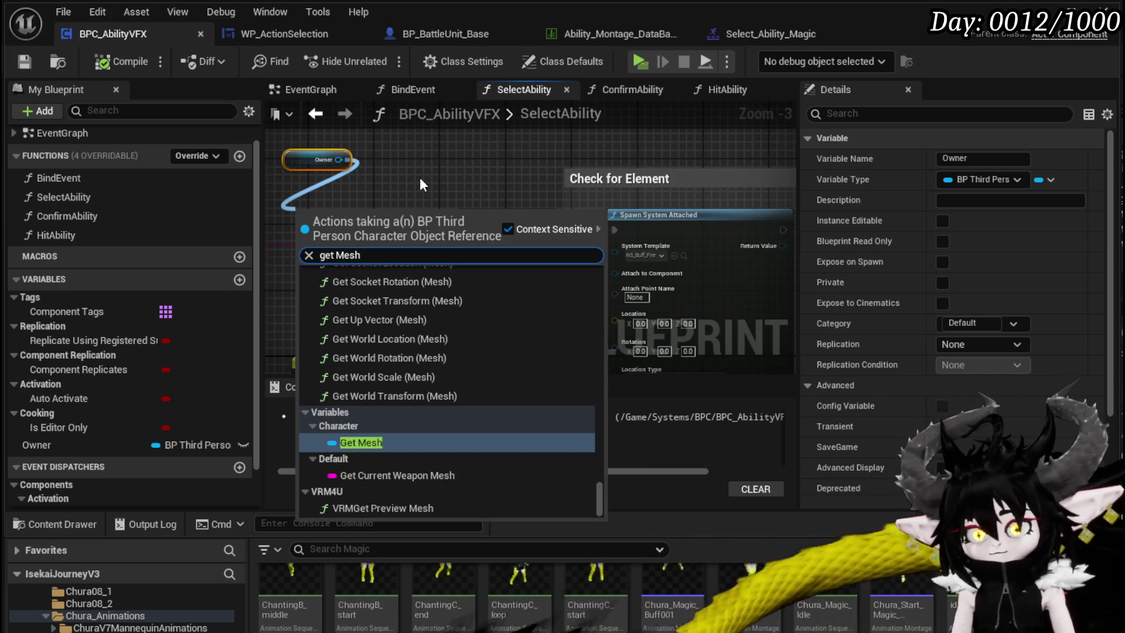
click(367, 443)
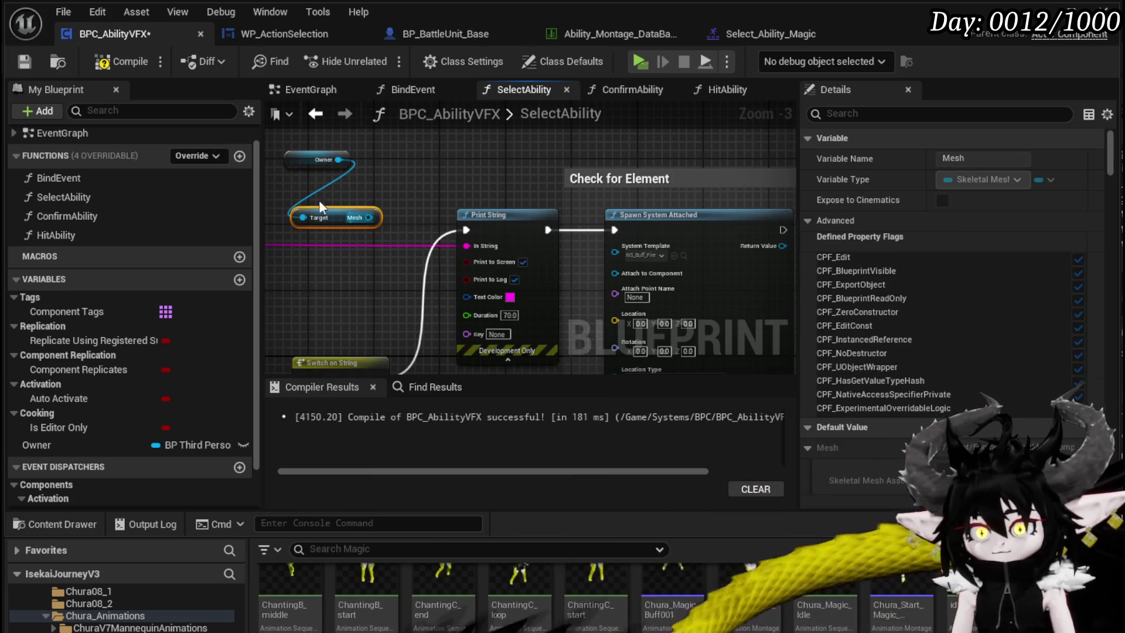
click(113, 64)
click(25, 61)
drag(340, 216, 324, 191)
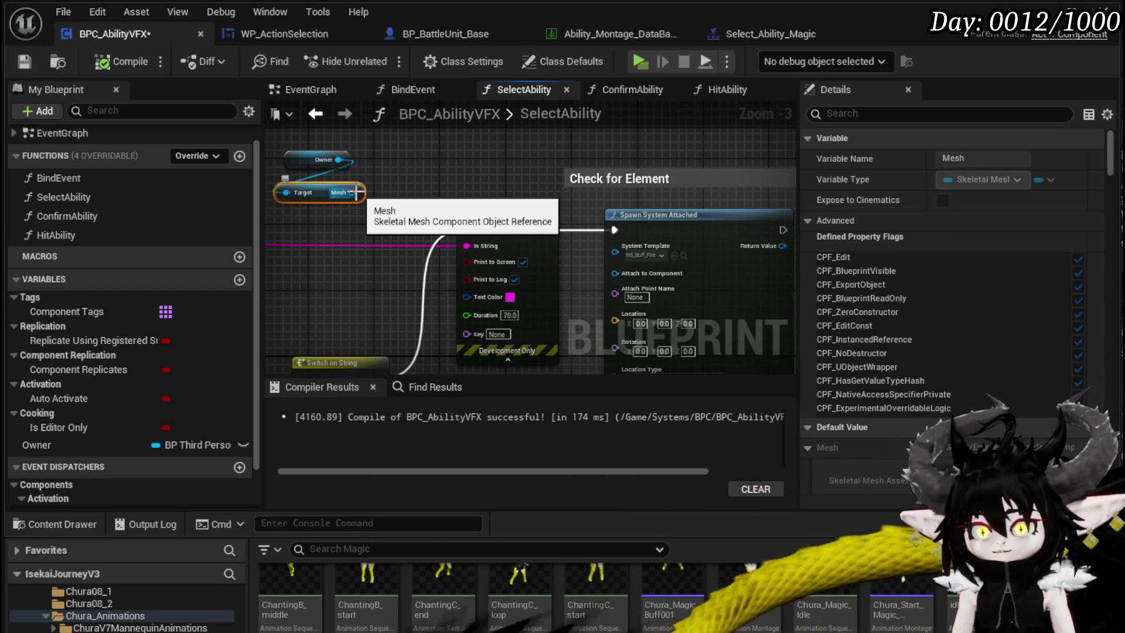
click(378, 176)
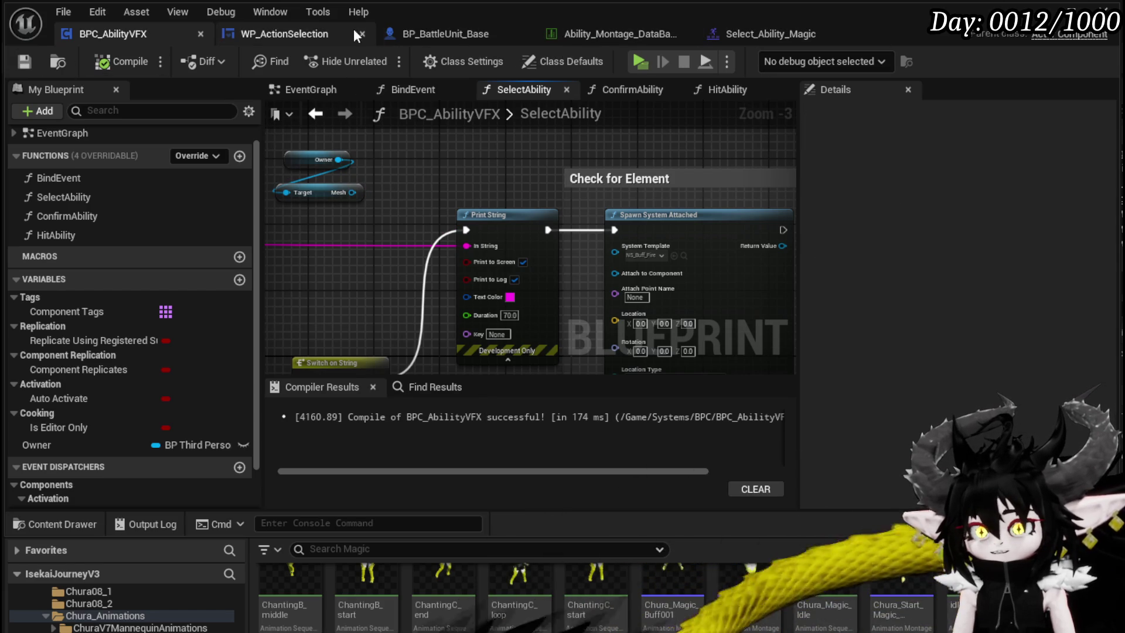
Add a Get Socket Location node from Mesh, arrange the nodes, and compile
drag(352, 192, 406, 180)
text(get sock)
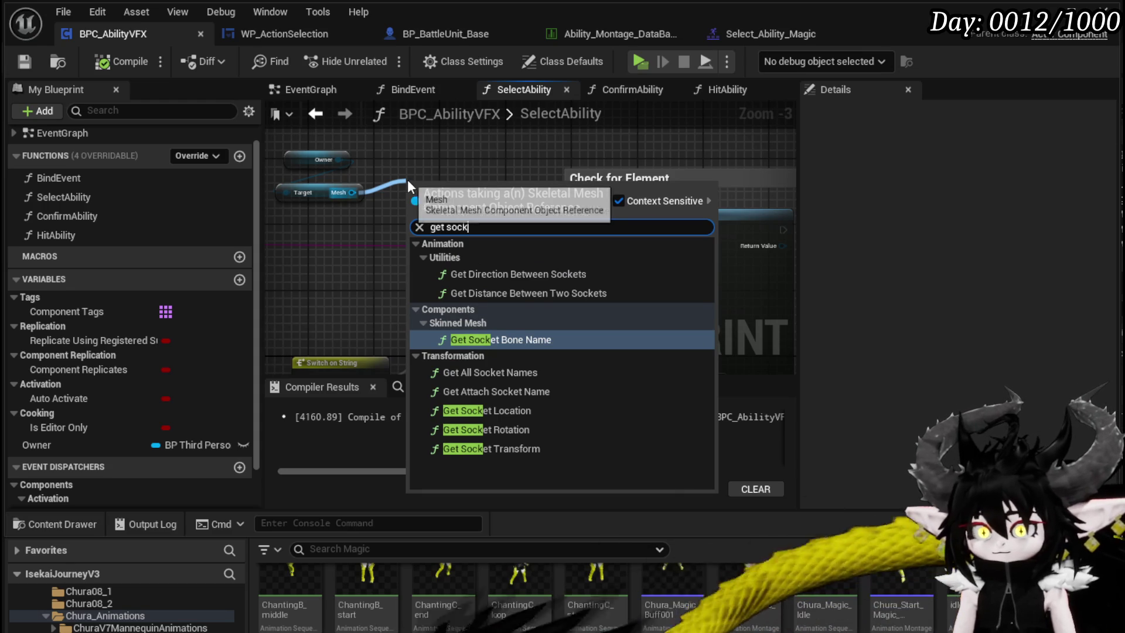
click(478, 410)
mouse_move(448, 254)
mouse_down()
mouse_move(392, 226)
mouse_move(306, 236)
mouse_up()
drag(423, 203, 551, 193)
mouse_move(514, 194)
mouse_down()
mouse_move(421, 200)
mouse_move(381, 135)
mouse_move(440, 161)
mouse_up()
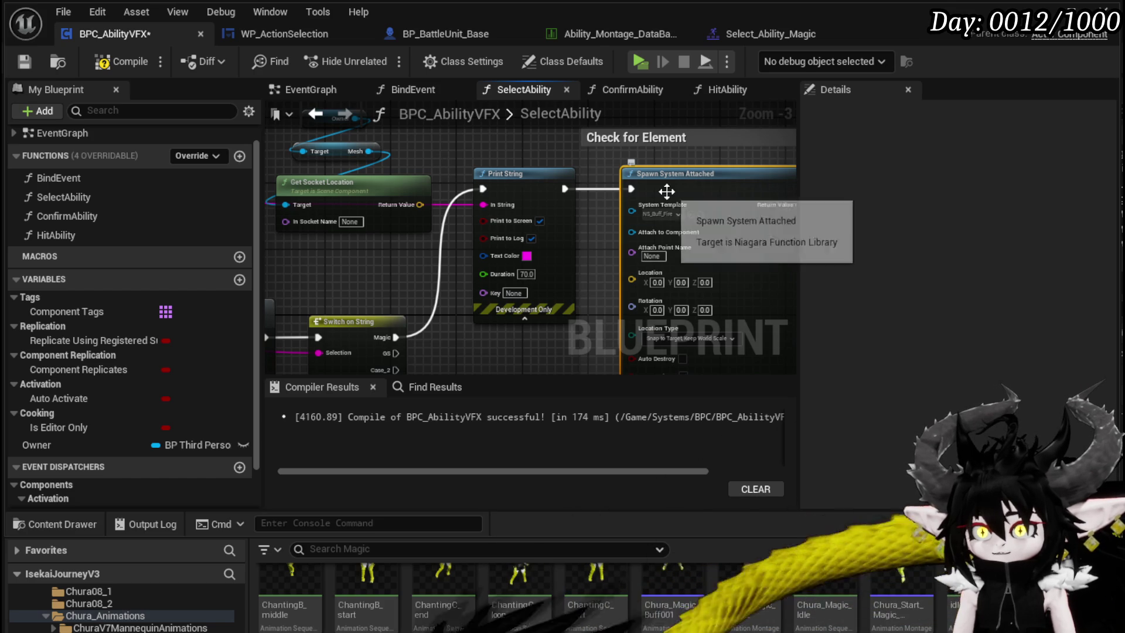
drag(681, 179, 654, 178)
click(502, 145)
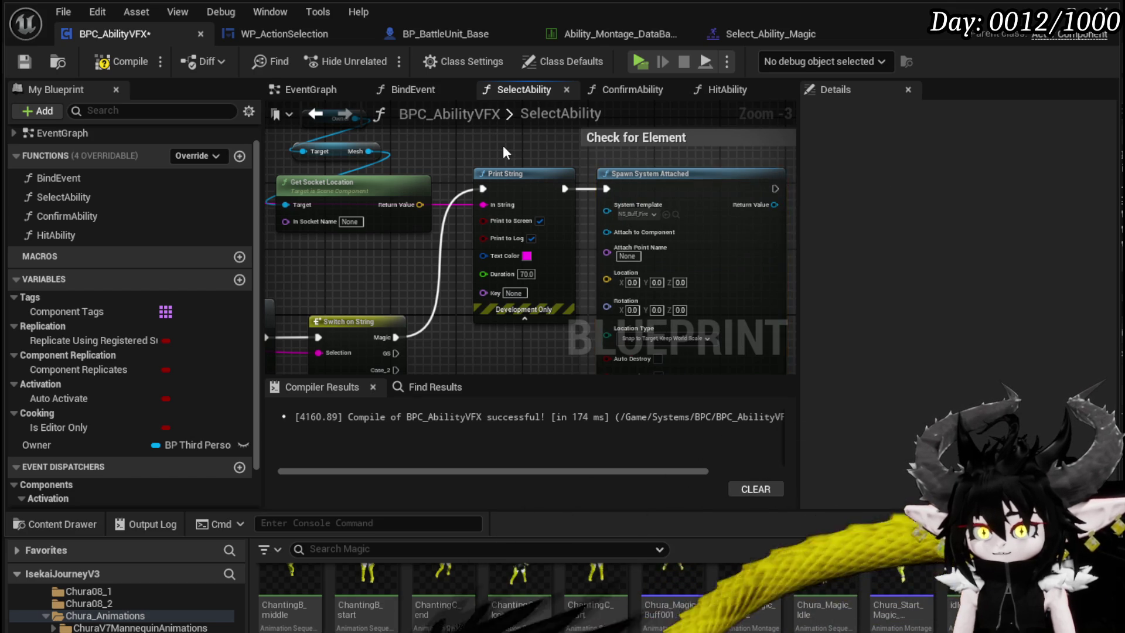
drag(503, 146, 532, 176)
click(103, 65)
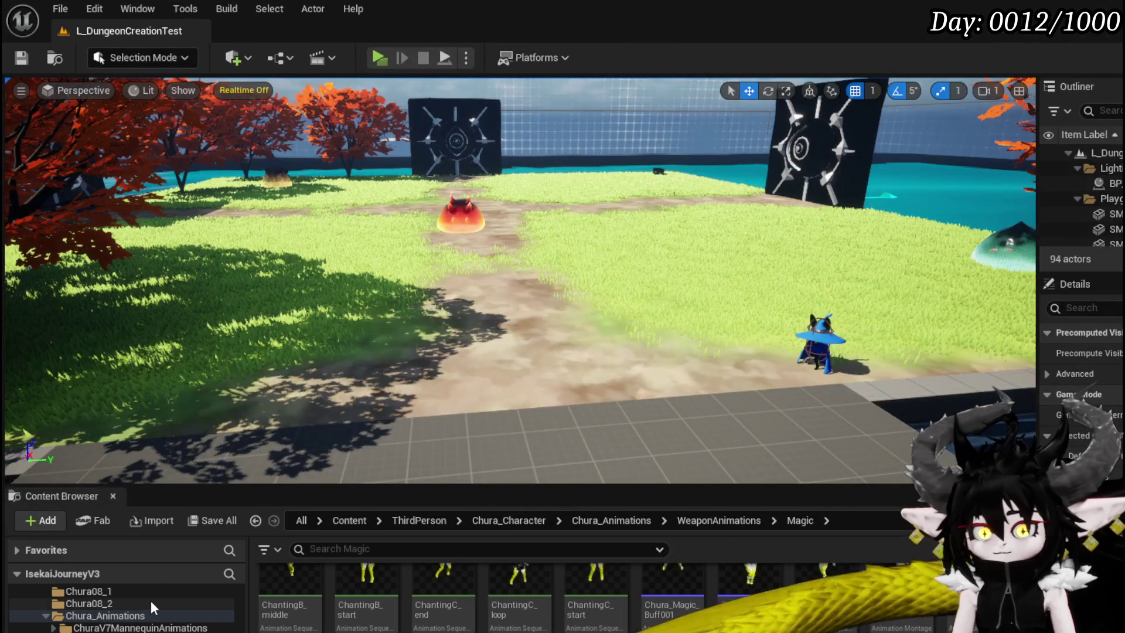
Open BP_ThirdPersonCharacter from the Blueprints folder
scroll(144, 604, up, 5)
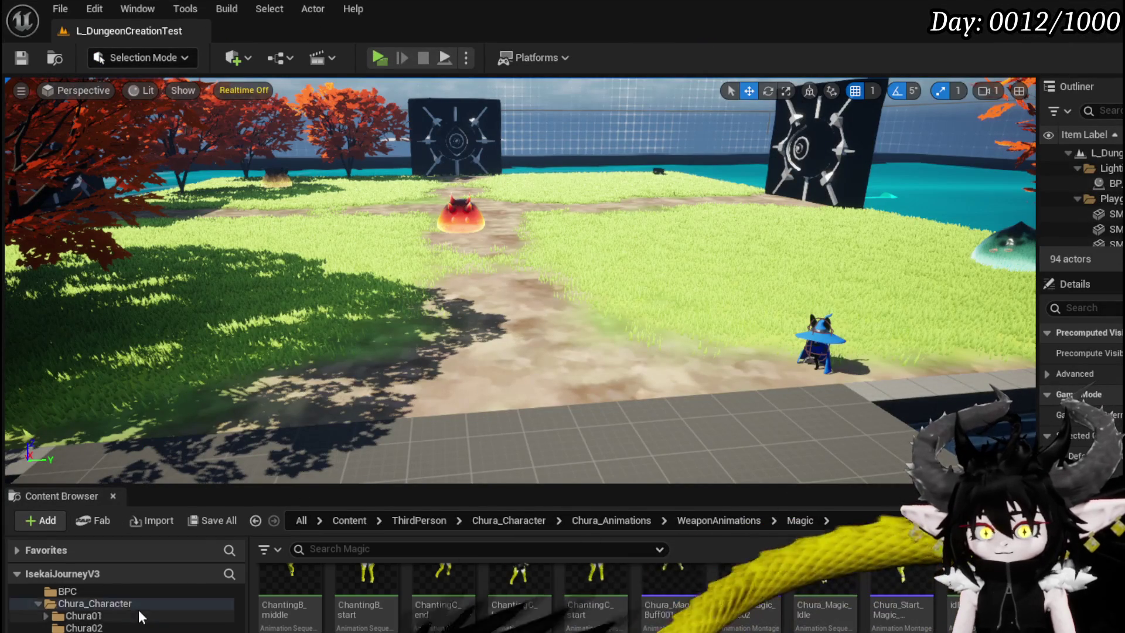
click(97, 627)
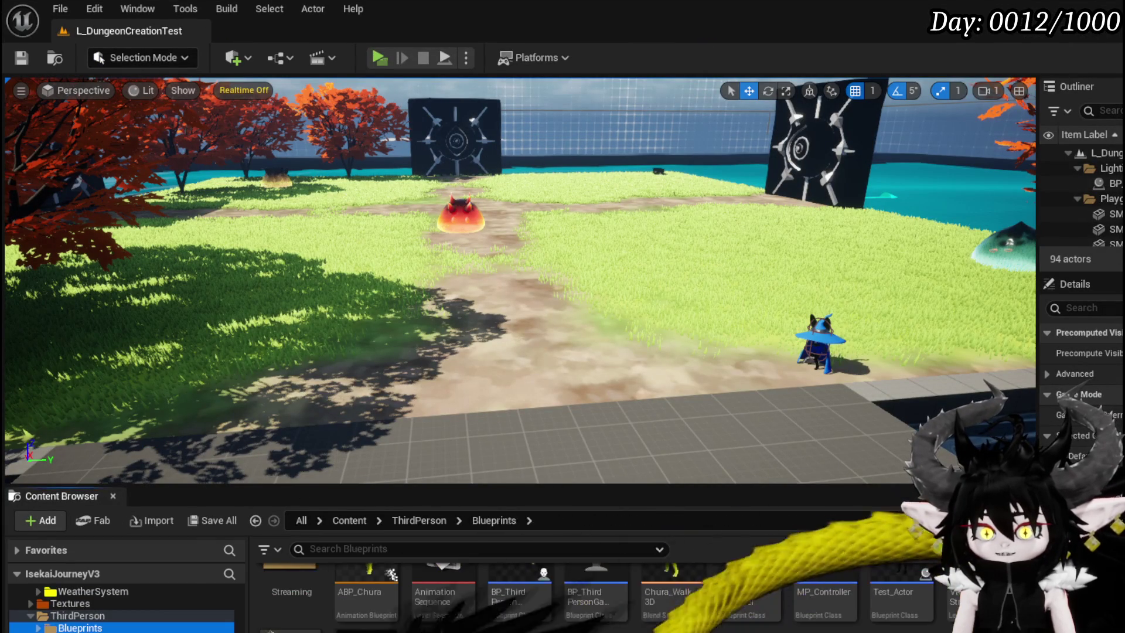
double_click(521, 611)
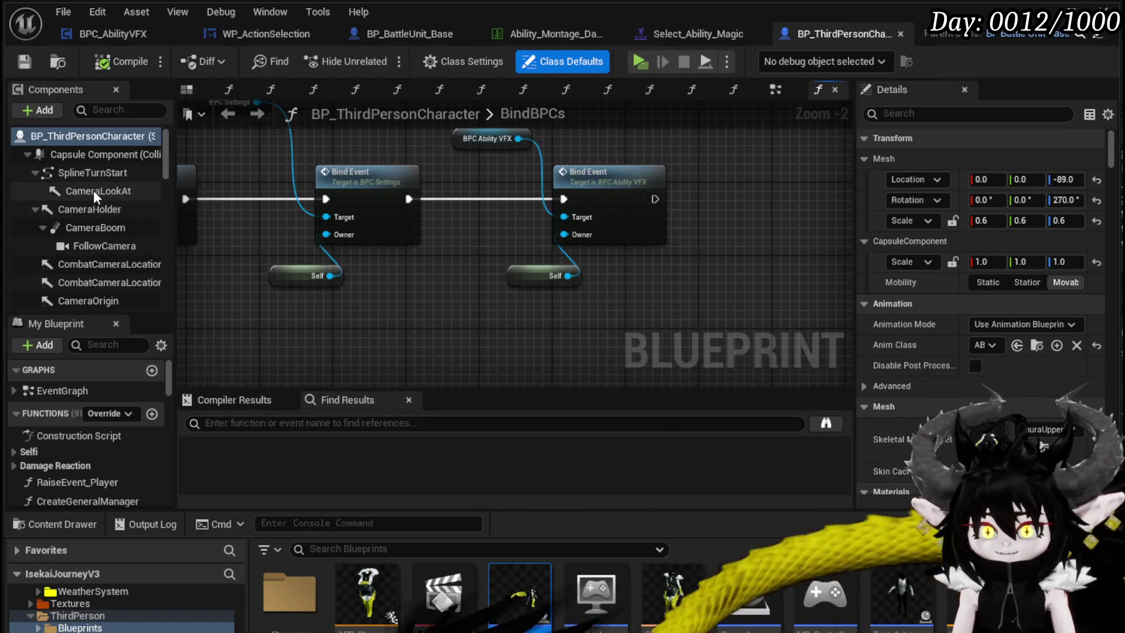
Open the Mesh component's ChuraUpperBody skeletal mesh asset in its own editor
scroll(101, 248, down, 5)
click(100, 253)
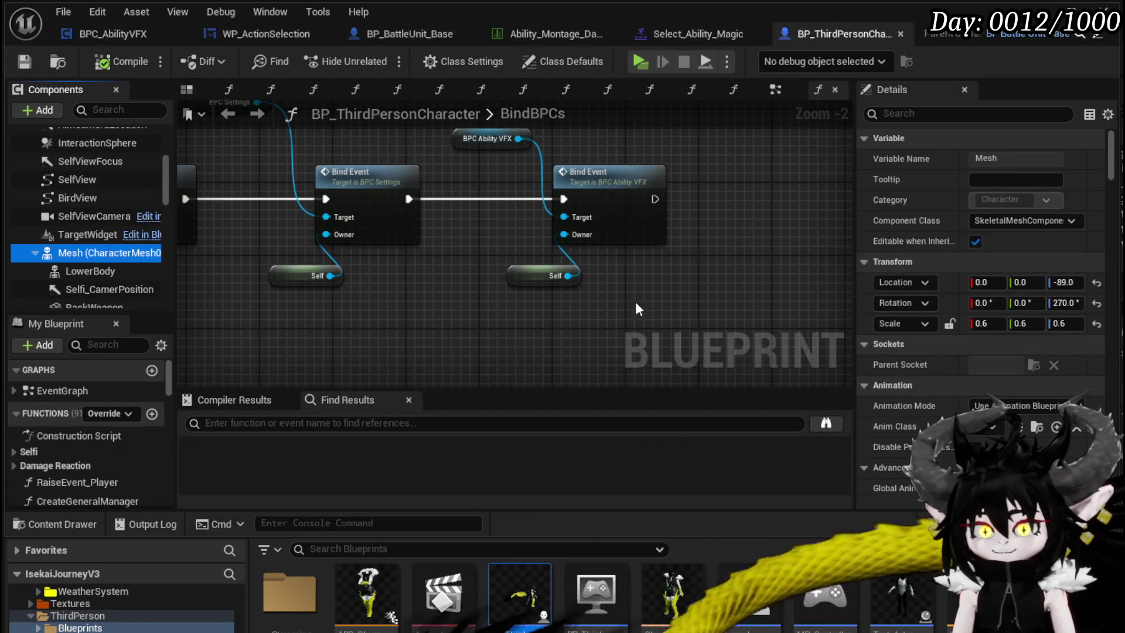
scroll(957, 290, down, 3)
scroll(950, 280, down, 5)
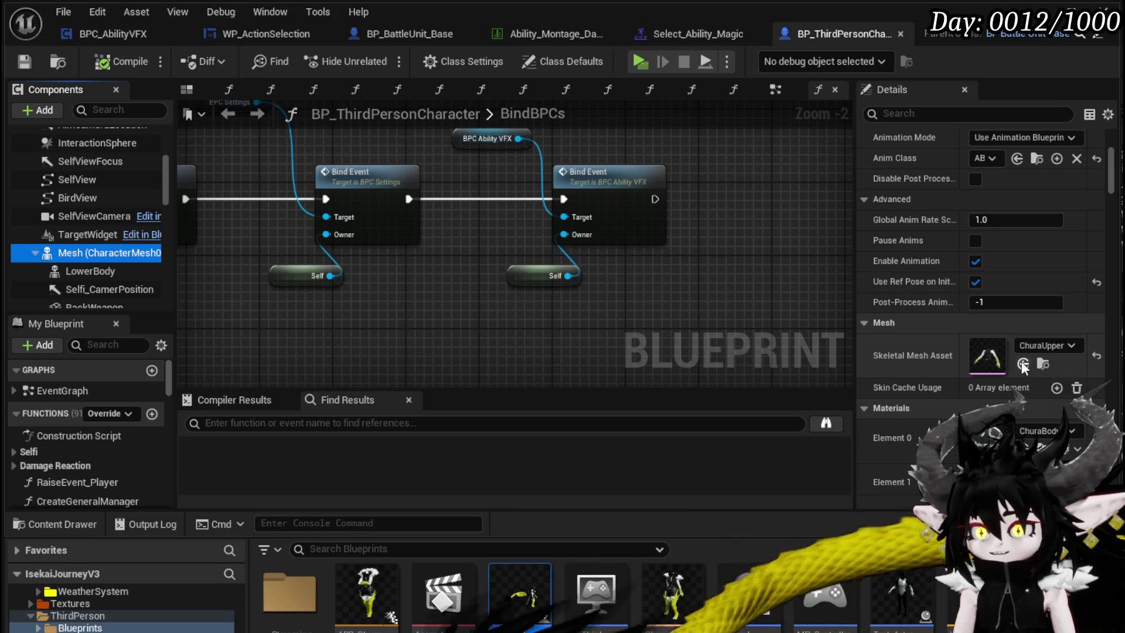
click(1043, 364)
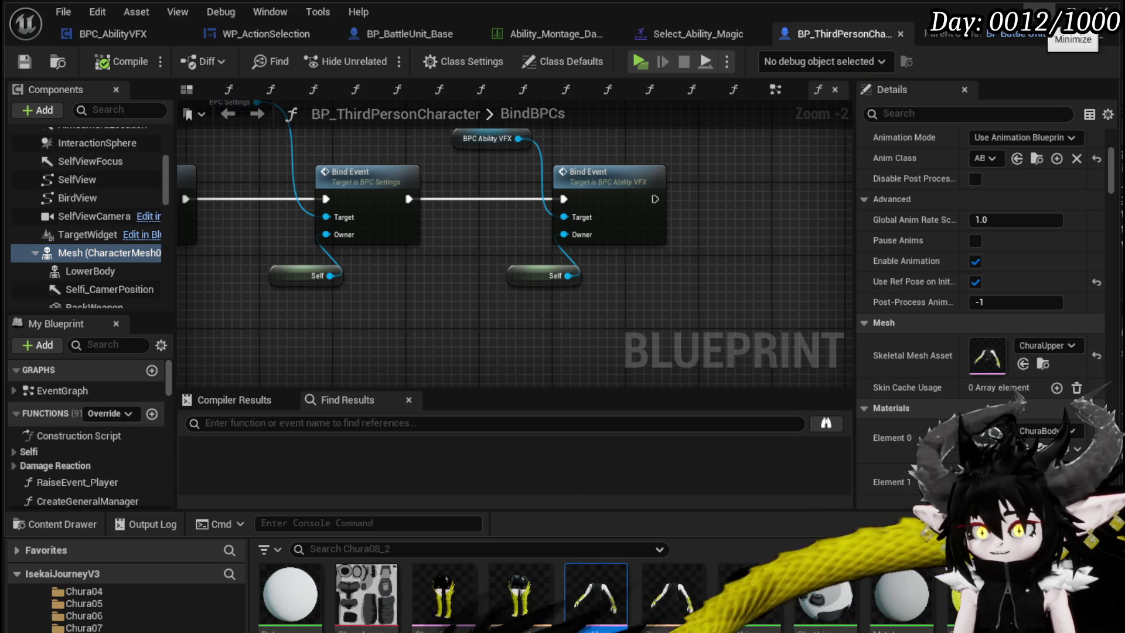
click(596, 594)
double_click(599, 605)
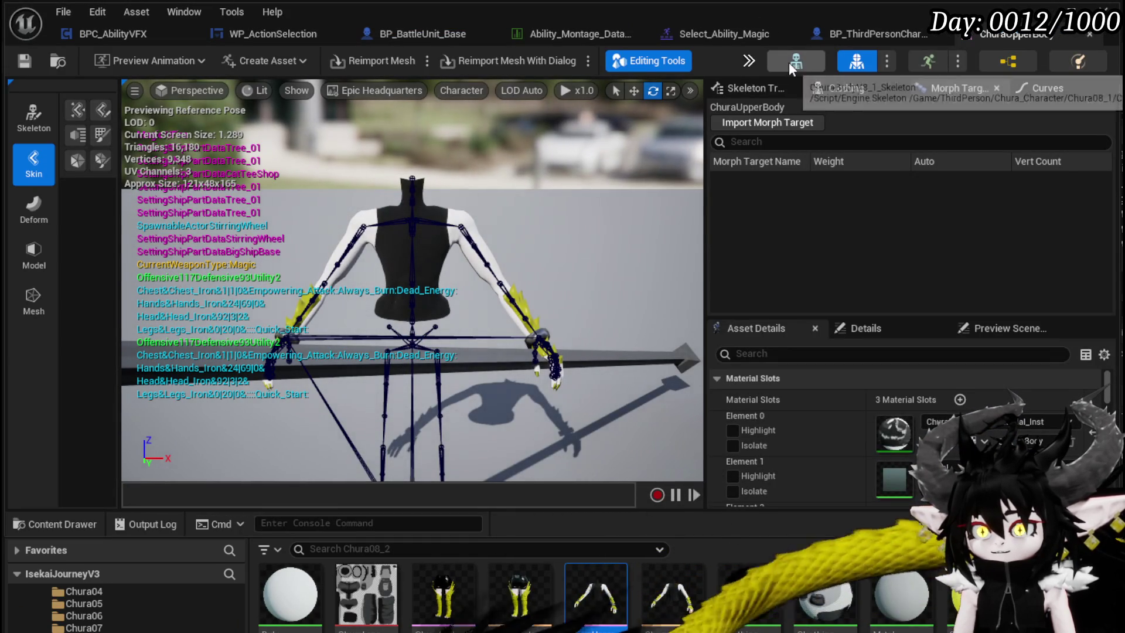
Copy the hand_lSocket name from the body skeleton, then switch to WP_ActionSelection
click(789, 62)
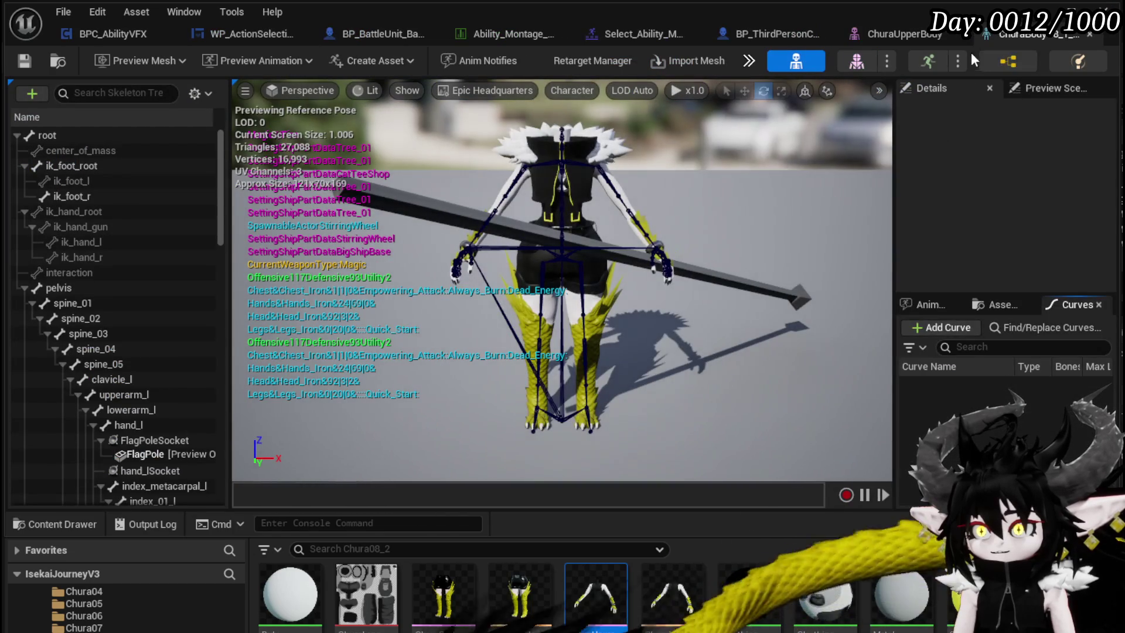
click(956, 34)
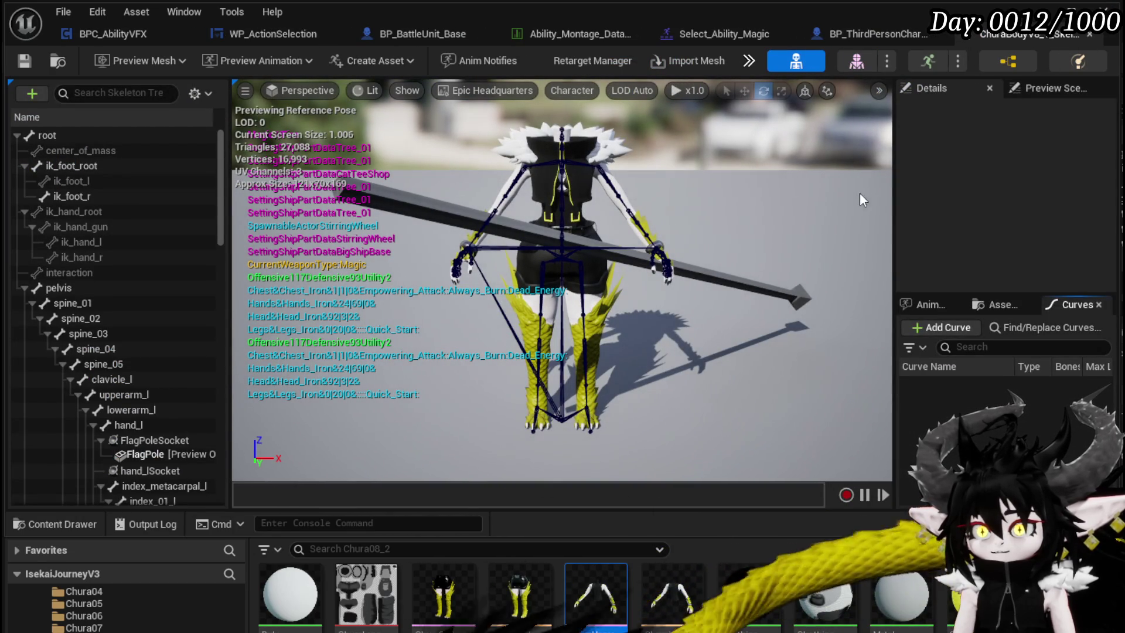
scroll(141, 181, down, 5)
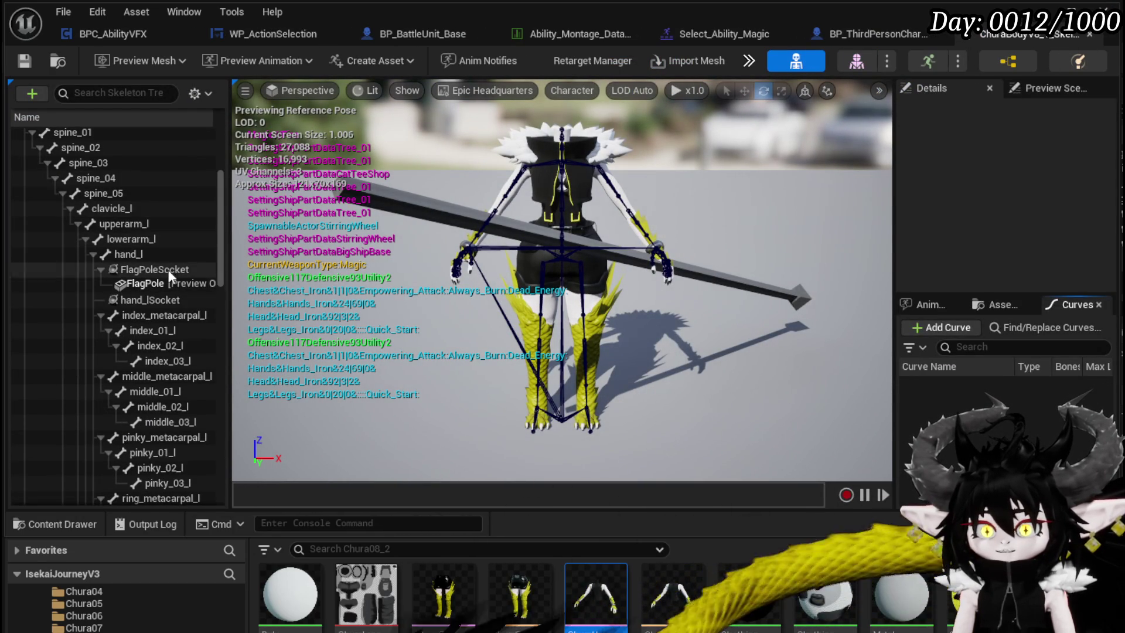
click(162, 299)
click(146, 299)
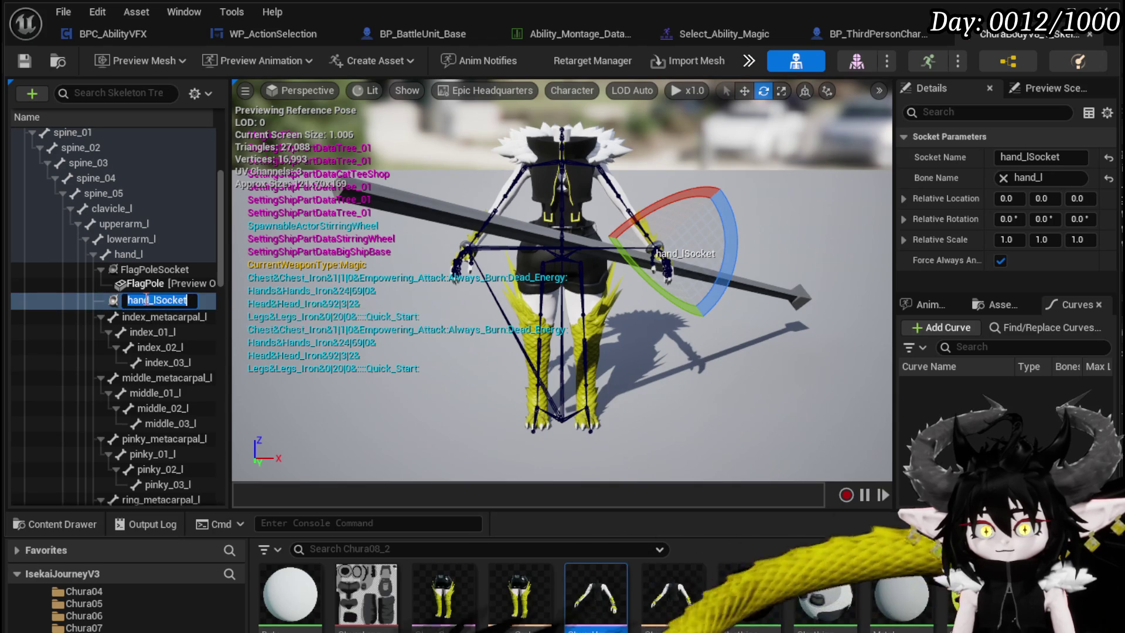
key(Return)
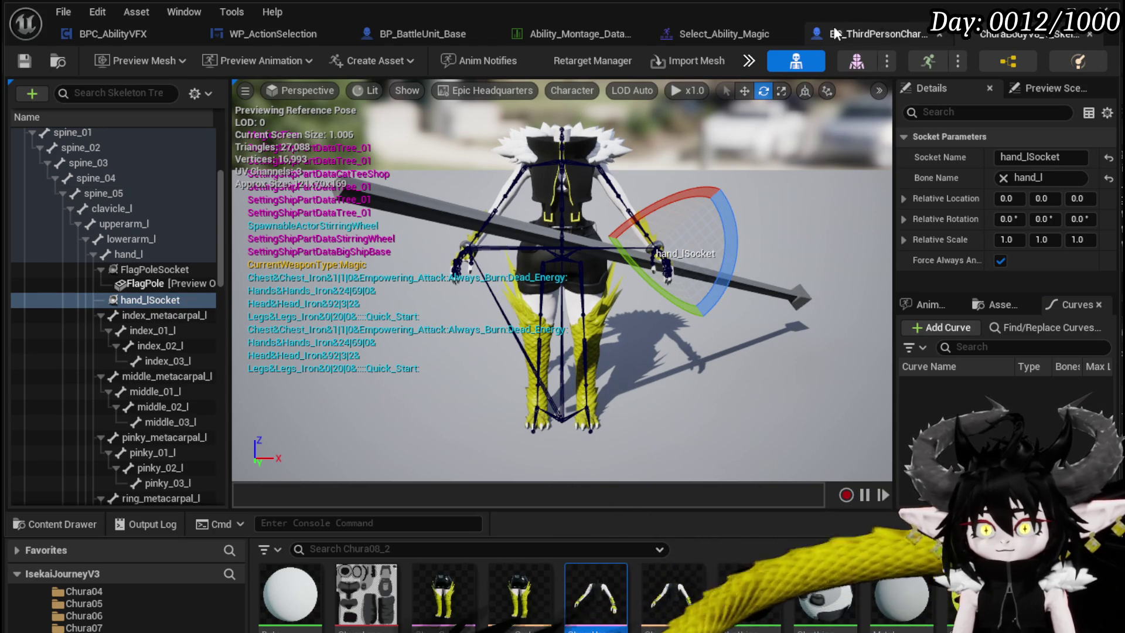
click(703, 37)
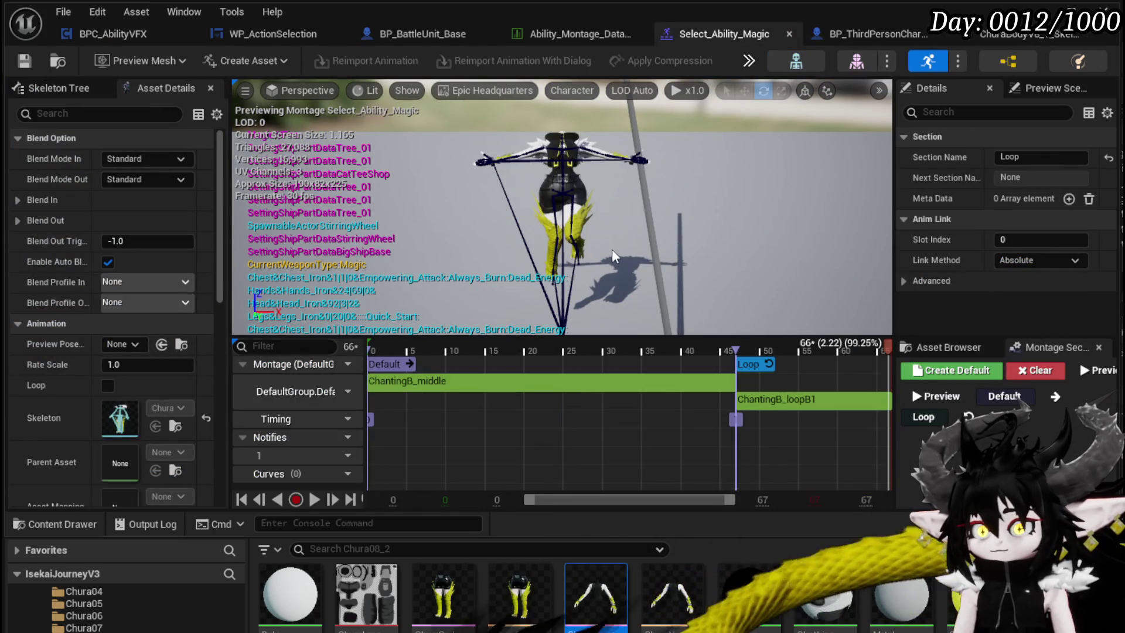
click(290, 28)
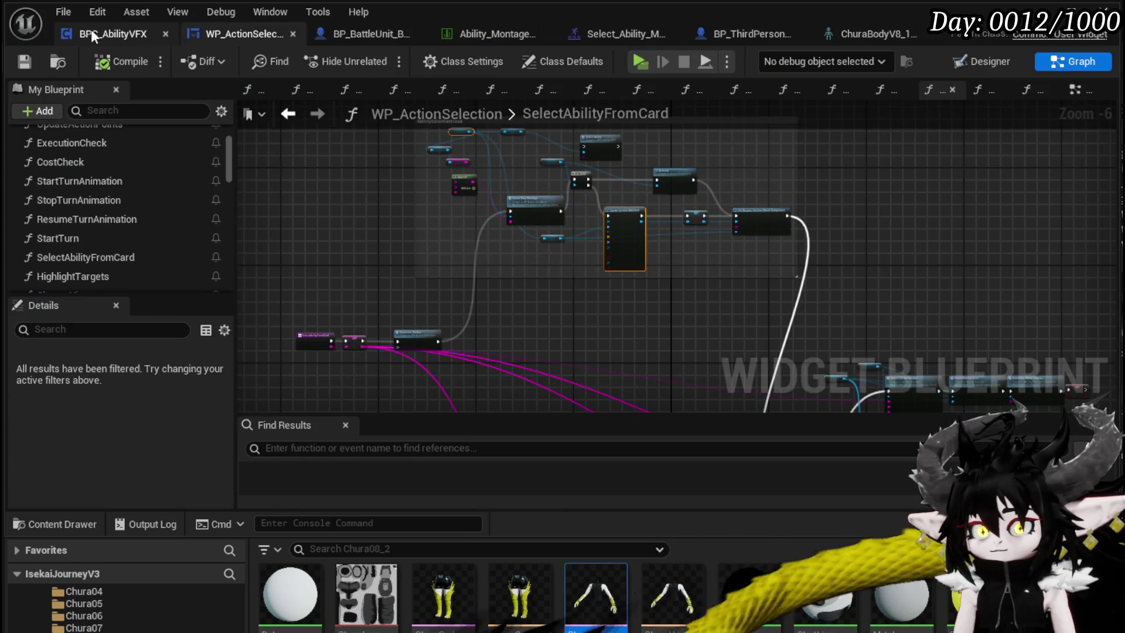
Set Get Socket Location's In Socket Name to hand_lSocket and save BPC_AbilityVFX
click(90, 29)
scroll(622, 210, up, 3)
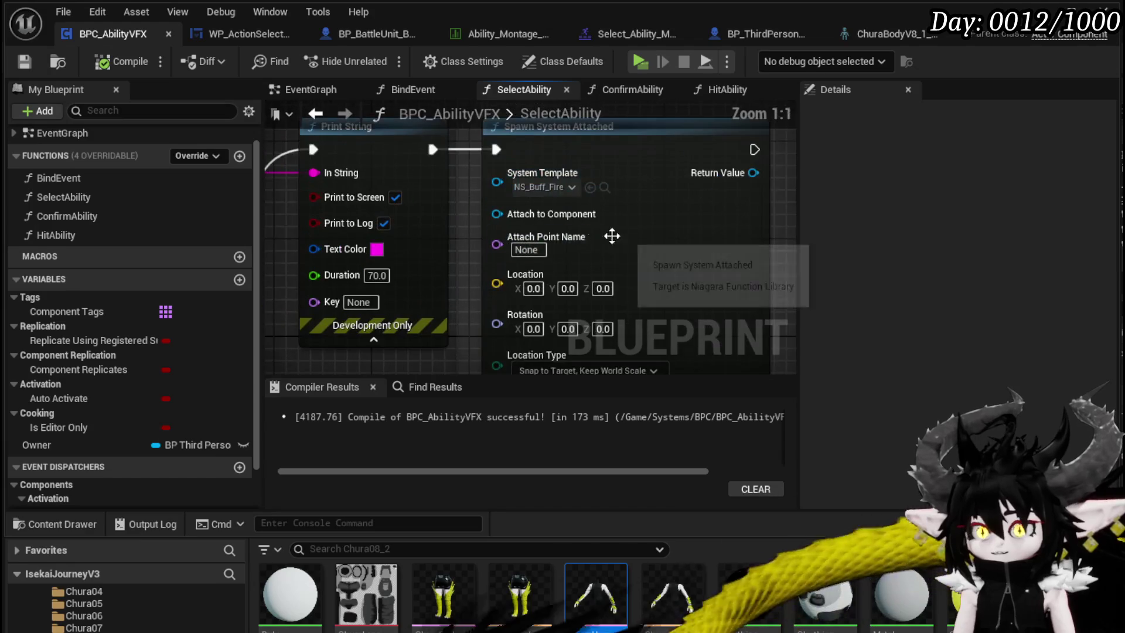
drag(296, 187, 613, 217)
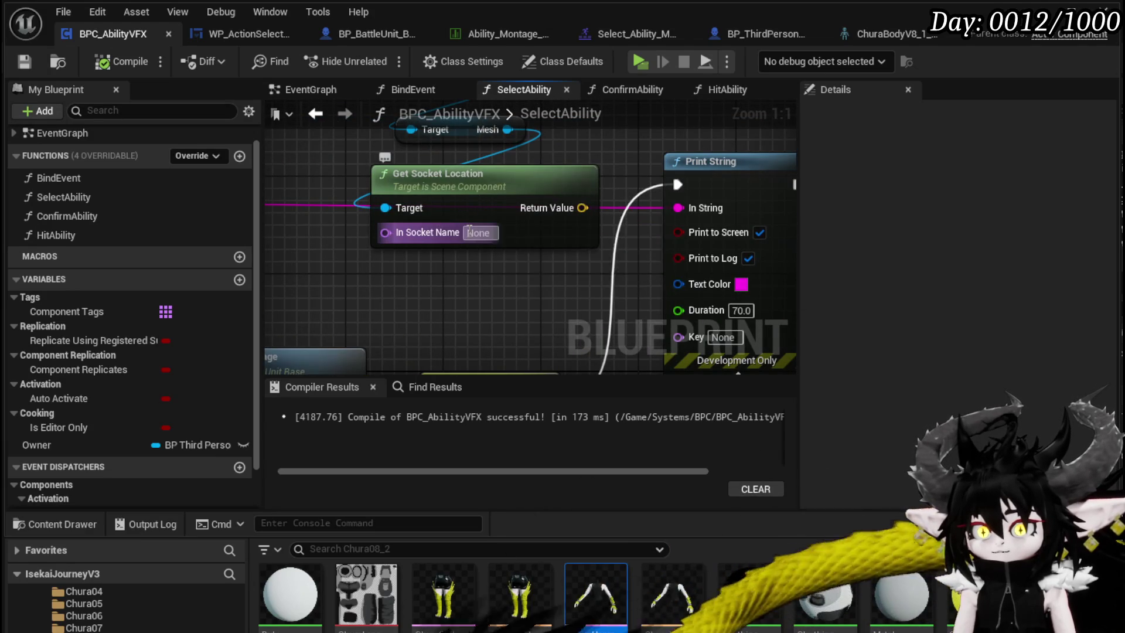
text(hand_lSocket)
key(Return)
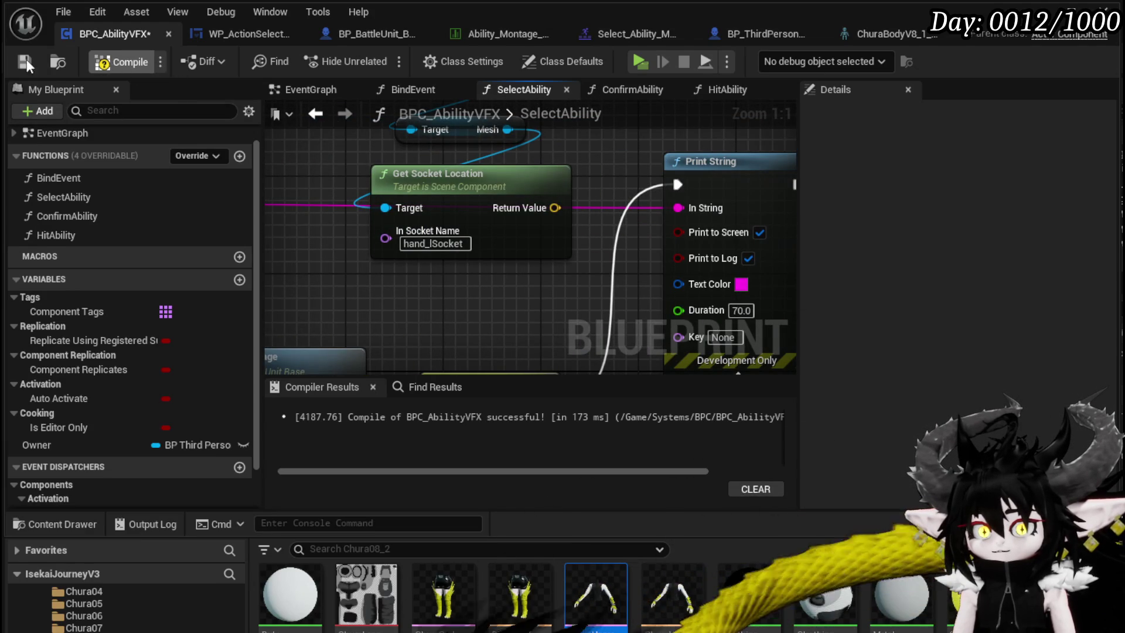
click(22, 61)
click(754, 33)
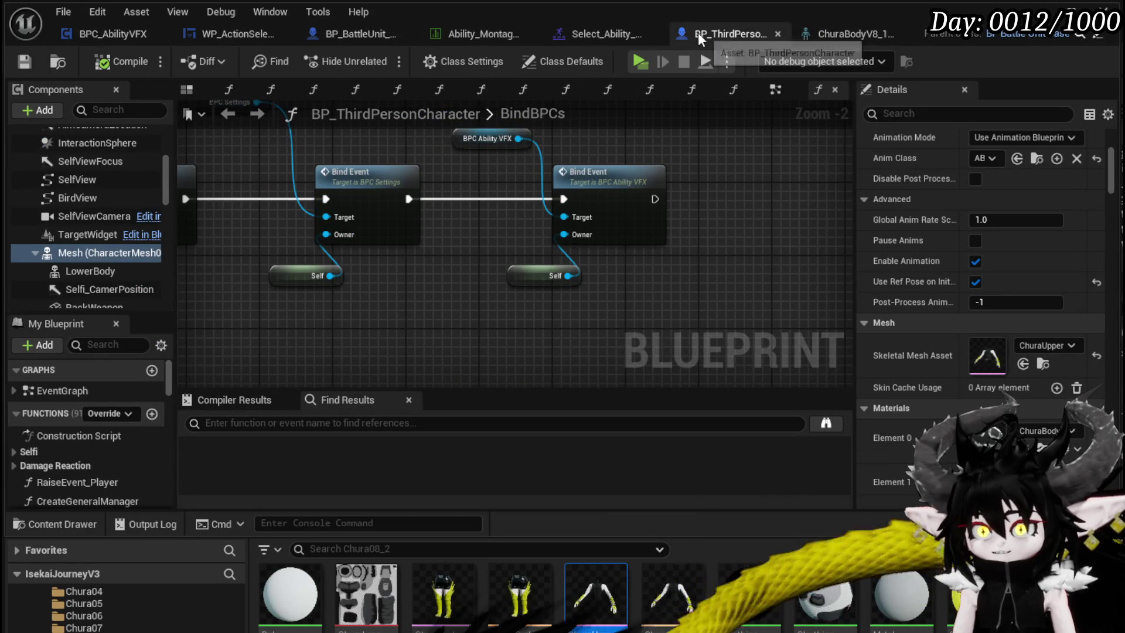
Inspect hand_rSocket on the ChuraBodyV8 skeleton, then return to BPC_AbilityVFX's SelectAbility graph
click(838, 33)
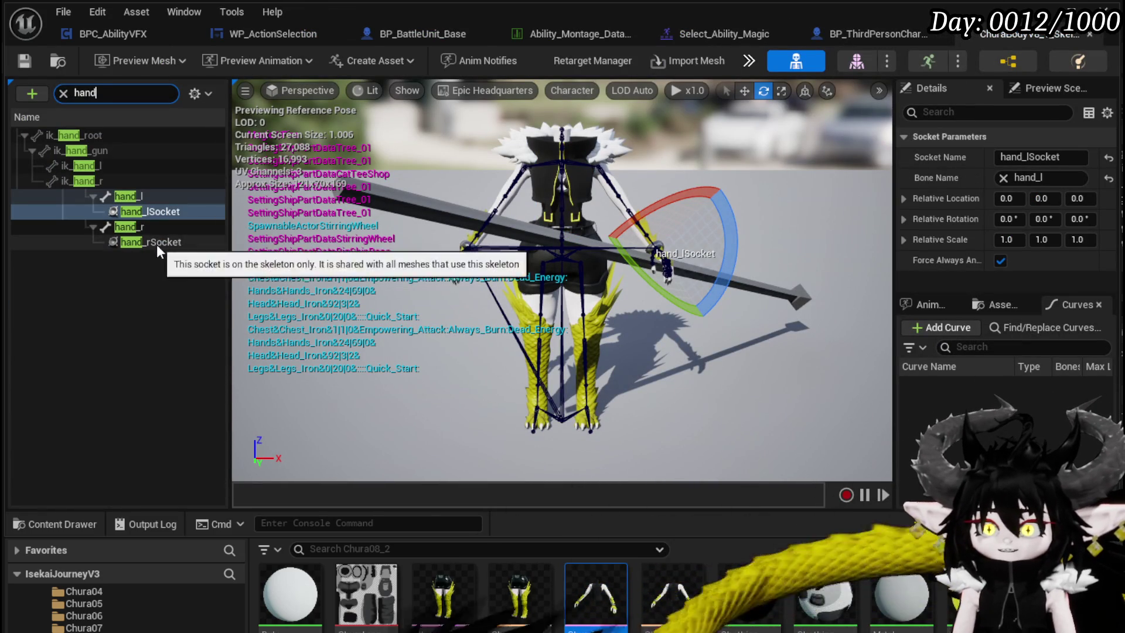
click(148, 243)
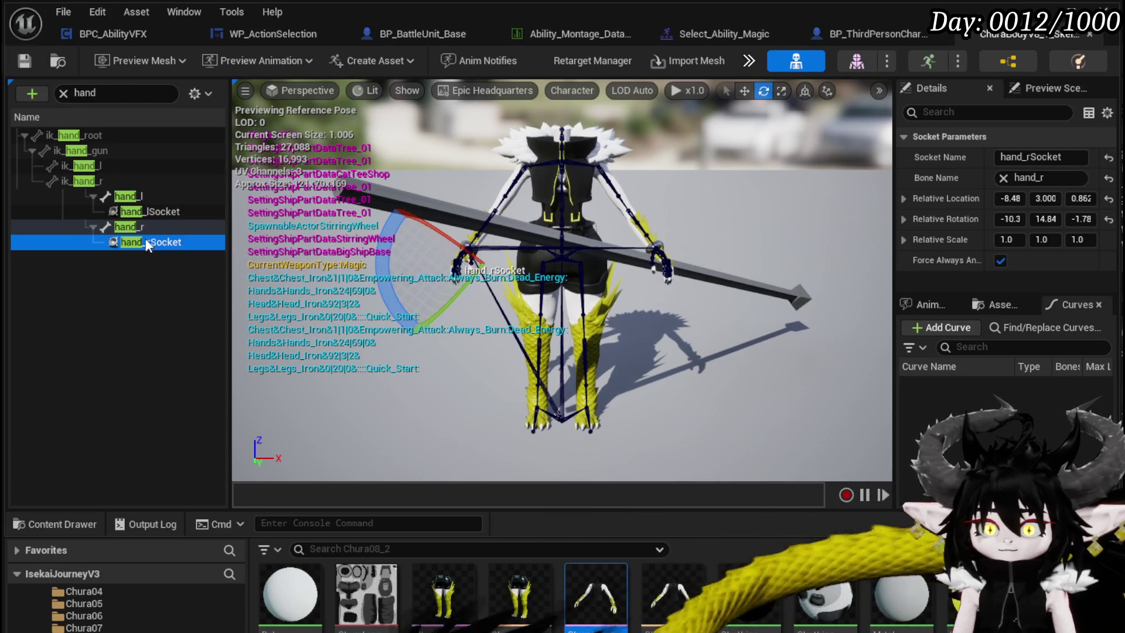
click(23, 63)
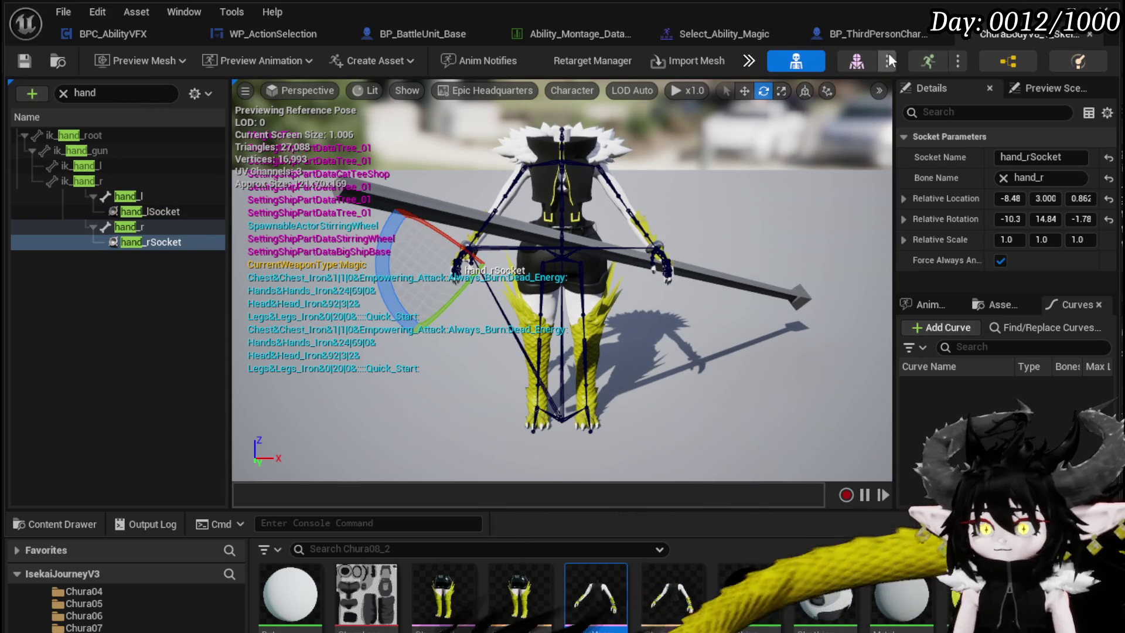
click(158, 30)
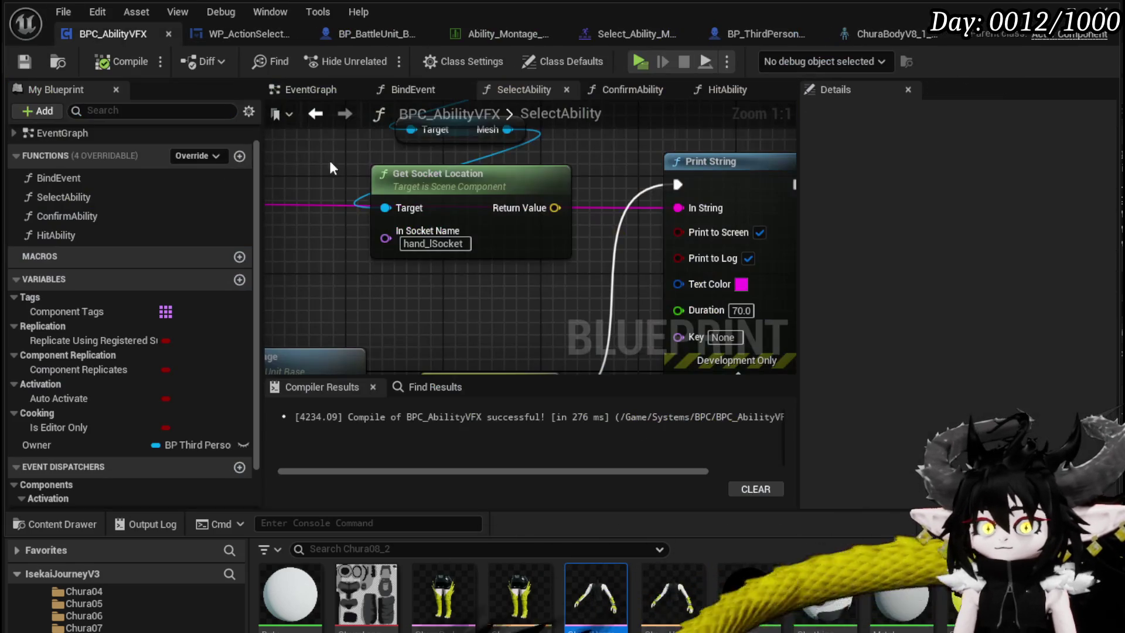
Add a second Get Socket Location node off the Mesh output for hand_rSocket
drag(447, 284, 388, 350)
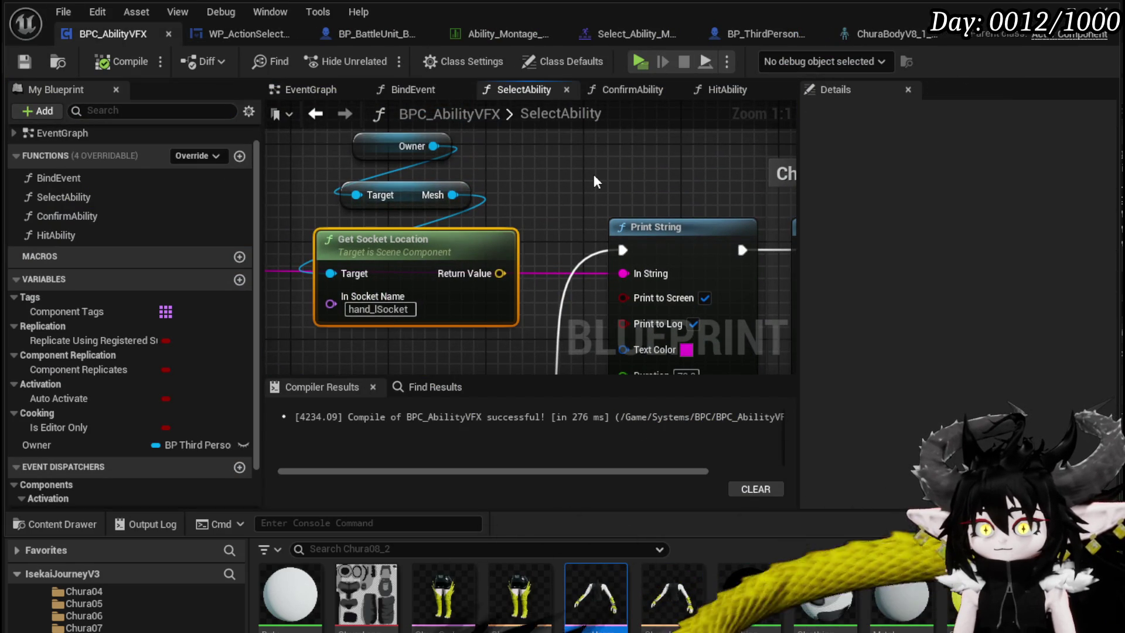
click(551, 170)
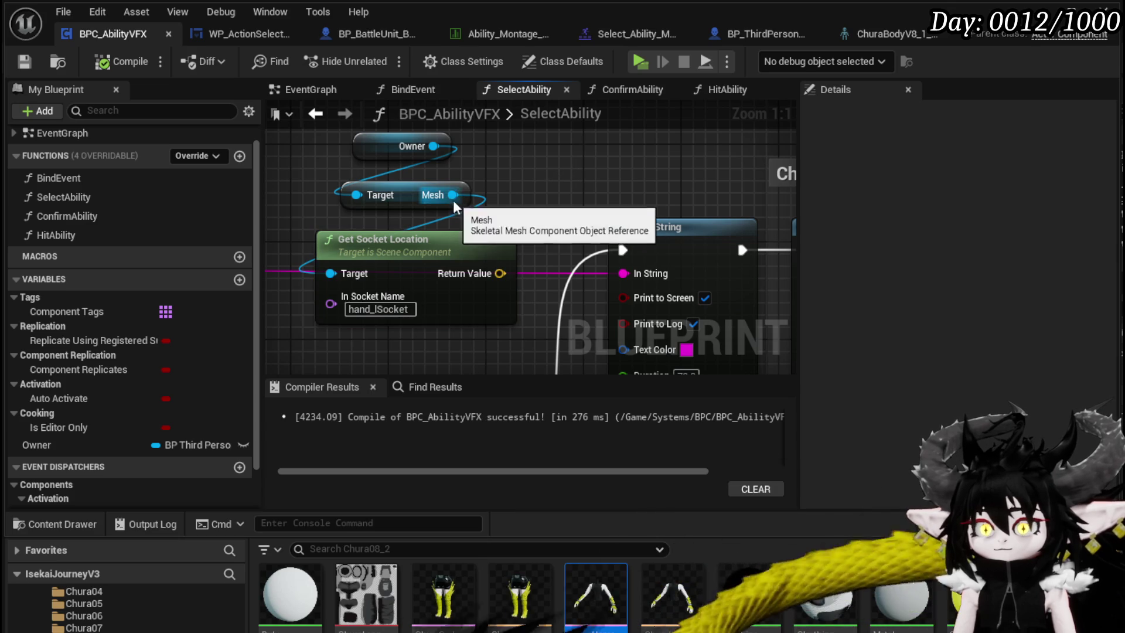
drag(455, 204, 529, 154)
text(get so)
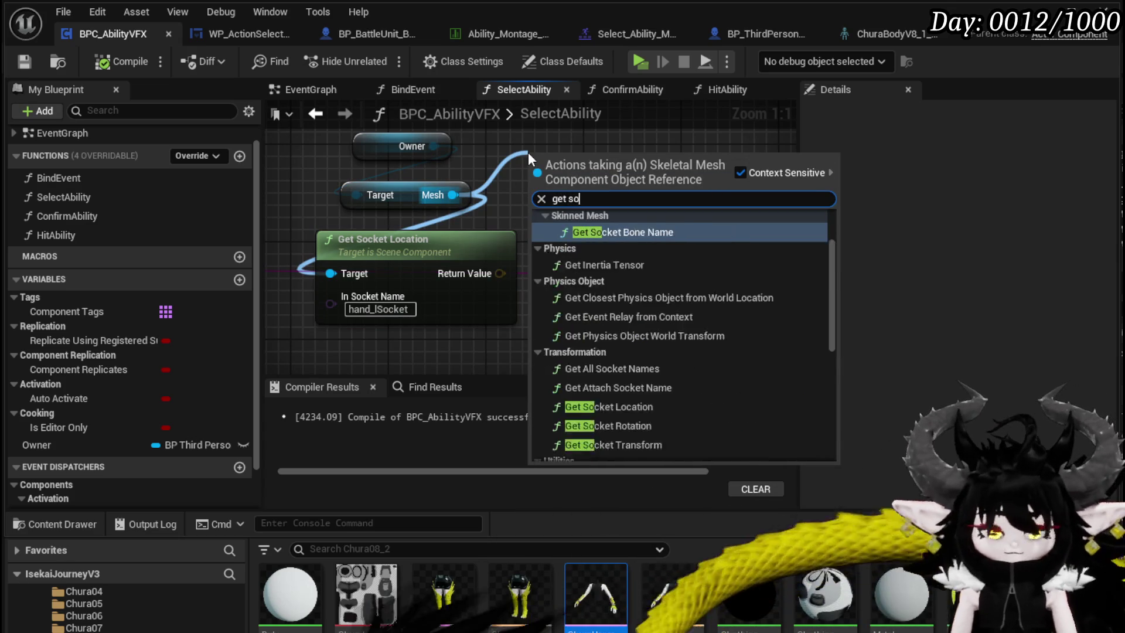
text(cke)
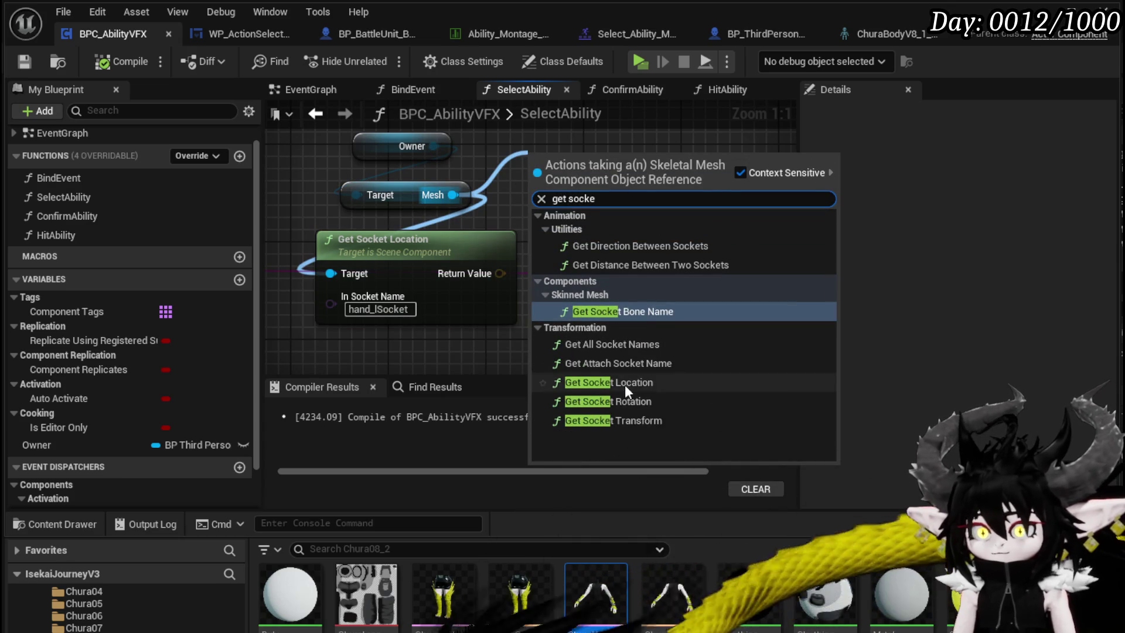
click(625, 384)
drag(629, 216, 616, 178)
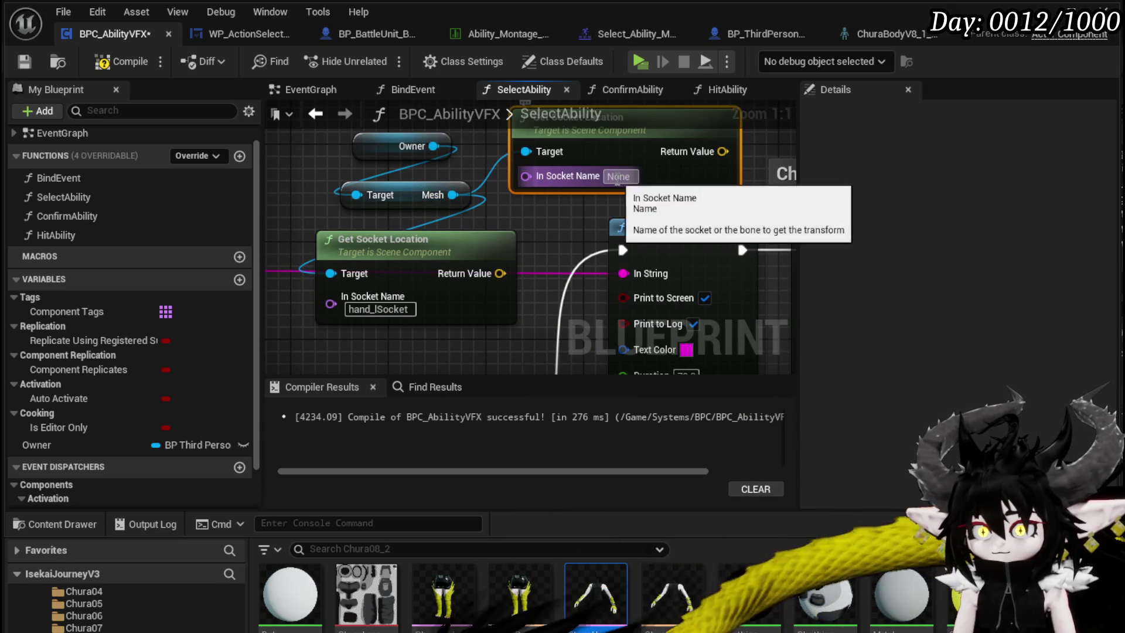
scroll(373, 139, down, 2)
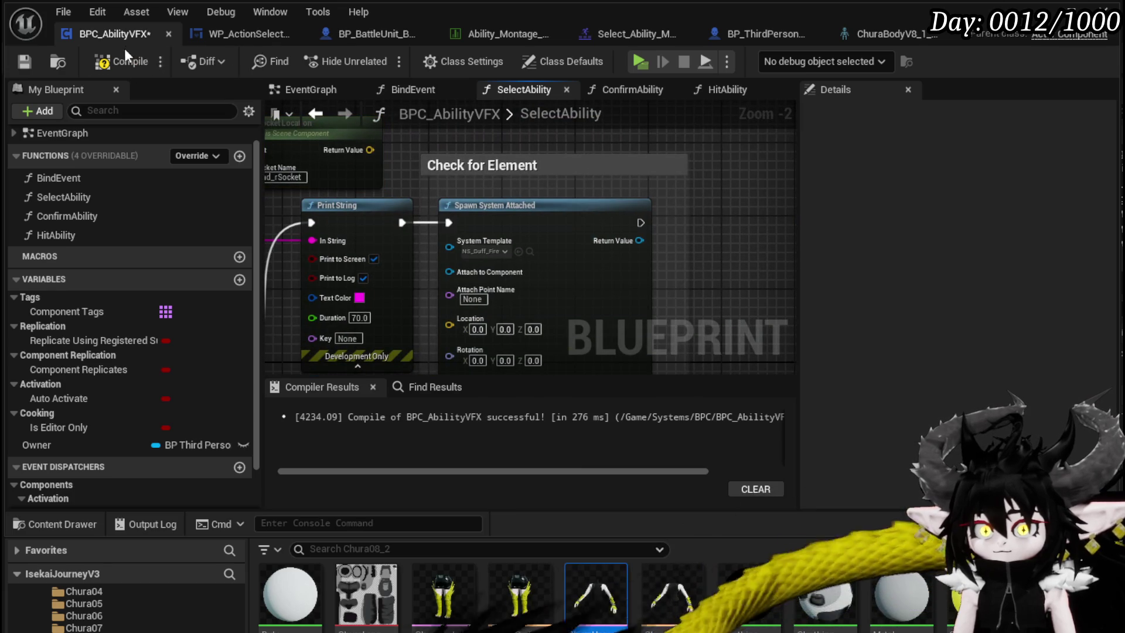
click(39, 60)
scroll(541, 220, down, 2)
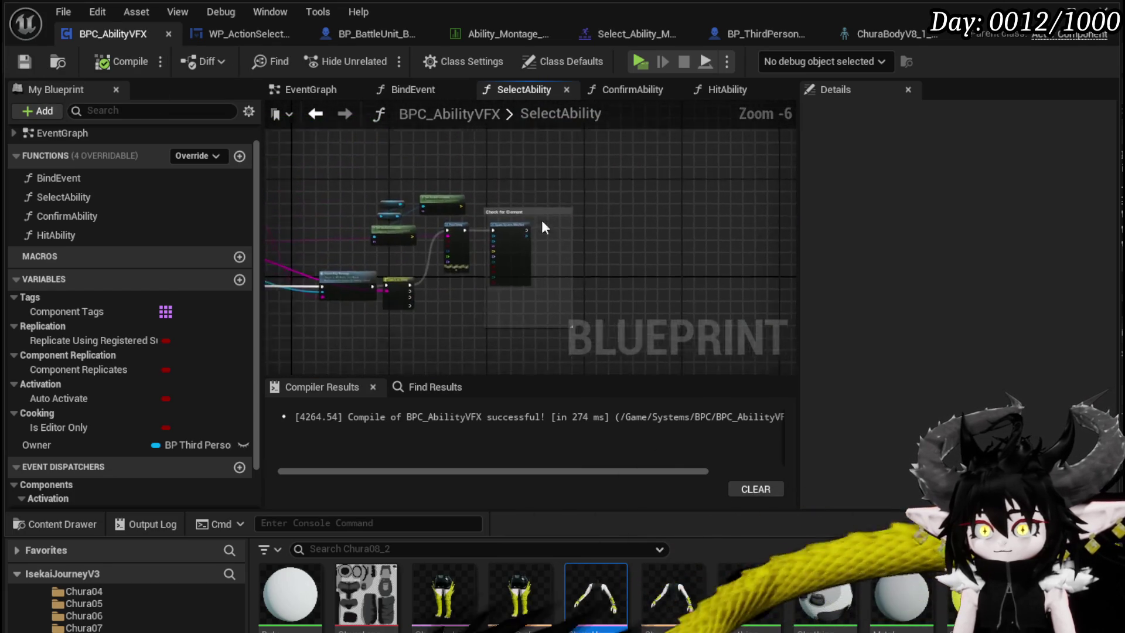
Duplicate Spawn System Attached and wire its Location and Attach to Component from the hand_rSocket node and Mesh
key(ctrl+w)
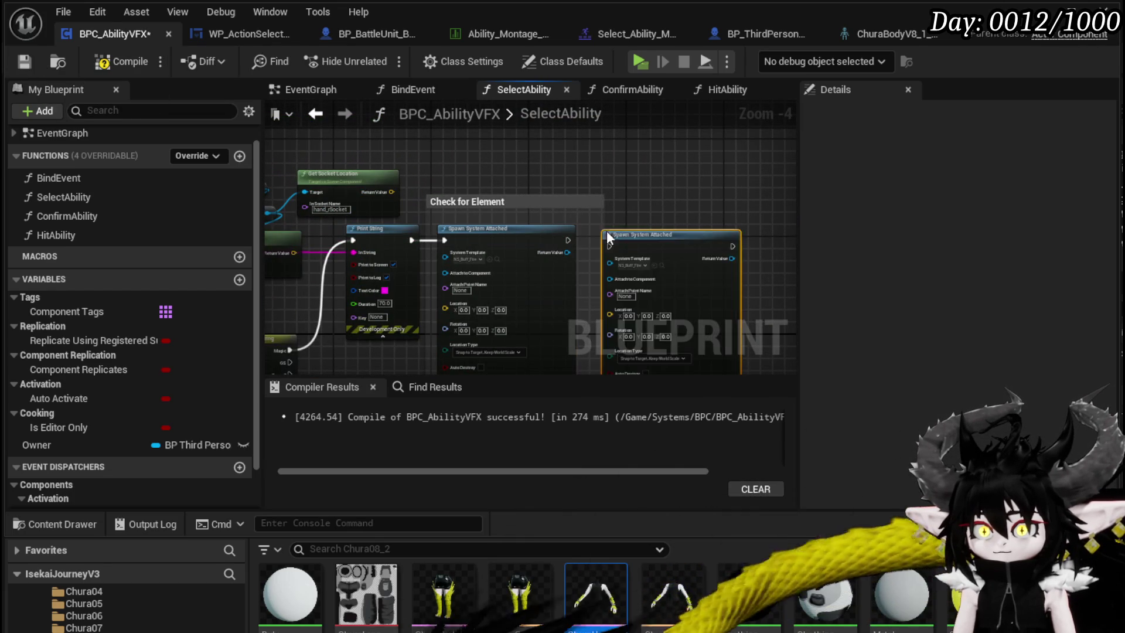
mouse_move(567, 240)
mouse_down()
mouse_move(567, 231)
mouse_move(597, 237)
mouse_up()
mouse_move(414, 221)
mouse_down()
mouse_move(653, 134)
mouse_move(810, 139)
mouse_move(632, 132)
mouse_up()
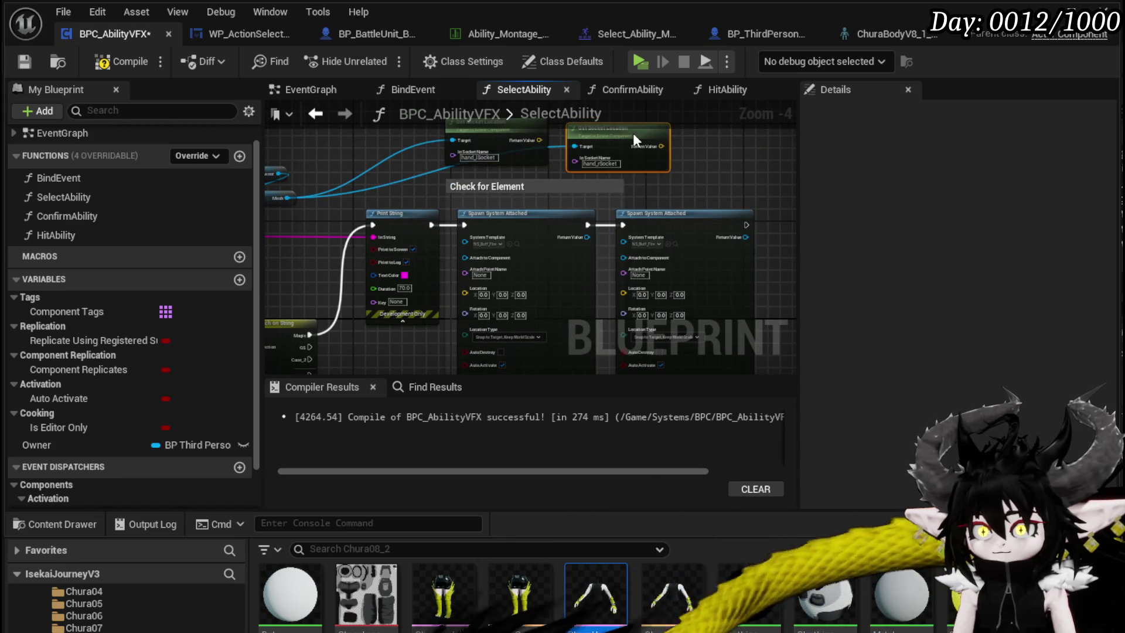
drag(539, 140, 472, 290)
drag(614, 272, 622, 289)
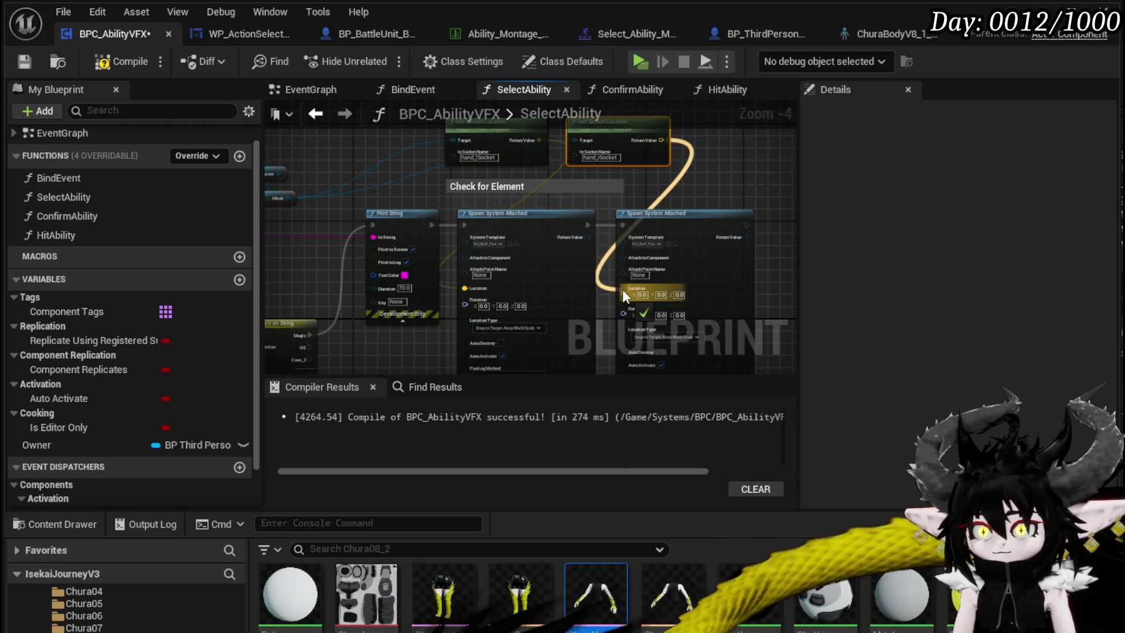
scroll(600, 266, up, 2)
scroll(476, 192, down, 1)
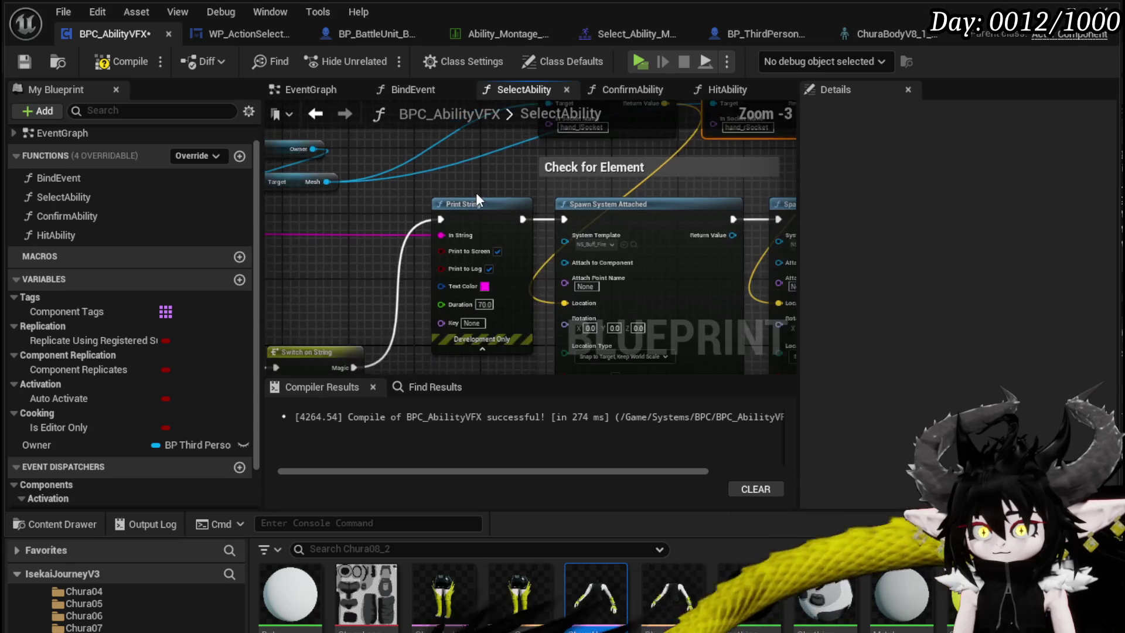
drag(431, 194, 505, 246)
mouse_move(673, 273)
mouse_down()
mouse_move(561, 253)
mouse_move(557, 265)
mouse_move(692, 256)
mouse_up()
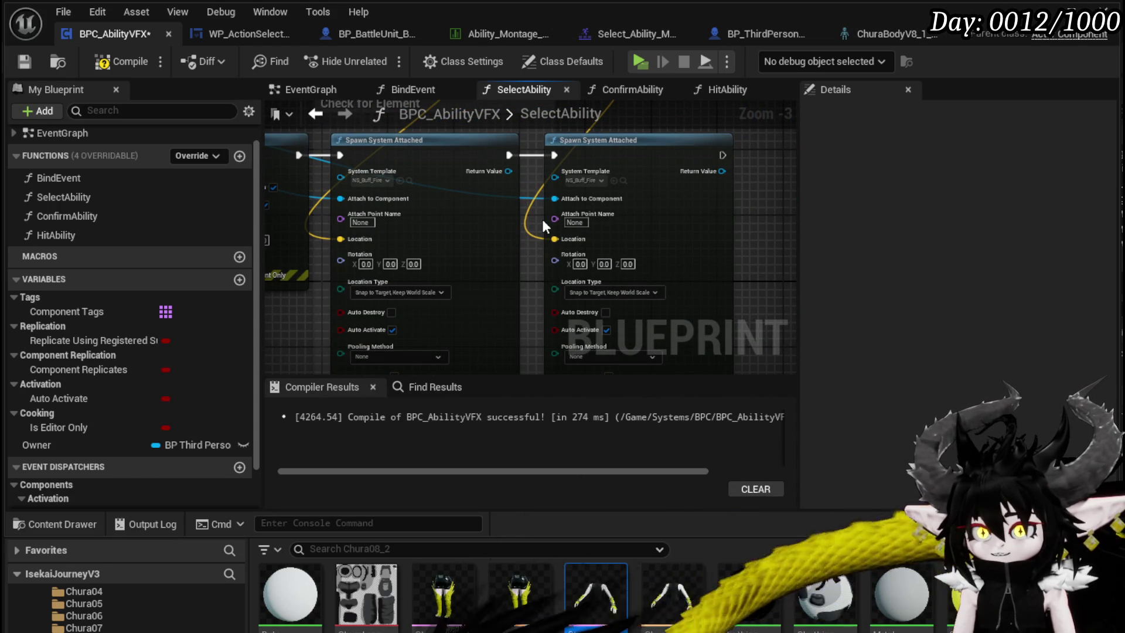
Check the spawn node's NS_Buff_Fire system template, compile BPC_AbilityVFX and start a play test
mouse_move(348, 239)
mouse_down()
mouse_move(387, 250)
mouse_move(380, 233)
mouse_move(330, 216)
mouse_move(328, 182)
mouse_move(300, 177)
mouse_move(354, 189)
mouse_up()
click(413, 144)
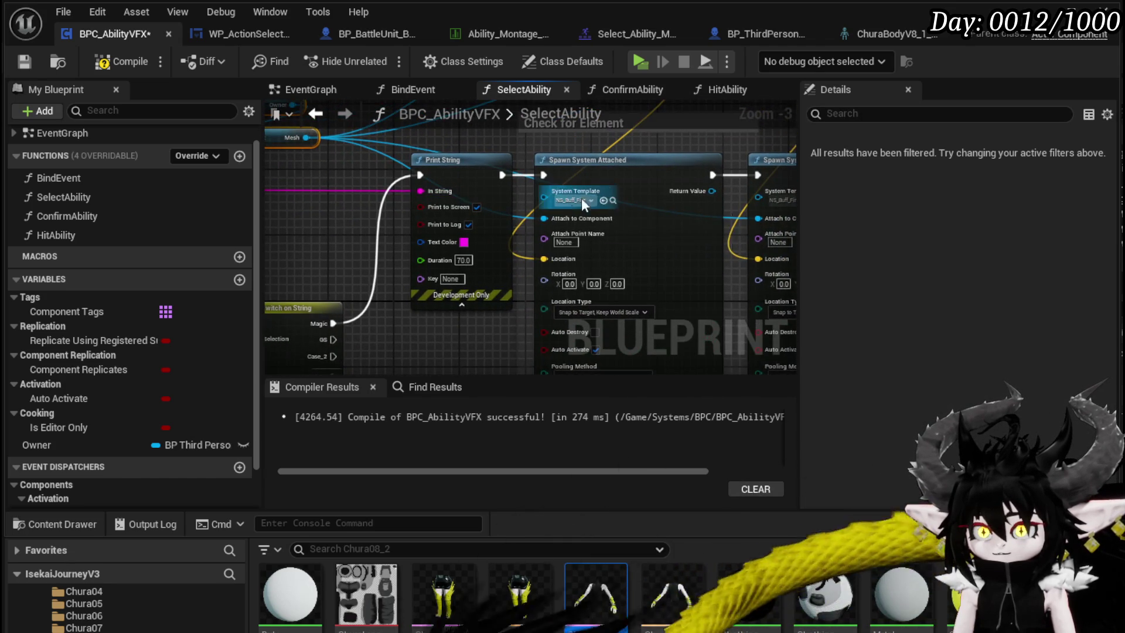
drag(581, 198, 419, 289)
drag(440, 199, 585, 170)
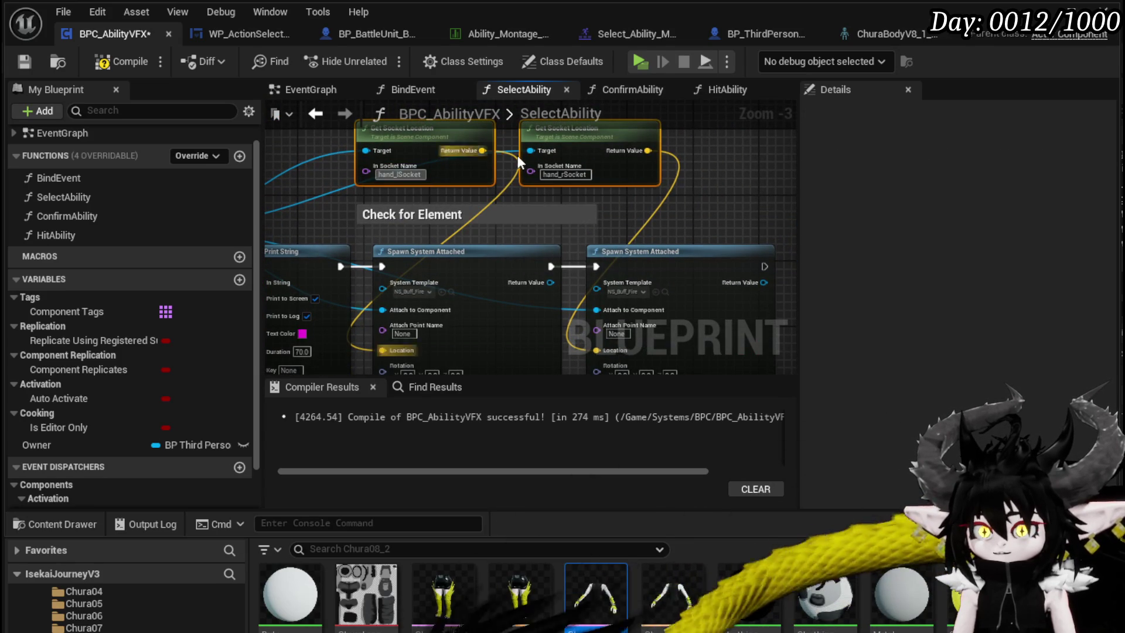
mouse_move(399, 345)
mouse_down()
mouse_move(415, 236)
mouse_move(557, 298)
mouse_move(748, 316)
mouse_move(723, 303)
mouse_up()
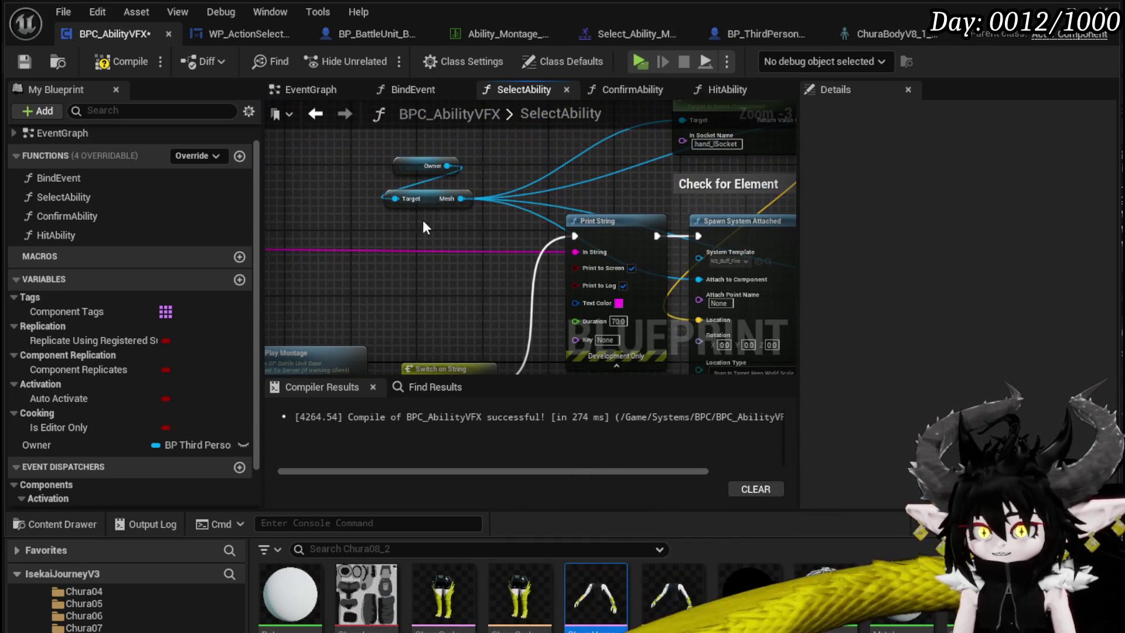
drag(478, 159, 480, 158)
click(480, 159)
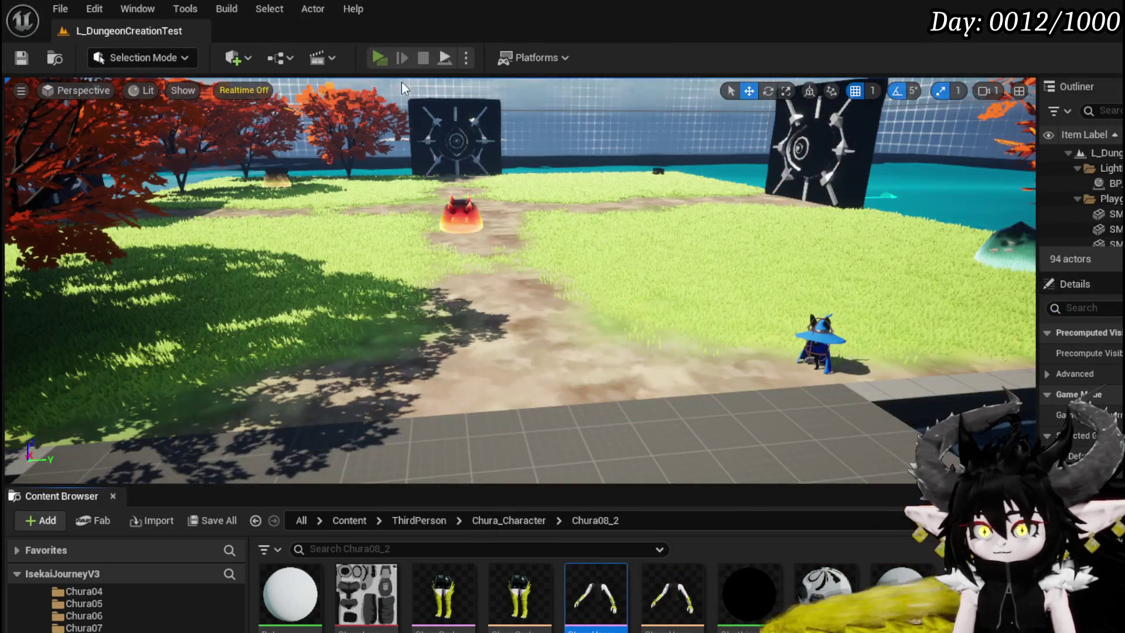
click(379, 57)
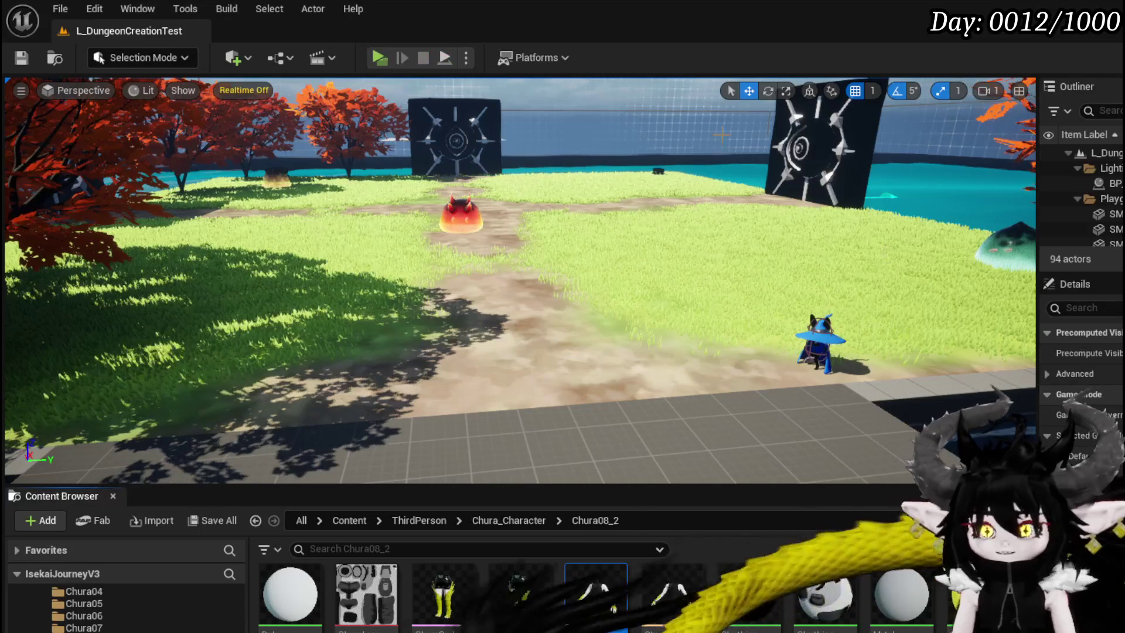
Save all modified packages and return to the BPC_AbilityVFX graph
click(22, 57)
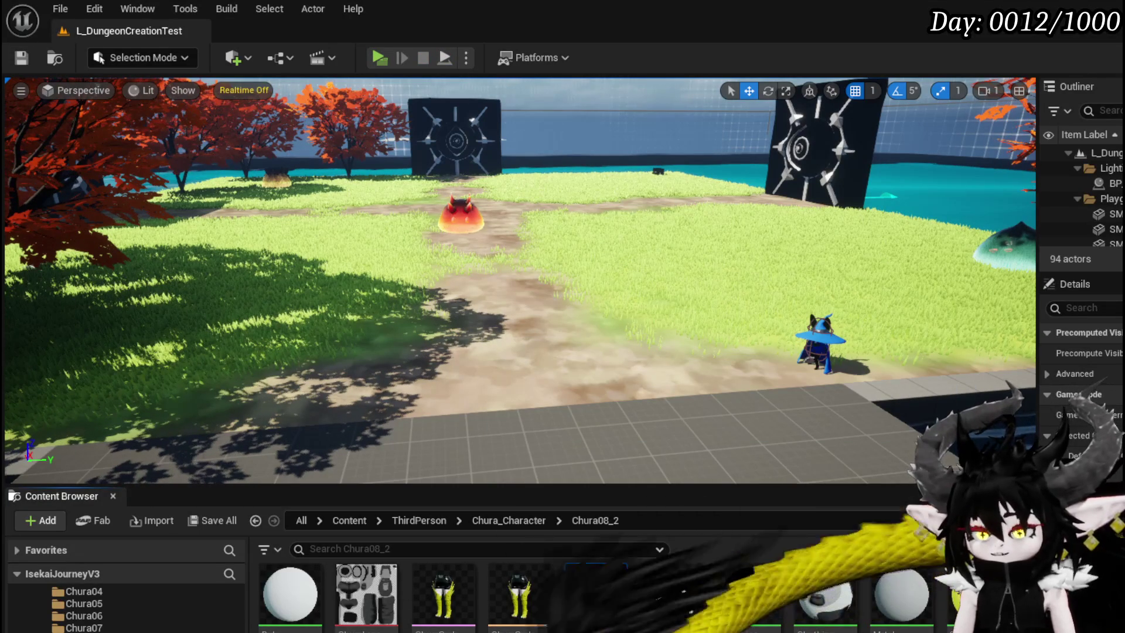
key(alt+Tab)
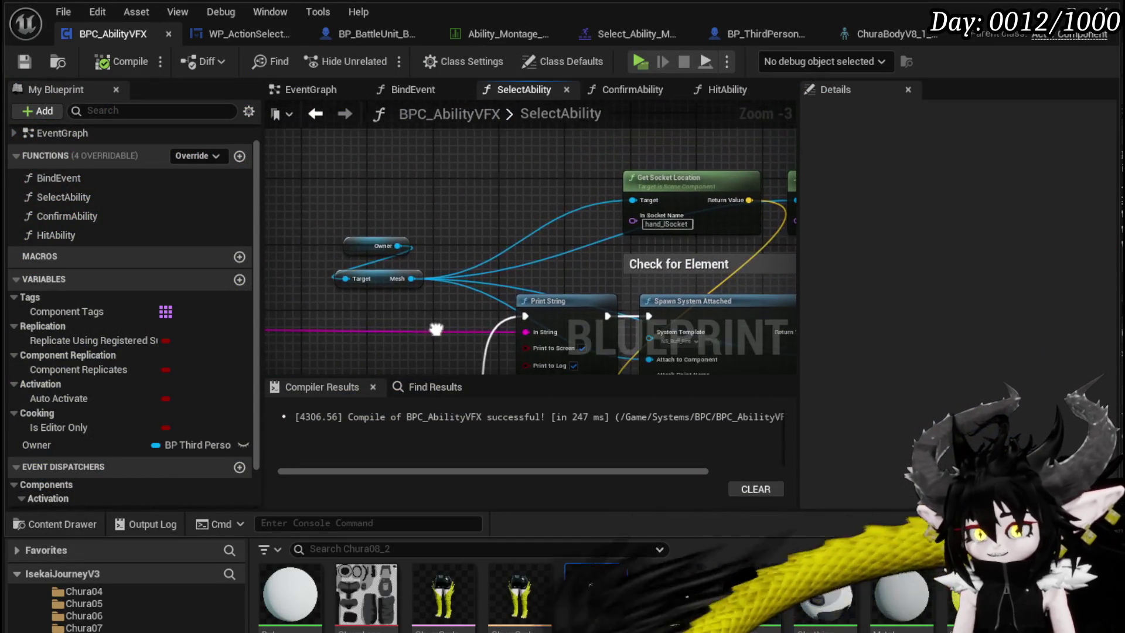
Review the Spawn System Attached Location Type options, leaving the setting unchanged
drag(362, 300, 383, 249)
mouse_move(538, 245)
mouse_down()
mouse_move(274, 152)
mouse_move(306, 69)
mouse_up()
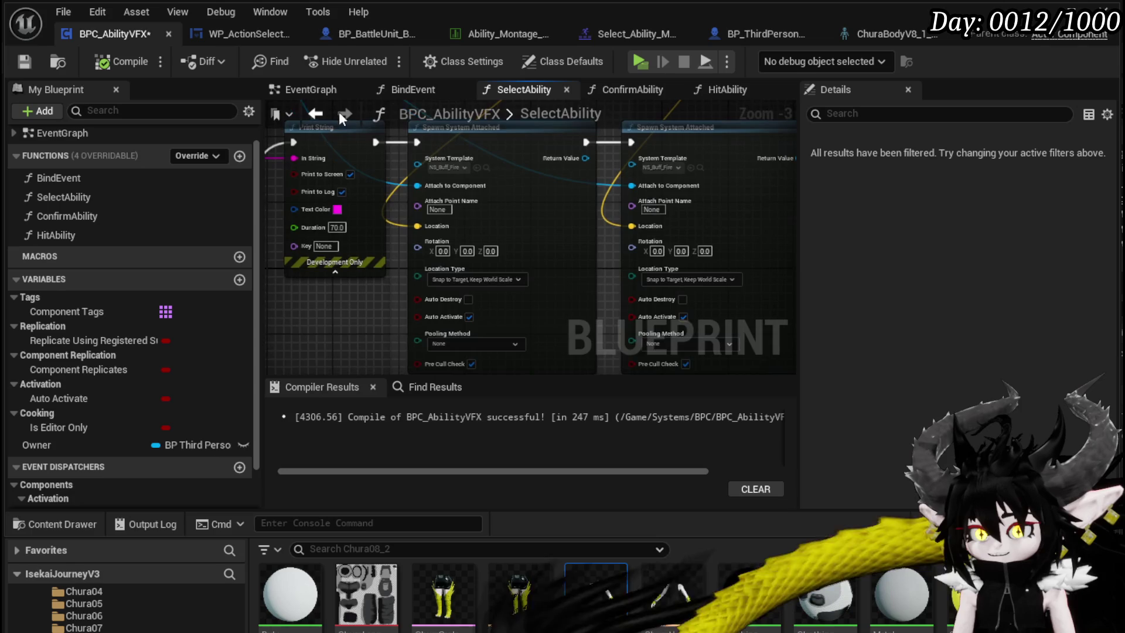
scroll(528, 289, up, 2)
mouse_move(527, 289)
mouse_down()
mouse_move(545, 289)
mouse_move(544, 229)
mouse_up()
click(435, 224)
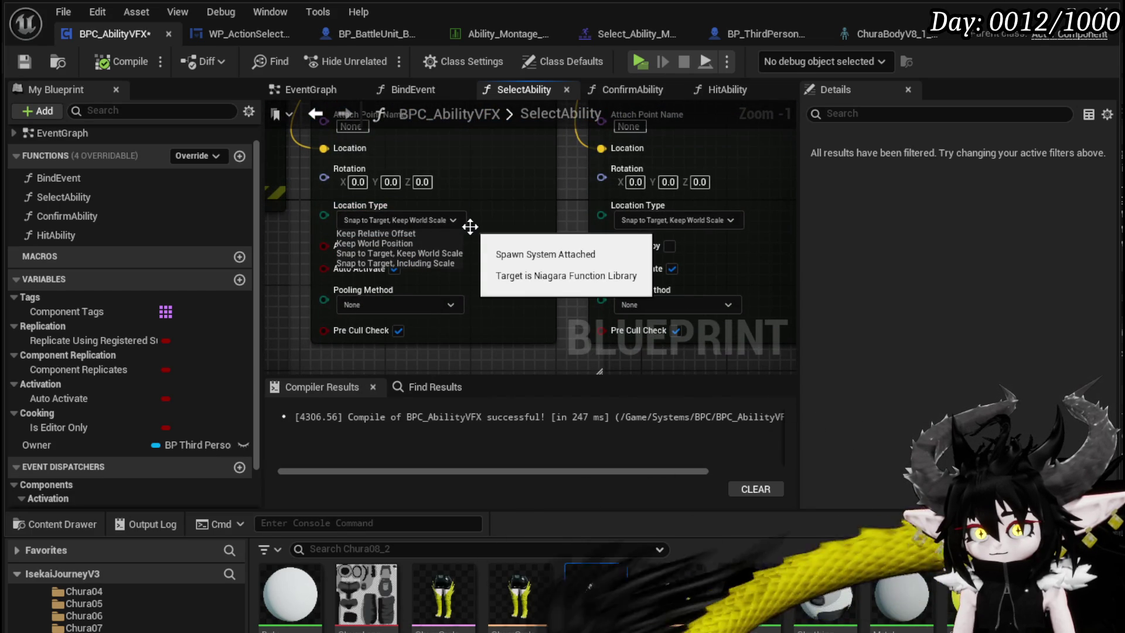
click(505, 228)
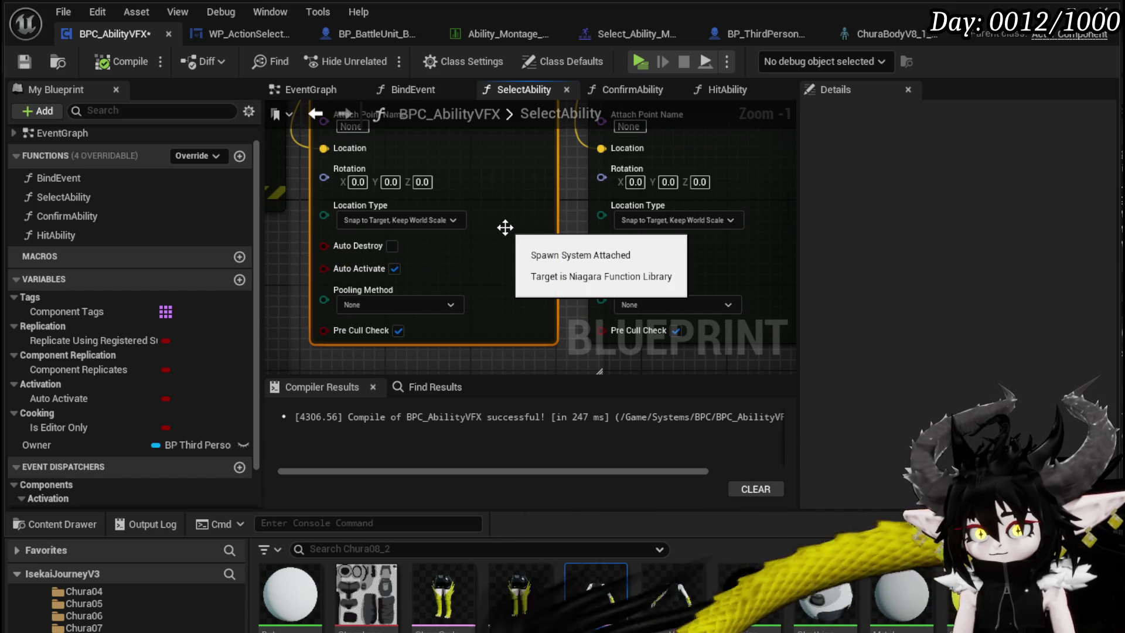
Browse from the second spawn node's System Template to NS_Buff_Fire in the Content Browser
scroll(505, 227, down, 3)
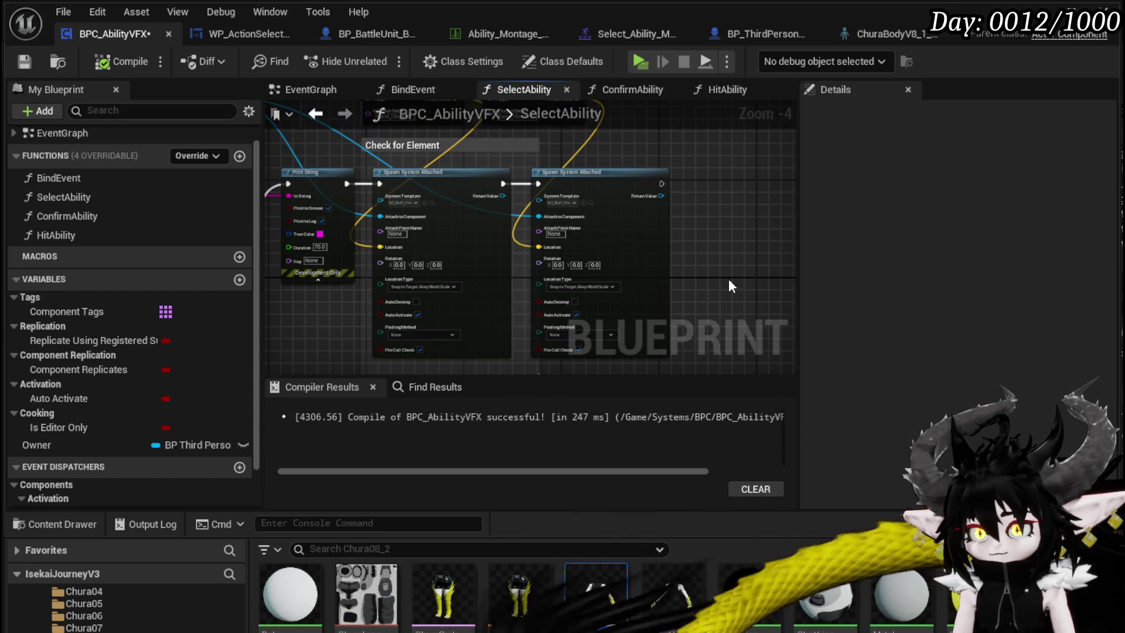
scroll(715, 235, up, 2)
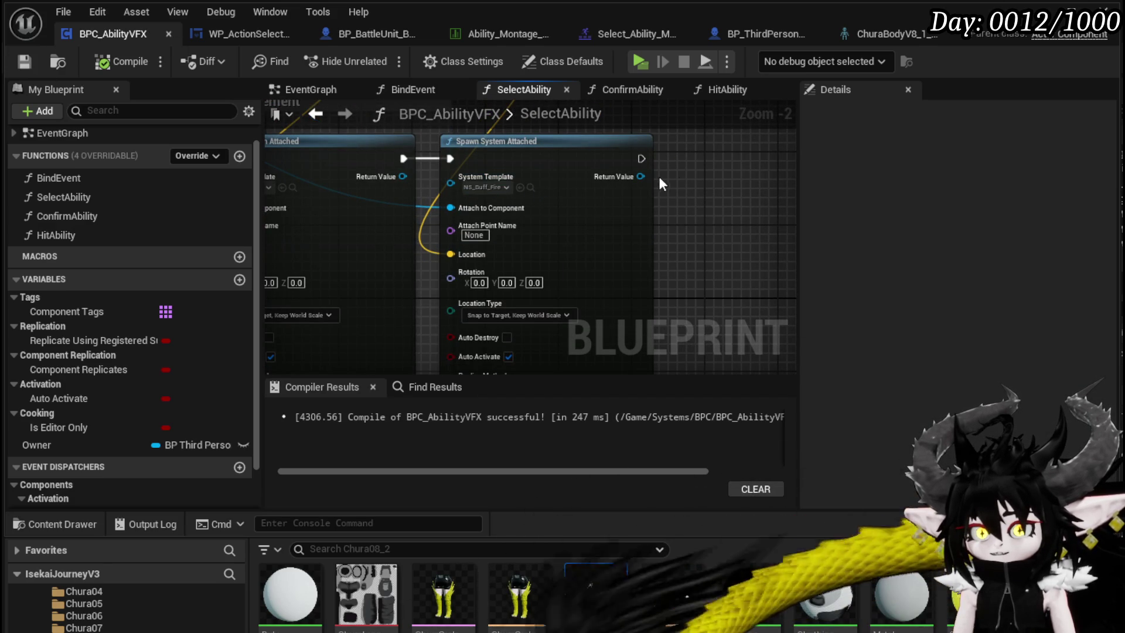
drag(659, 176, 514, 182)
click(436, 194)
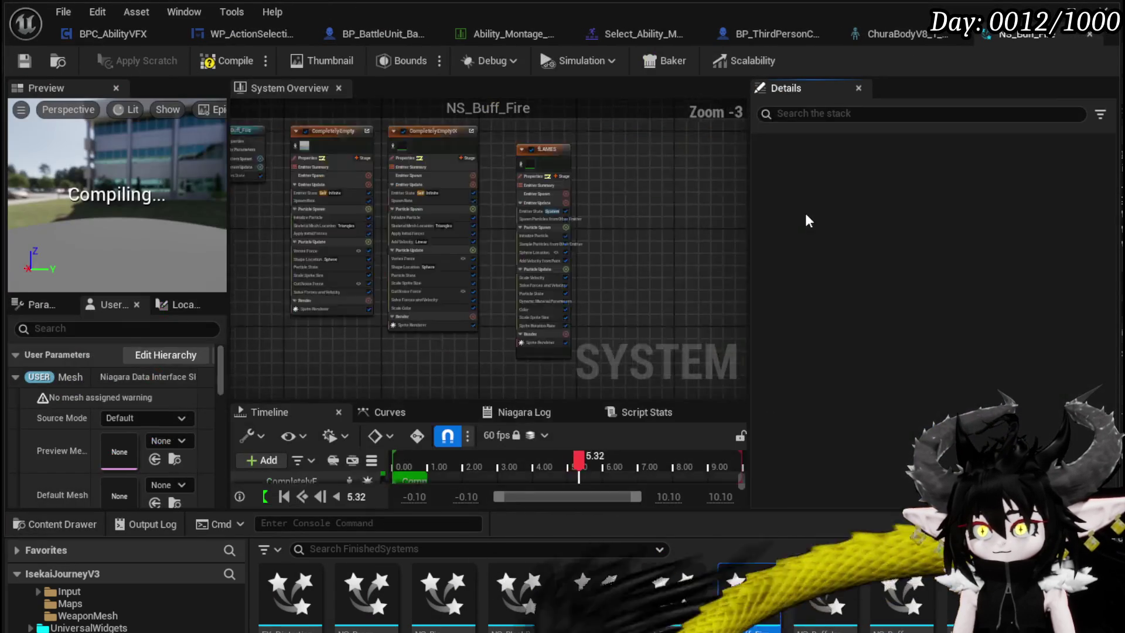
Compile and save NS_Buff_Fire, then delete Skeletal Mesh Location from the first emitter
click(222, 60)
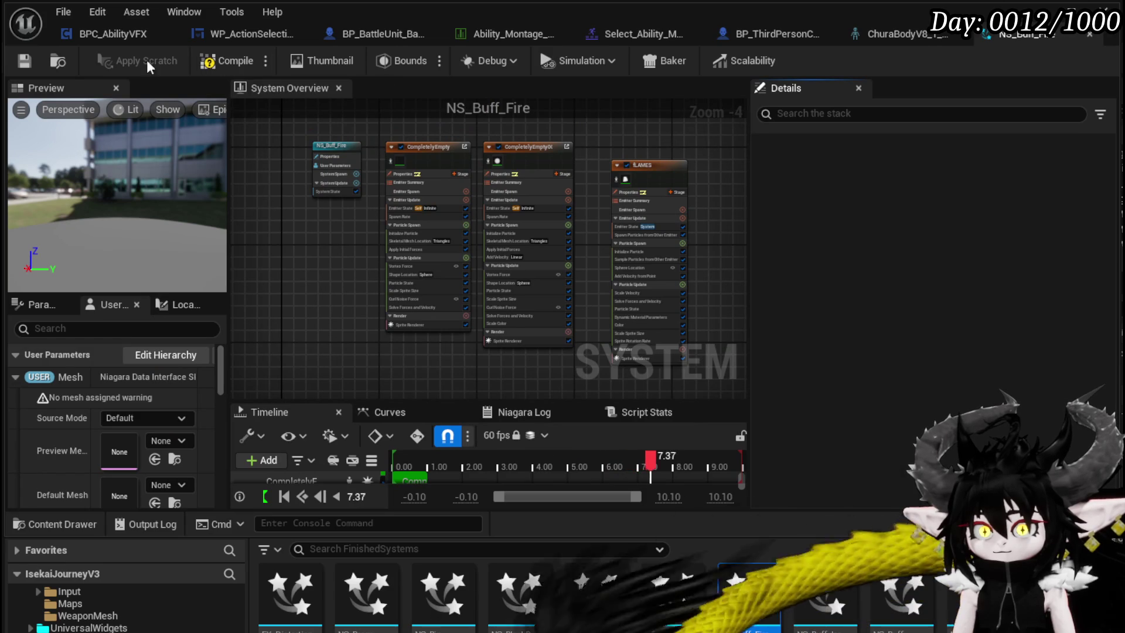
click(24, 60)
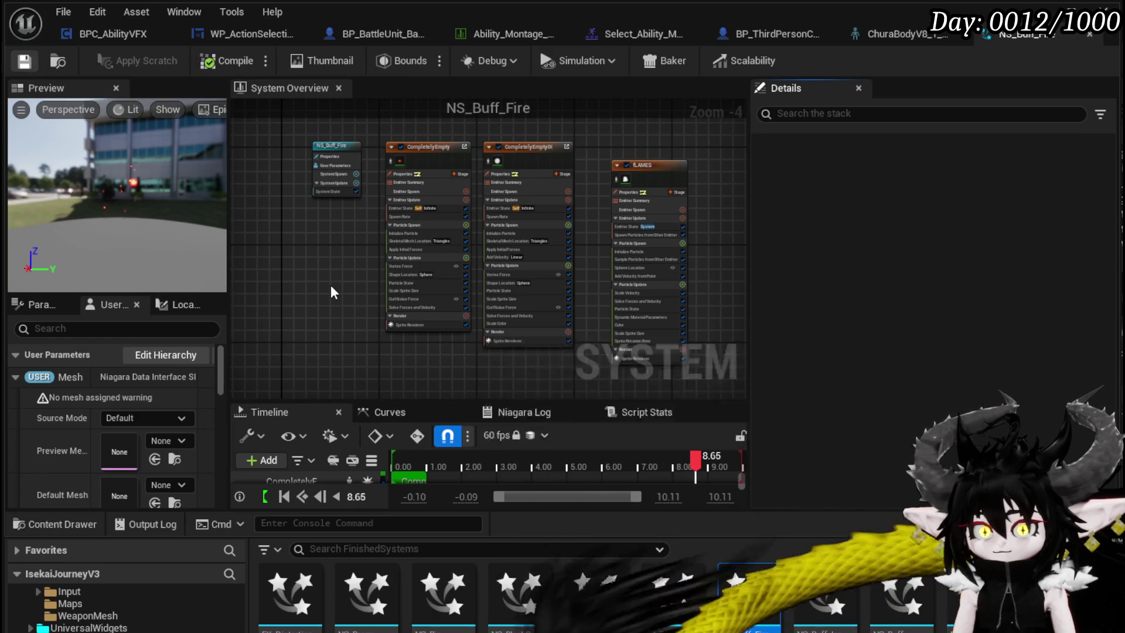
scroll(350, 255, up, 3)
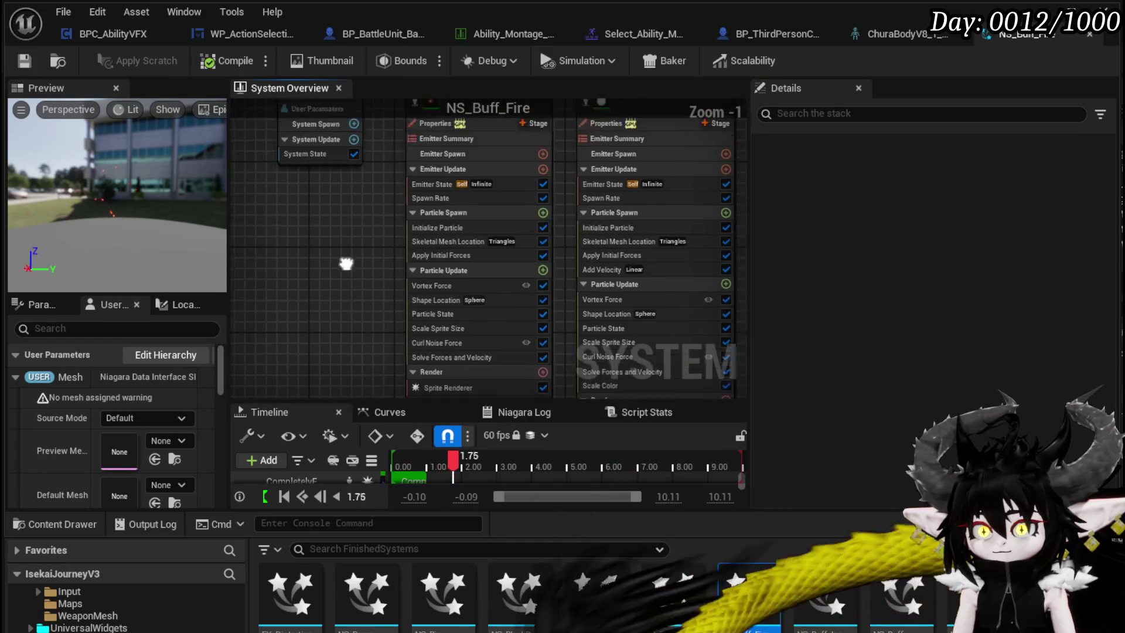
drag(291, 355, 300, 313)
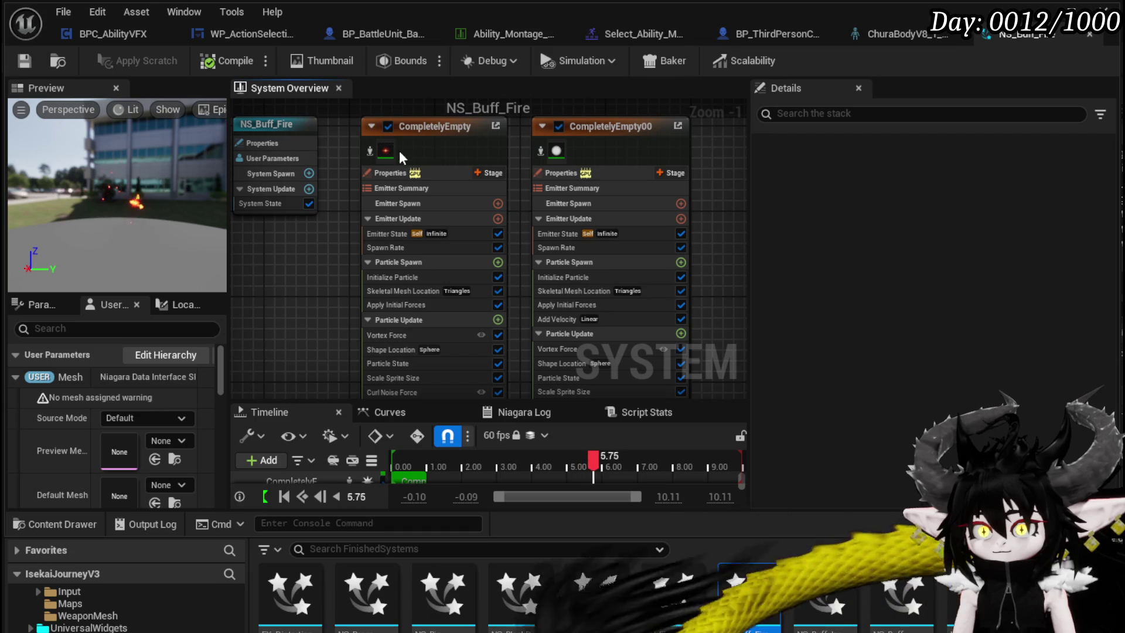
mouse_move(388, 149)
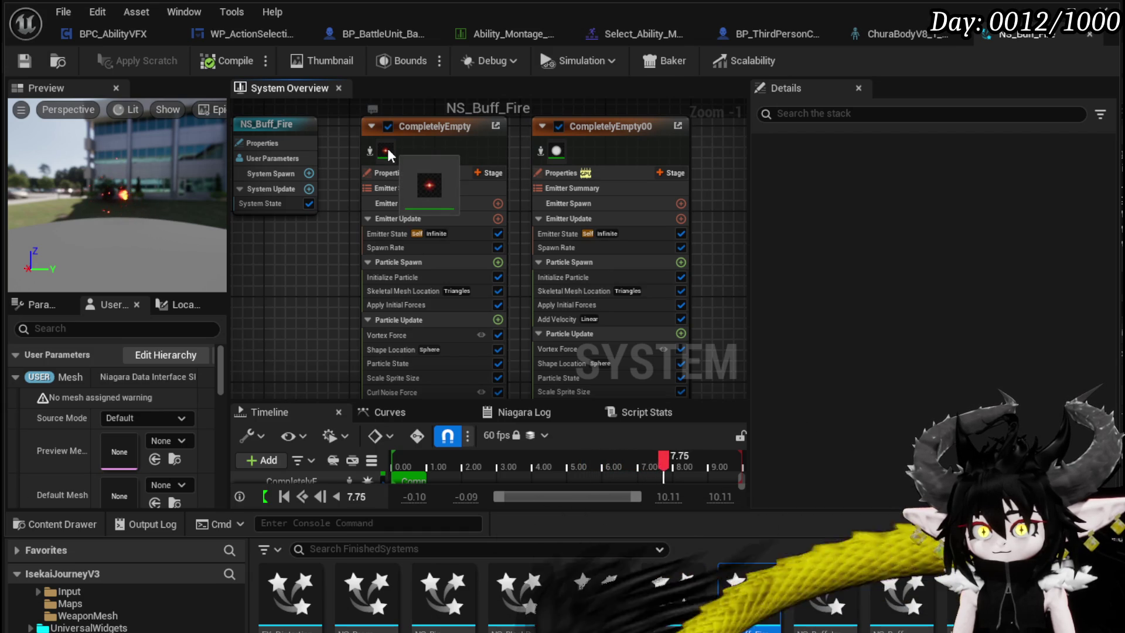
mouse_move(333, 264)
mouse_down()
mouse_move(340, 149)
mouse_move(337, 213)
mouse_up()
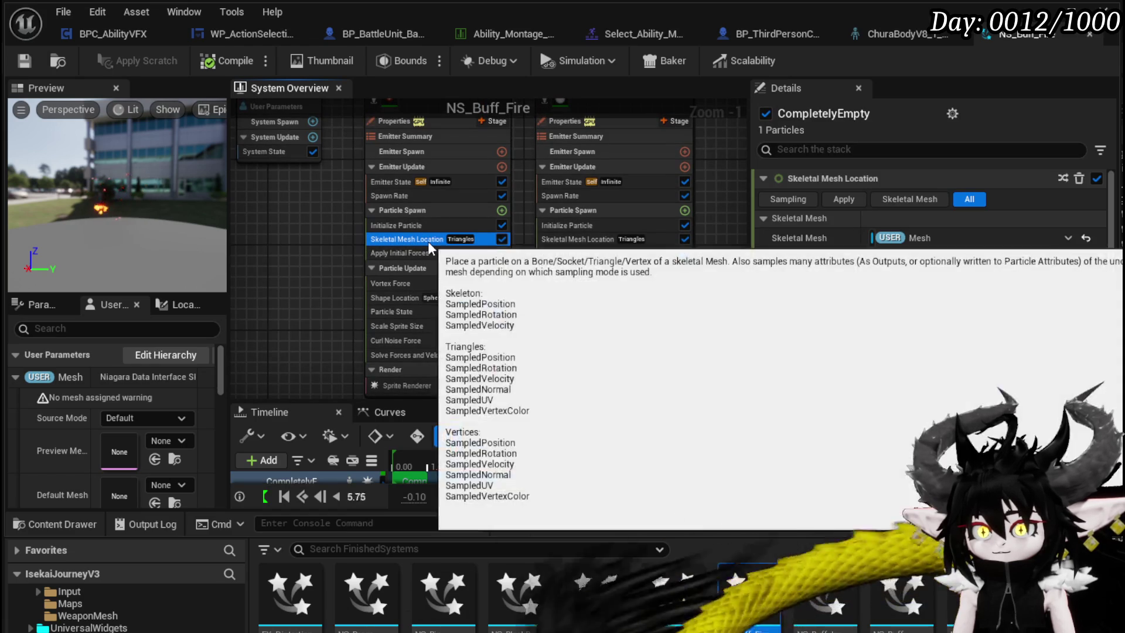
key(Delete)
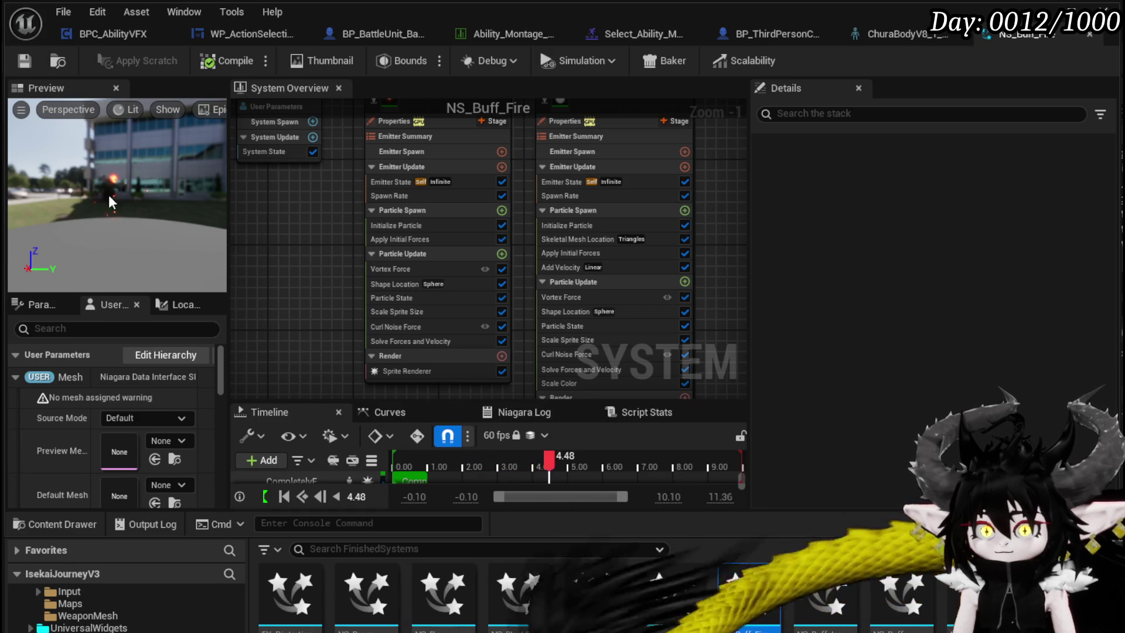
Disable Shape Location, Vortex Force and Apply Initial Forces in the first emitter
click(406, 284)
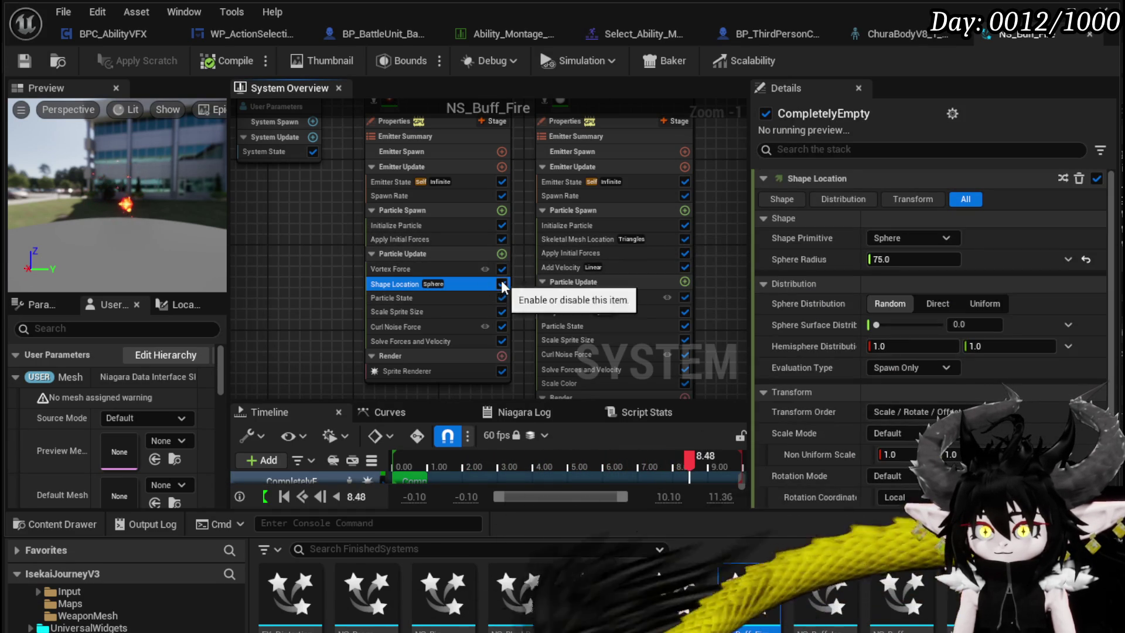
click(501, 283)
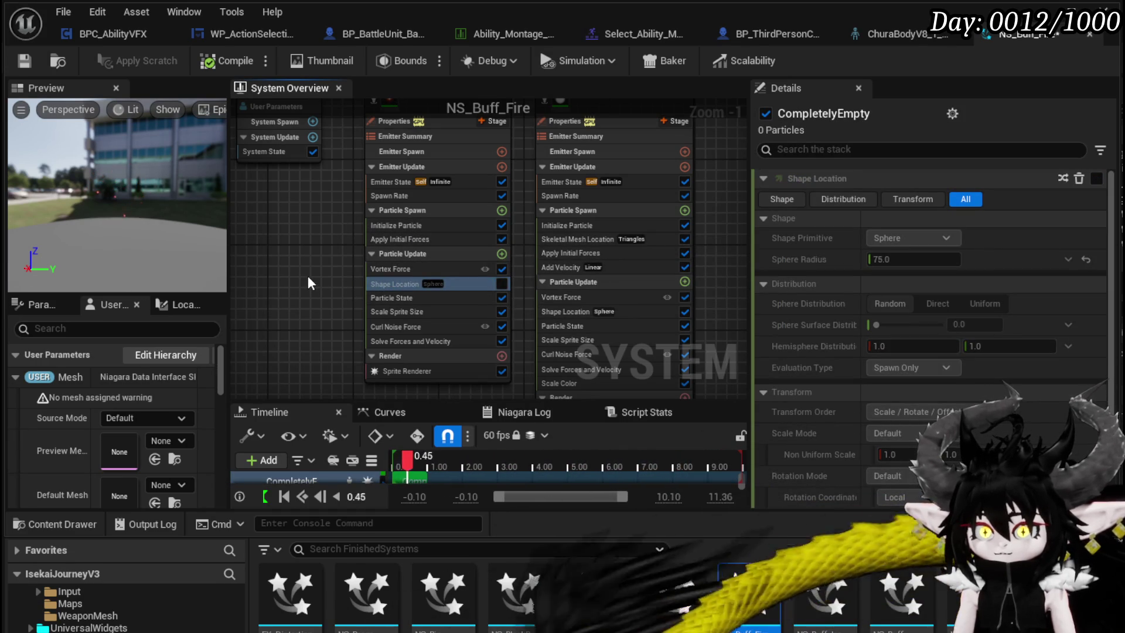
scroll(314, 280, up, 1)
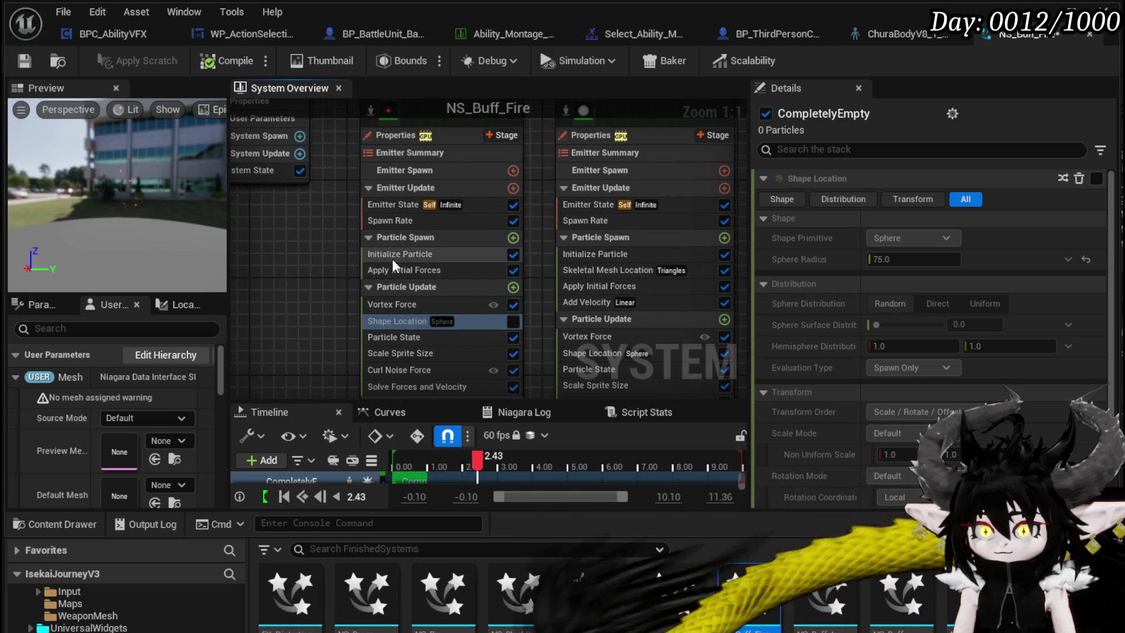
click(392, 258)
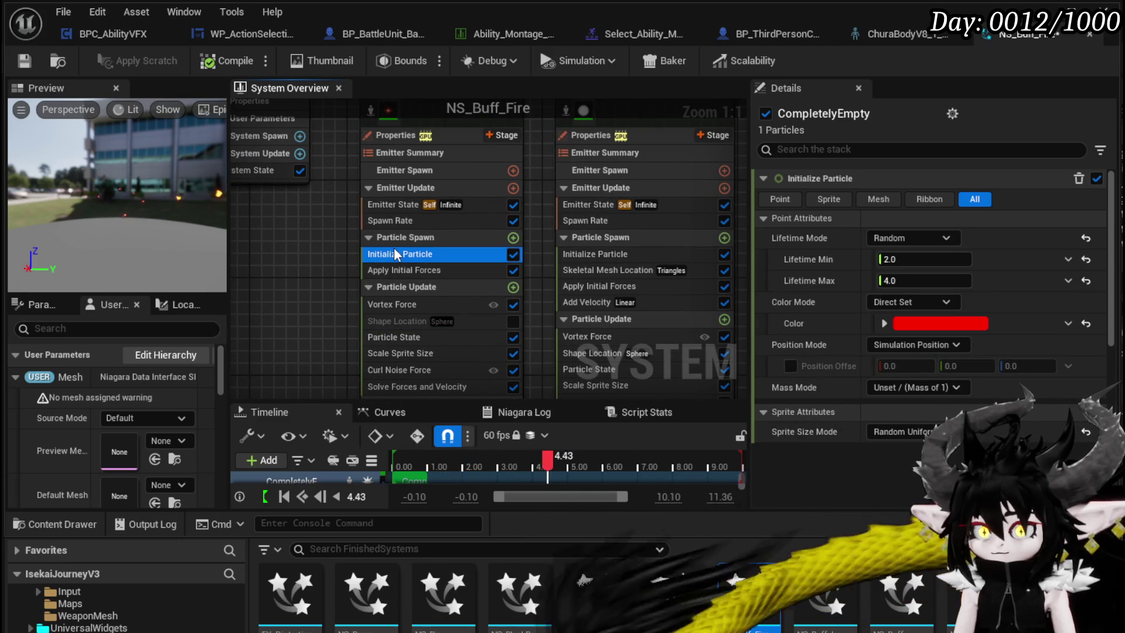
drag(330, 309, 314, 248)
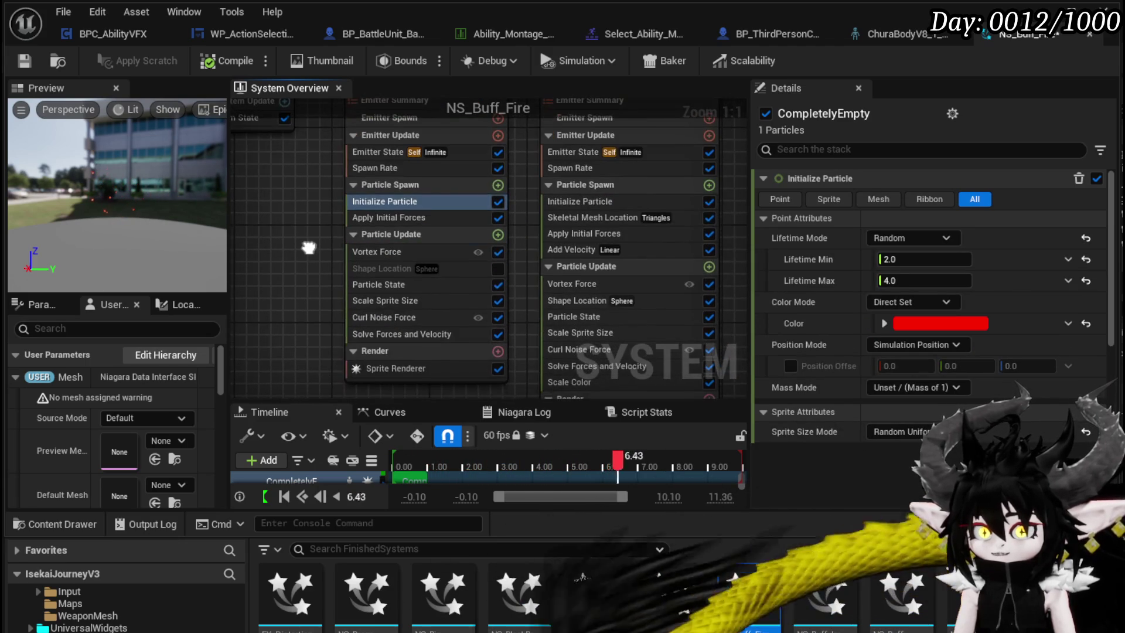
click(498, 252)
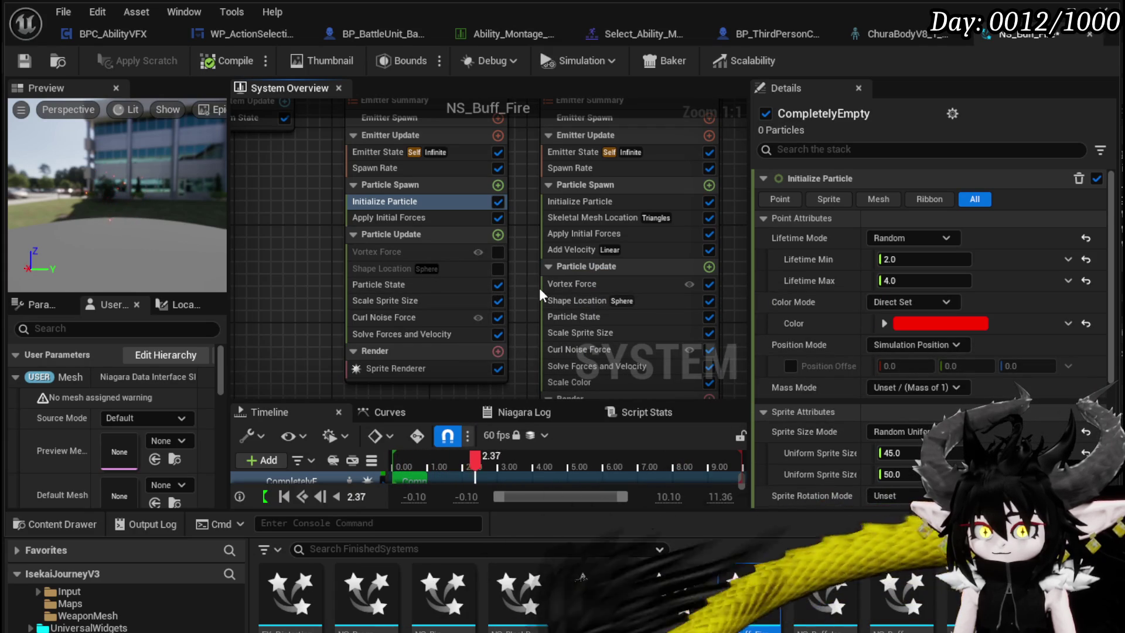
click(499, 217)
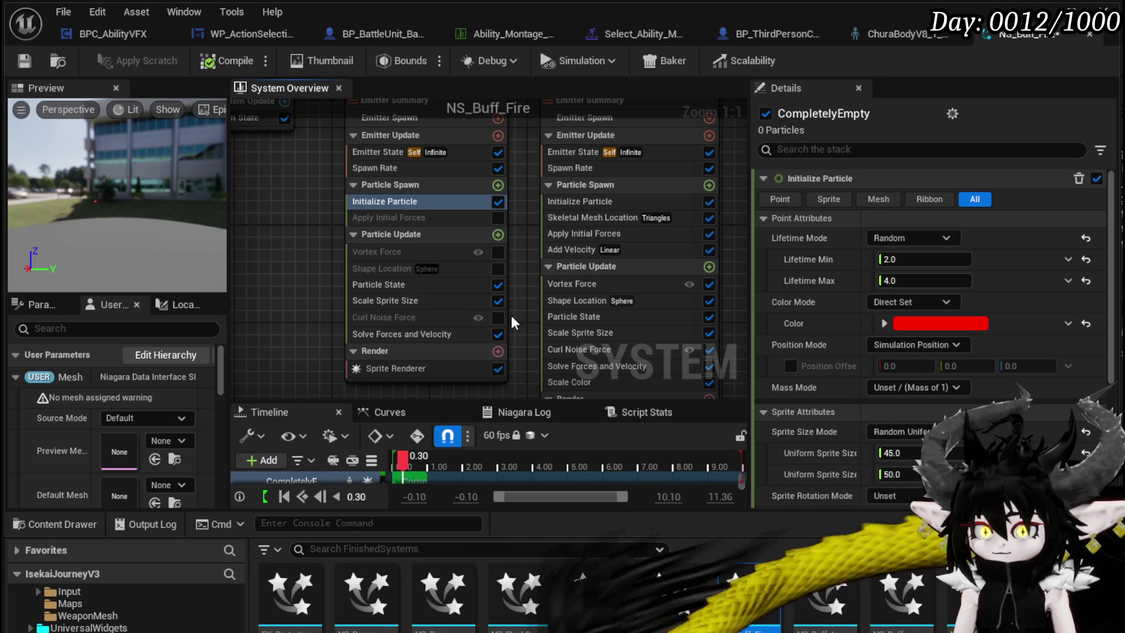
Raise the Scale Sprite Size curve's start and end keys to about 0.6 and save
click(417, 300)
drag(825, 325, 820, 288)
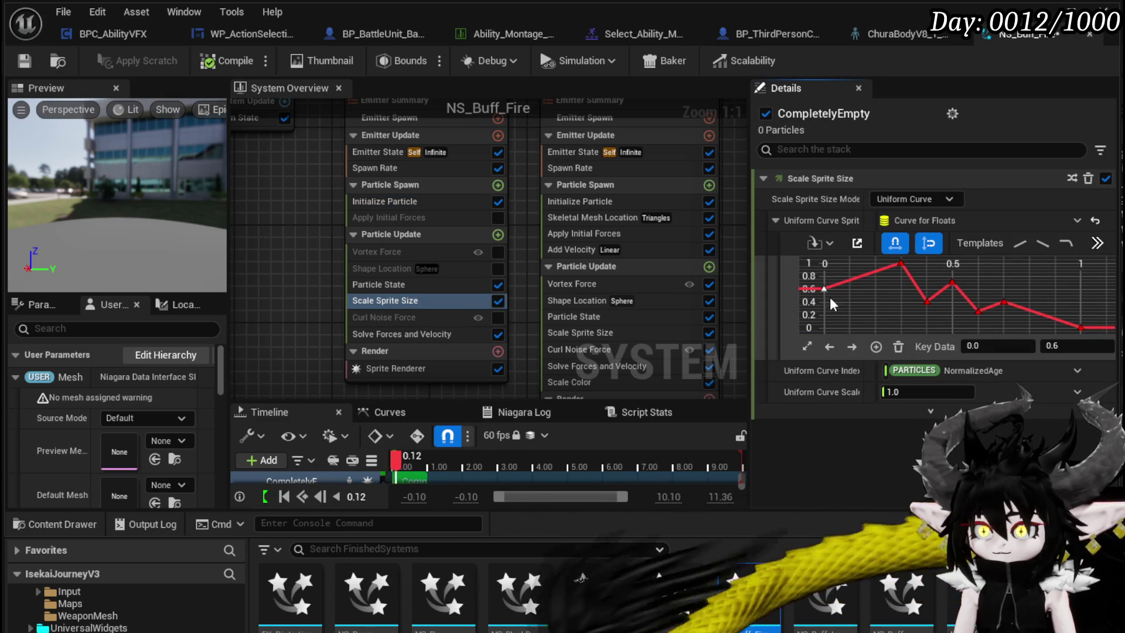
mouse_move(1081, 328)
drag(1082, 328, 1080, 288)
key(ctrl+s)
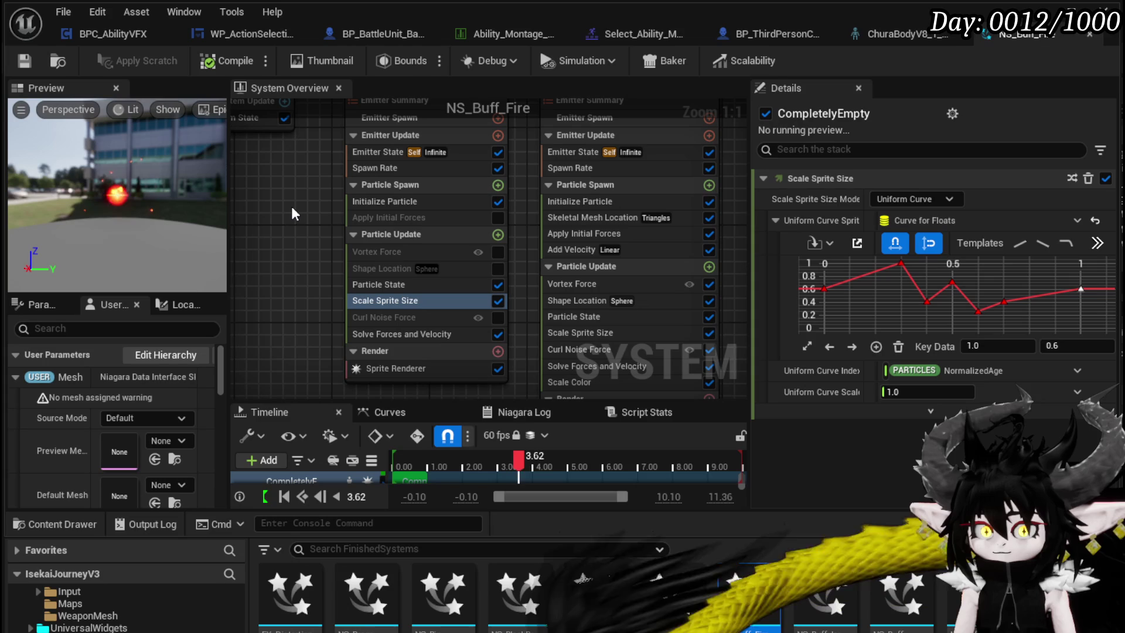
Review the first emitter's Initialize Particle, life cycle and spawn rate settings
click(368, 200)
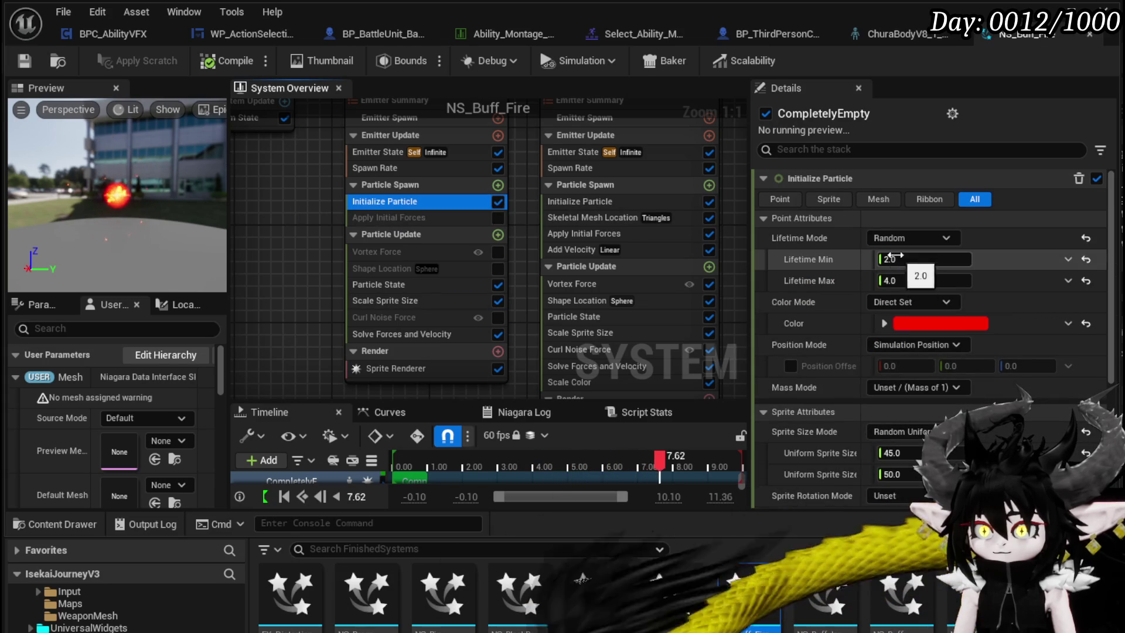
click(388, 154)
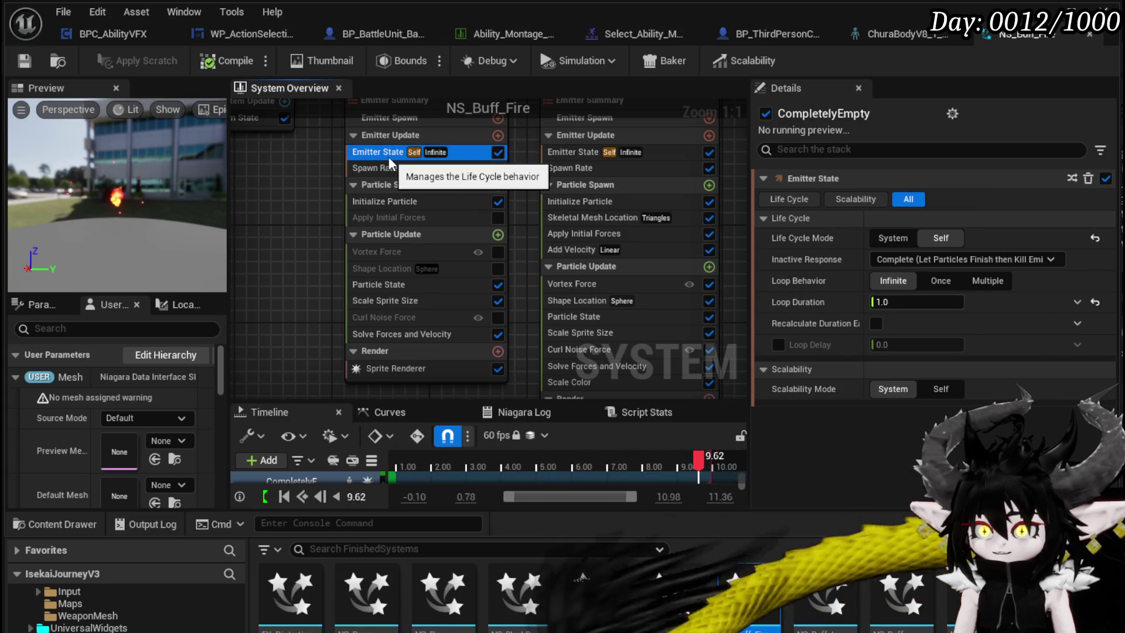
click(384, 167)
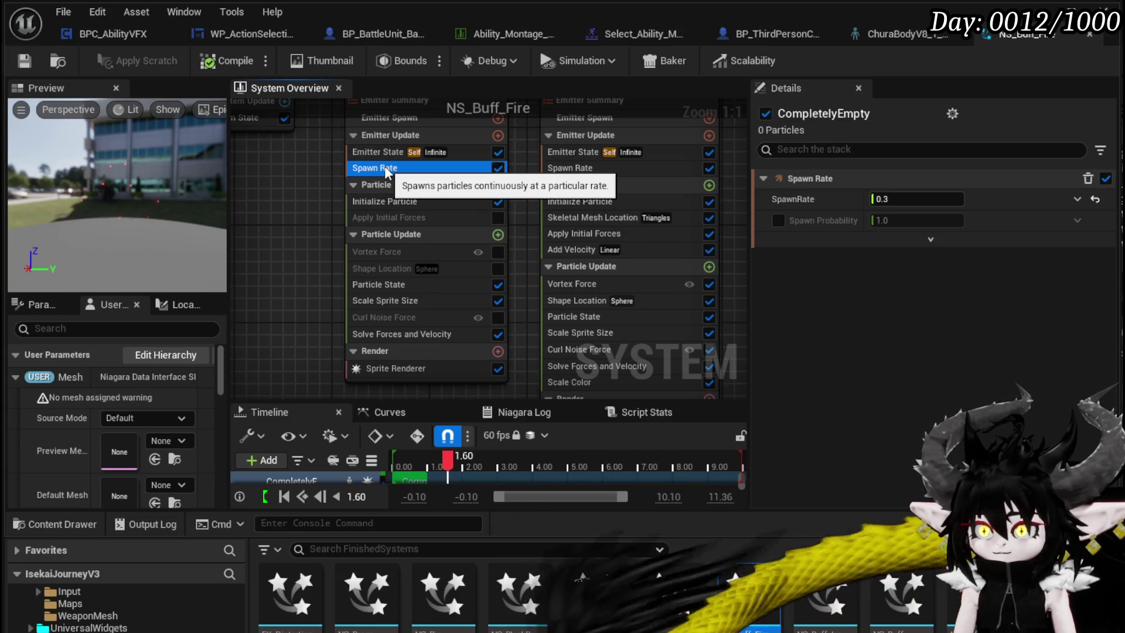
mouse_move(322, 205)
mouse_down()
mouse_move(301, 296)
mouse_move(323, 231)
mouse_up()
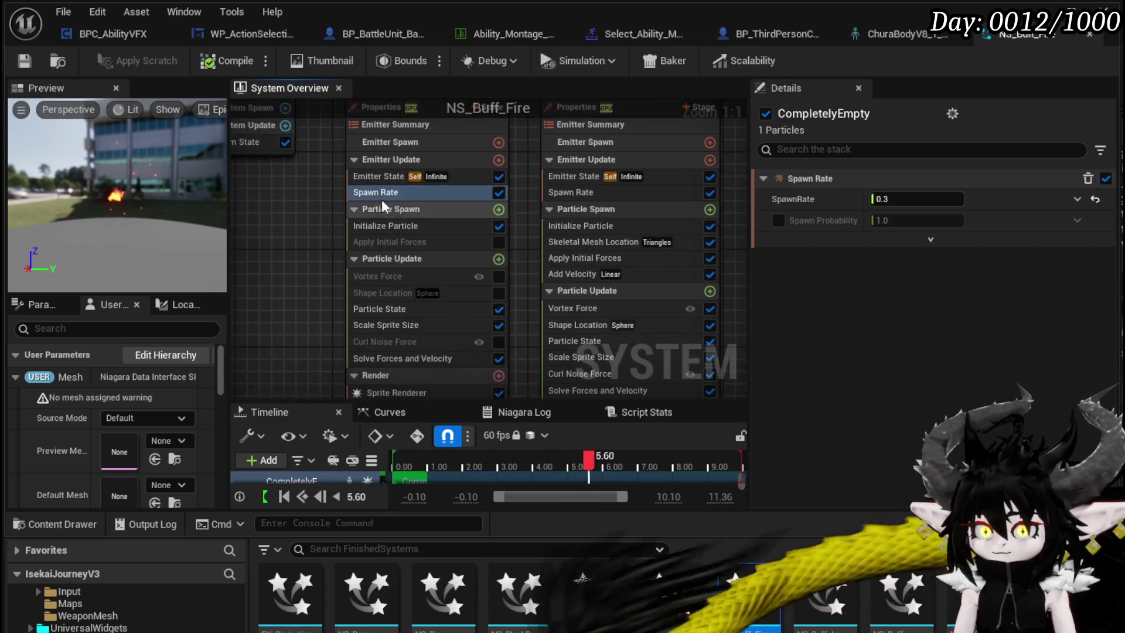
click(390, 227)
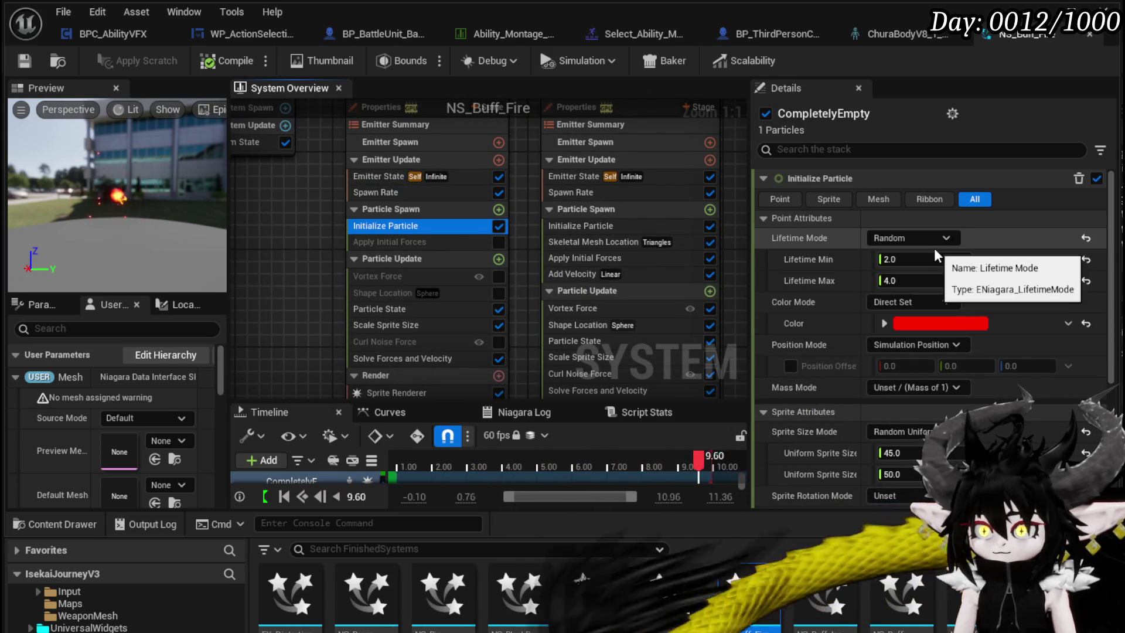
Set Initialize Particle Lifetime Mode to Direct Set and bind Lifetime to SYSTEM Age
click(940, 237)
click(940, 237)
click(926, 241)
click(926, 240)
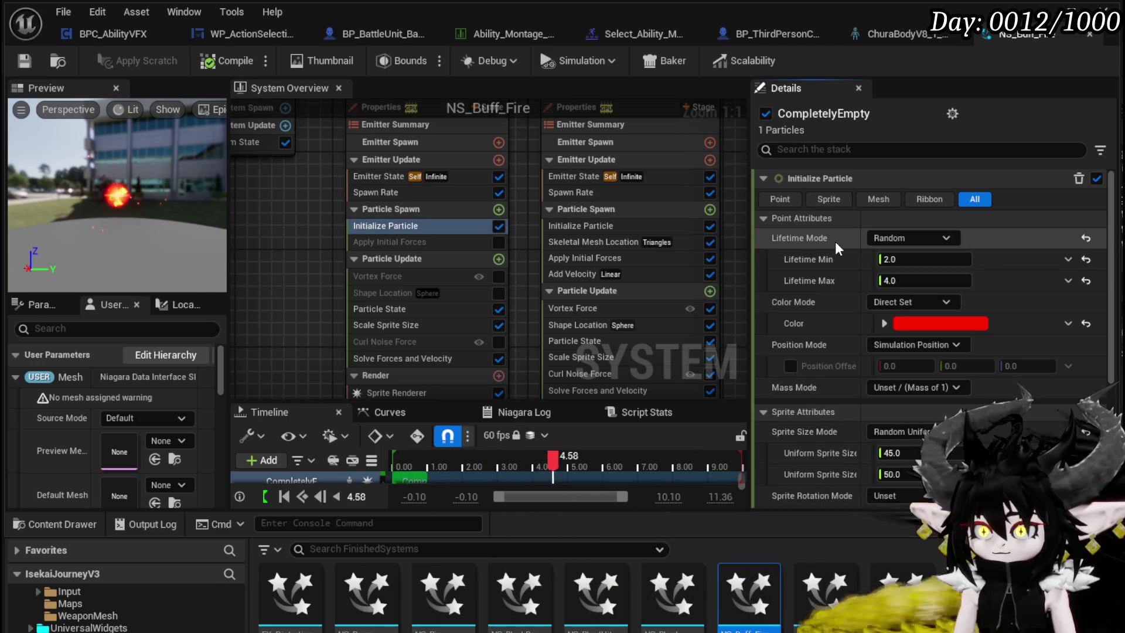
click(937, 241)
click(910, 255)
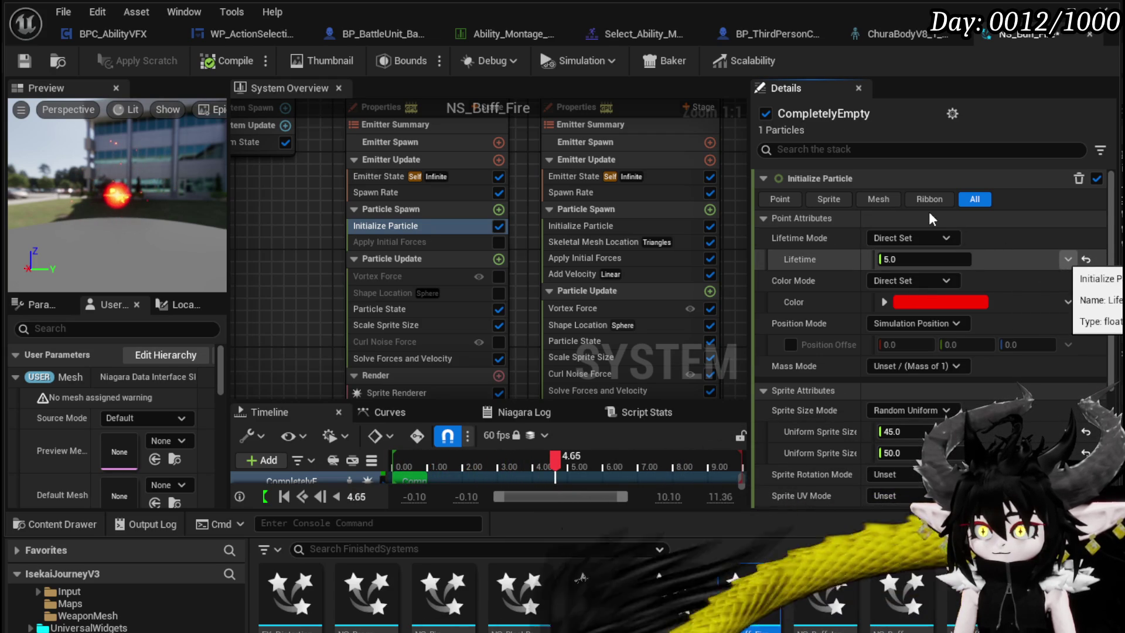
click(1067, 259)
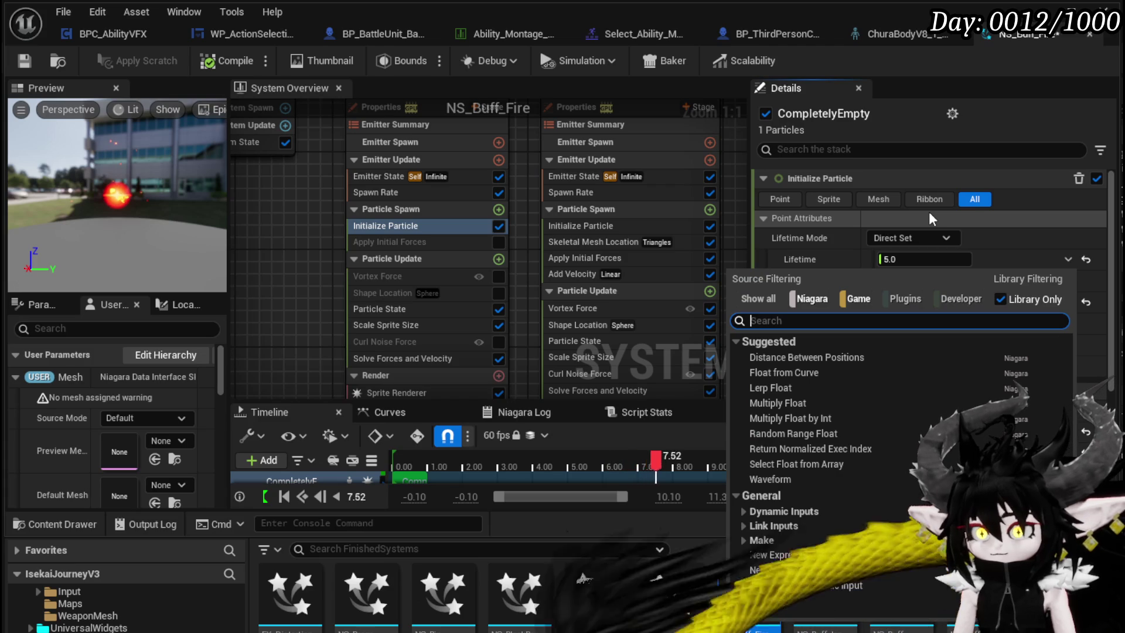
text(age)
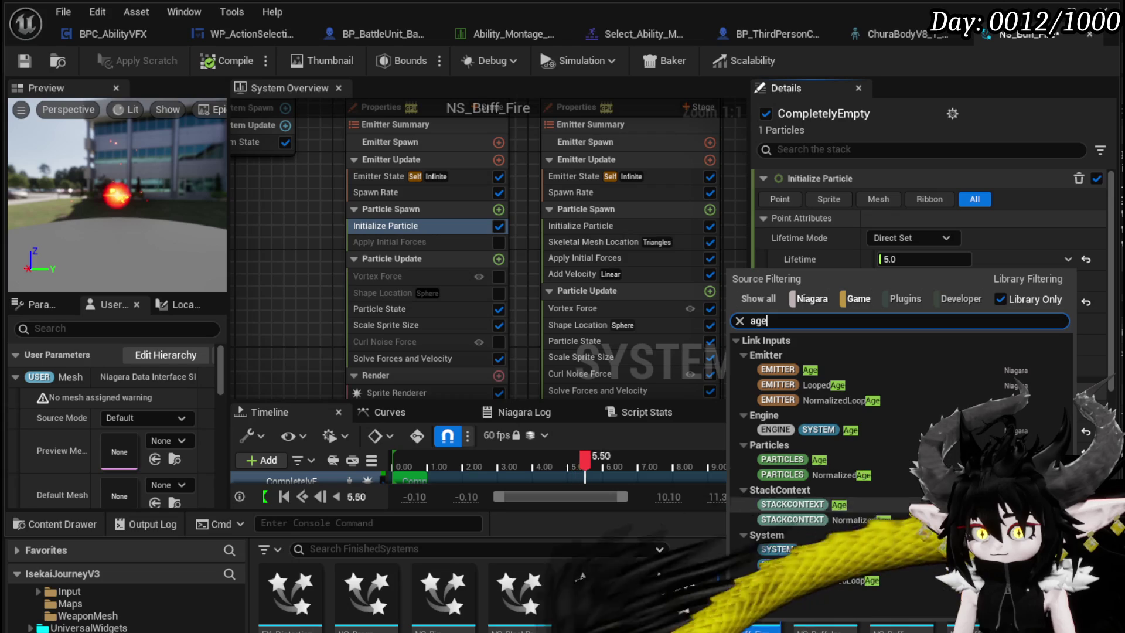
click(848, 546)
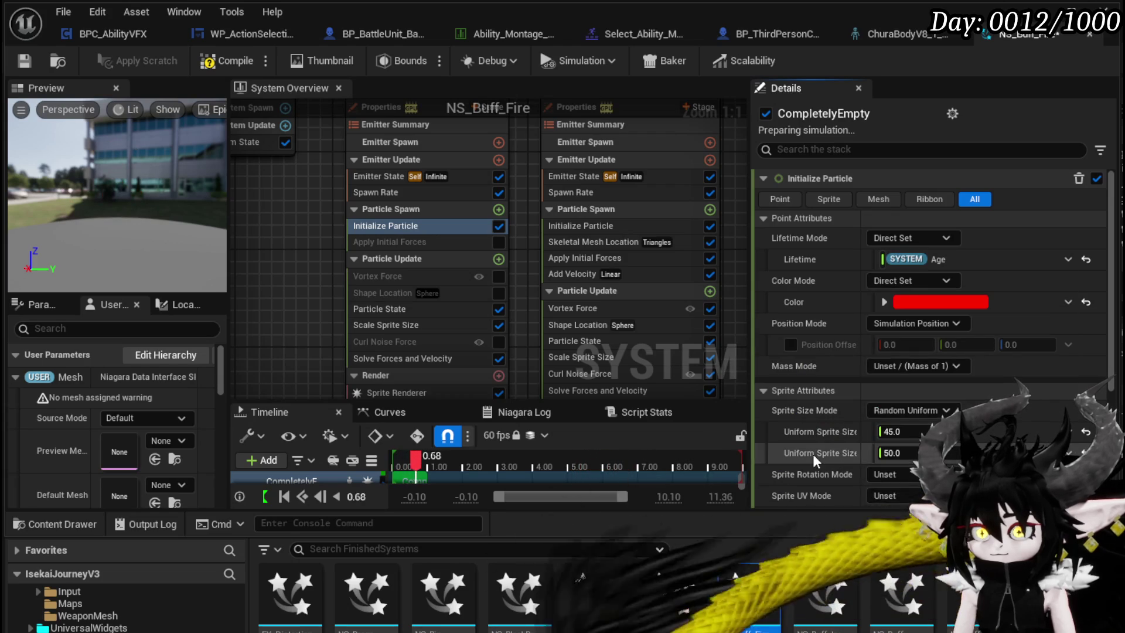
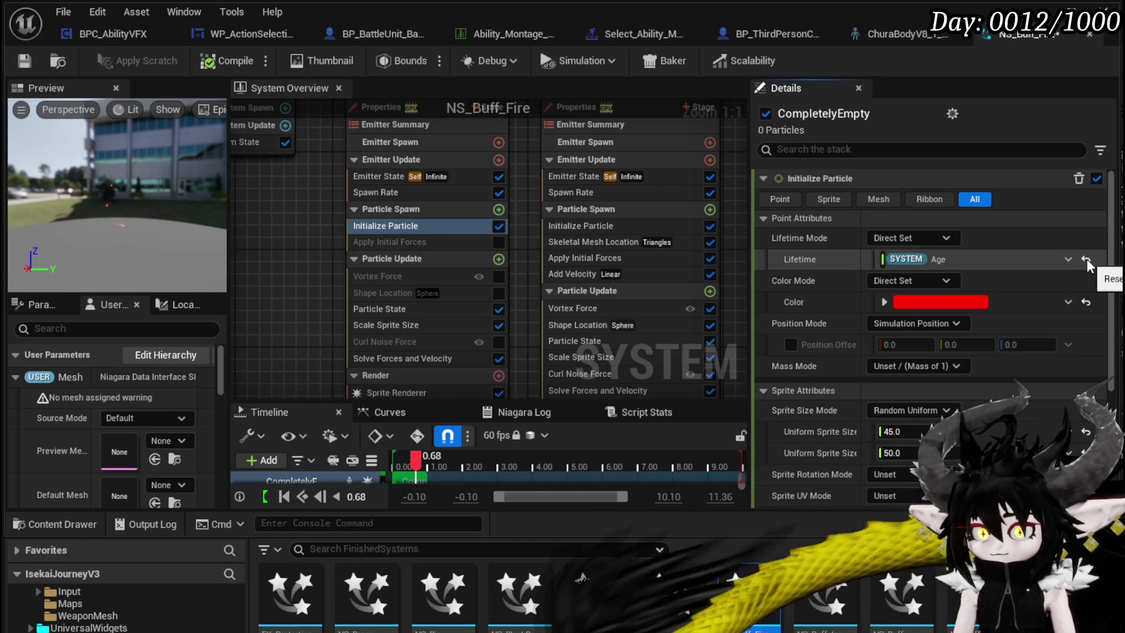
Replace CompletelyEmpty's System Age-bound particle lifetime with a fixed 5.0
click(377, 179)
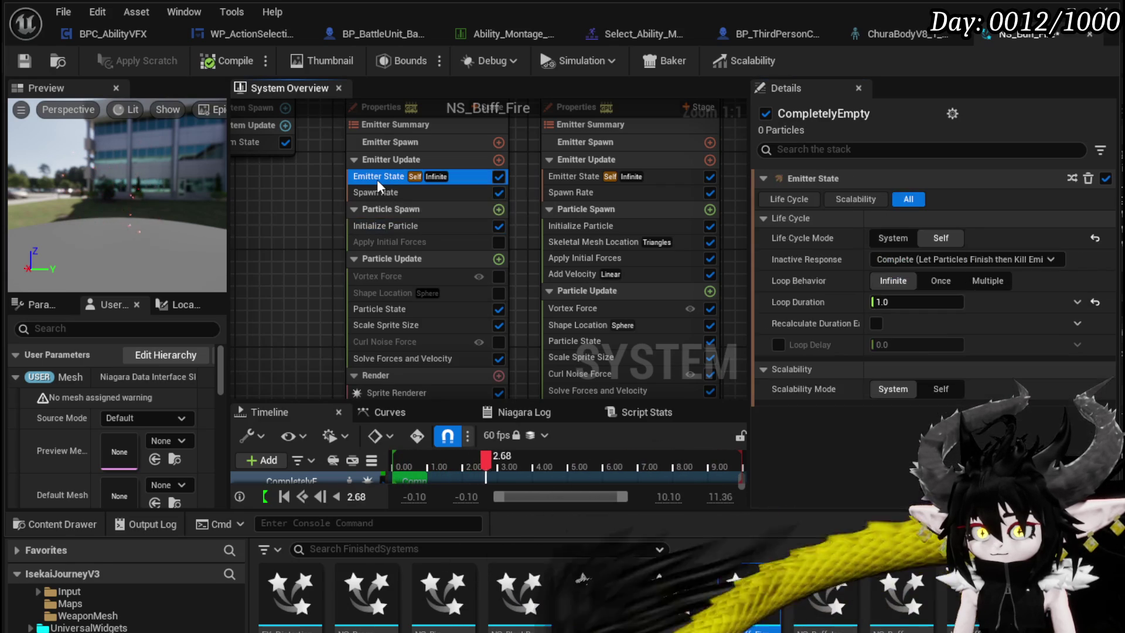
click(386, 196)
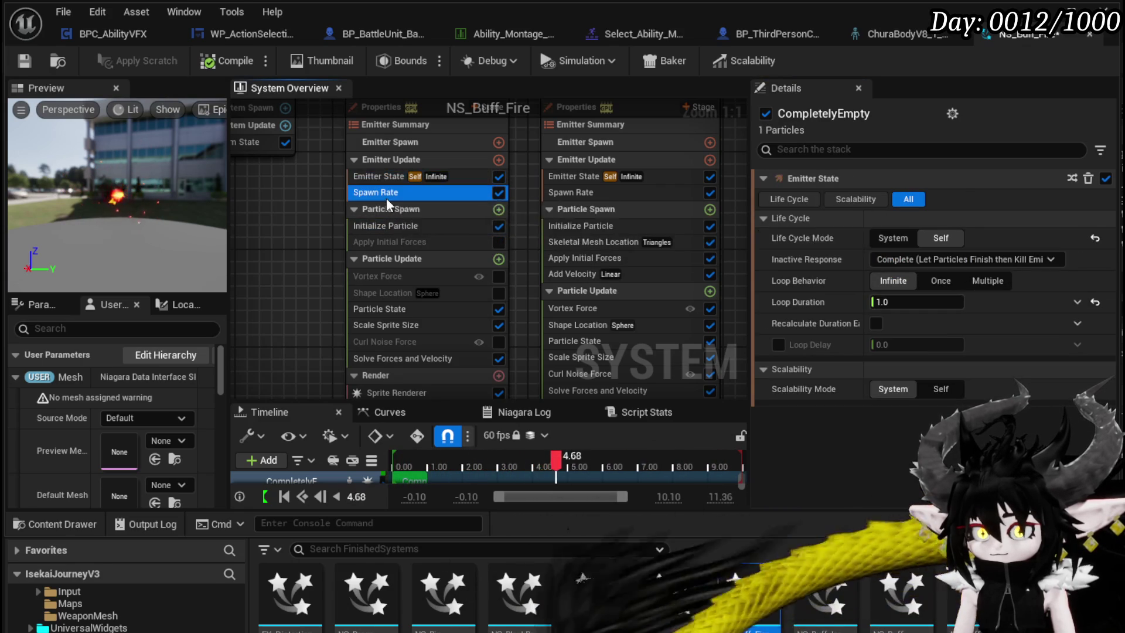
click(404, 228)
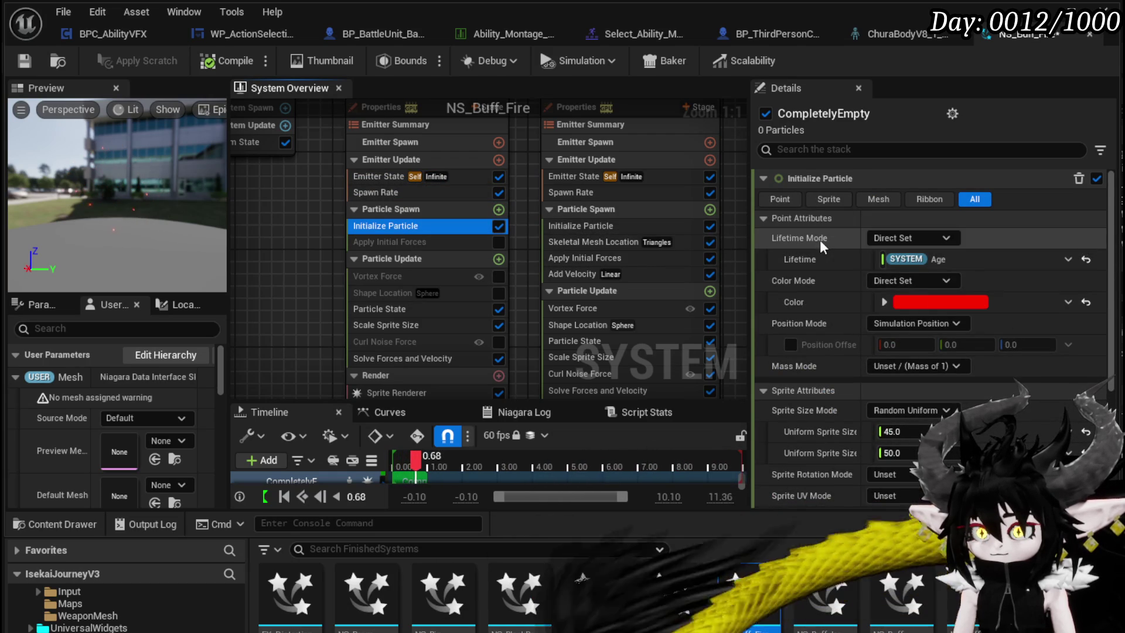
click(1086, 258)
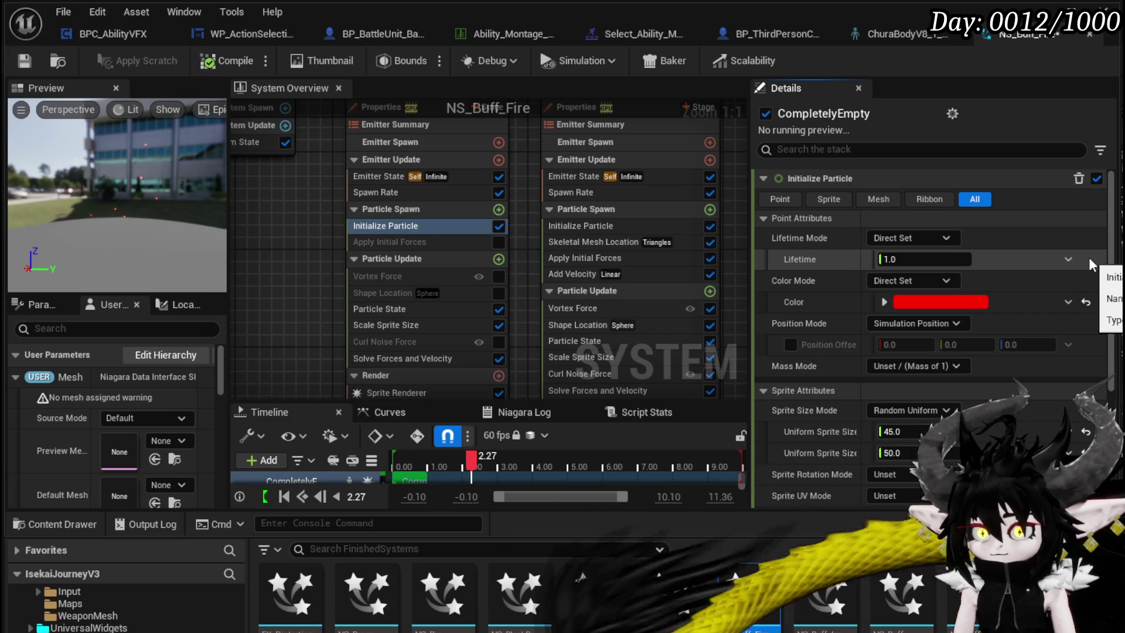
click(931, 266)
text(5)
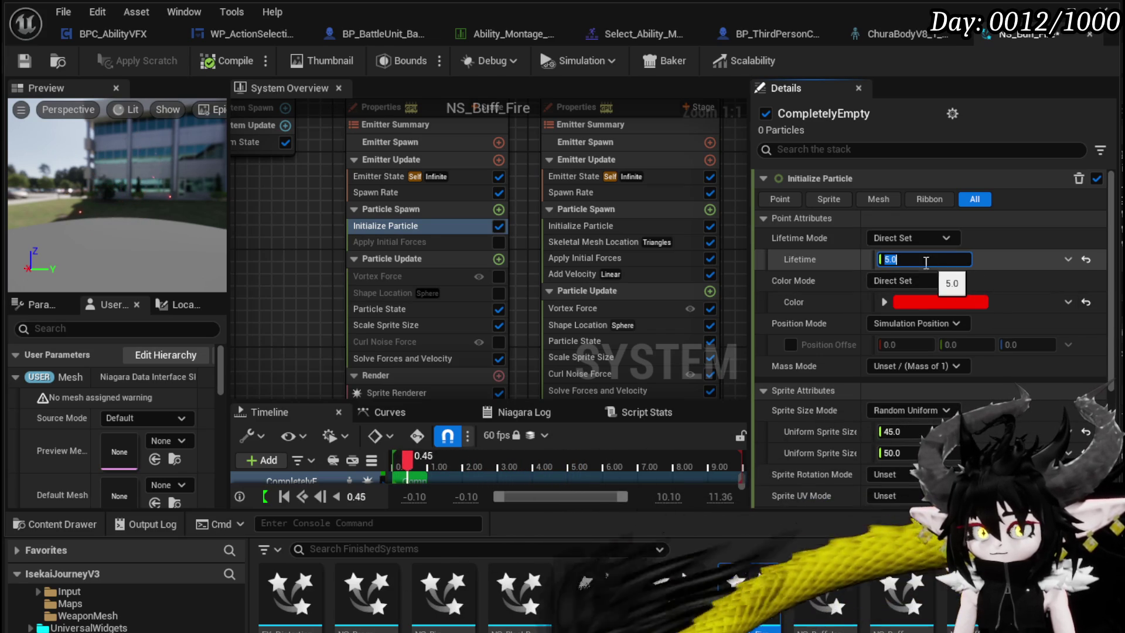
click(19, 69)
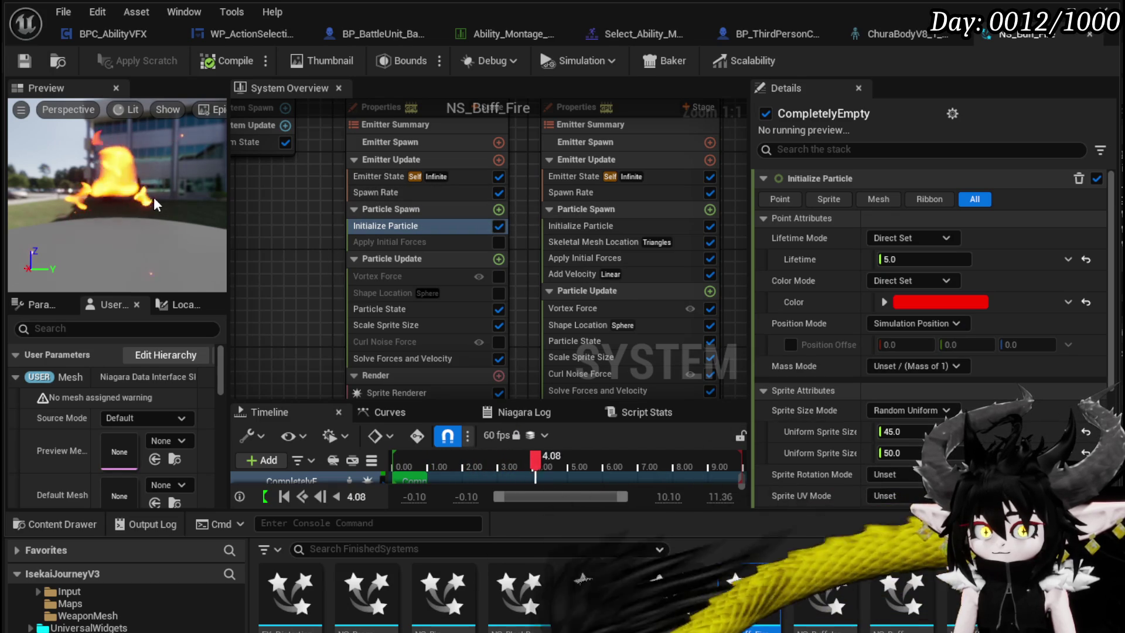
mouse_move(512, 206)
mouse_down()
mouse_move(445, 245)
mouse_move(394, 172)
mouse_up()
click(458, 273)
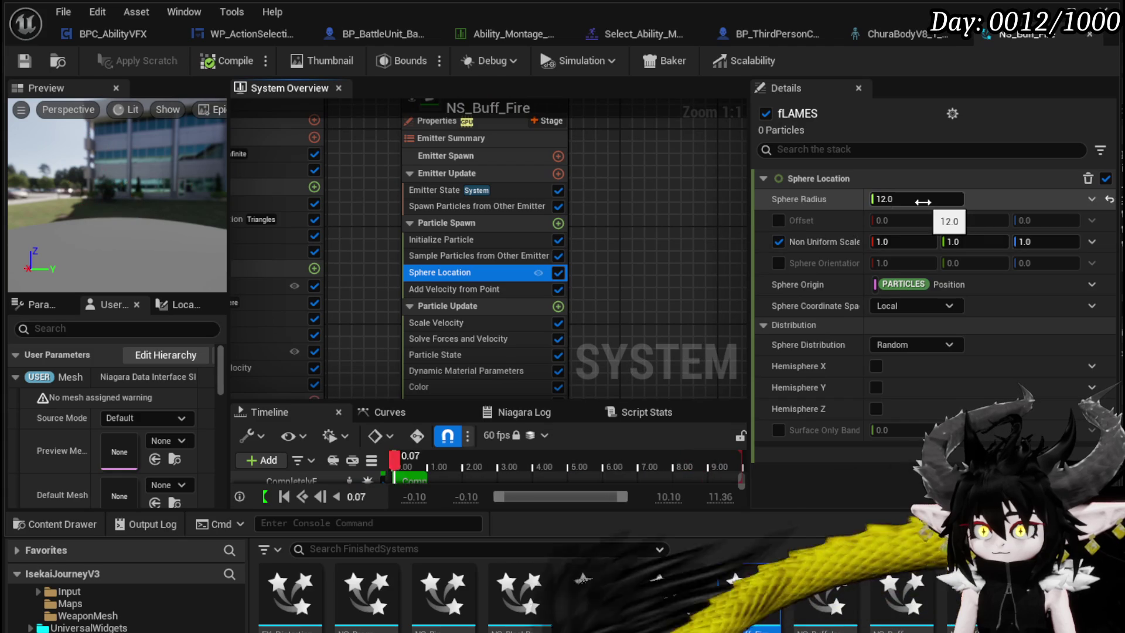
Set fLAMES Sphere Radius to 45.0 and the spawn-from-other-emitter Spawn Rate to 55.0
click(922, 202)
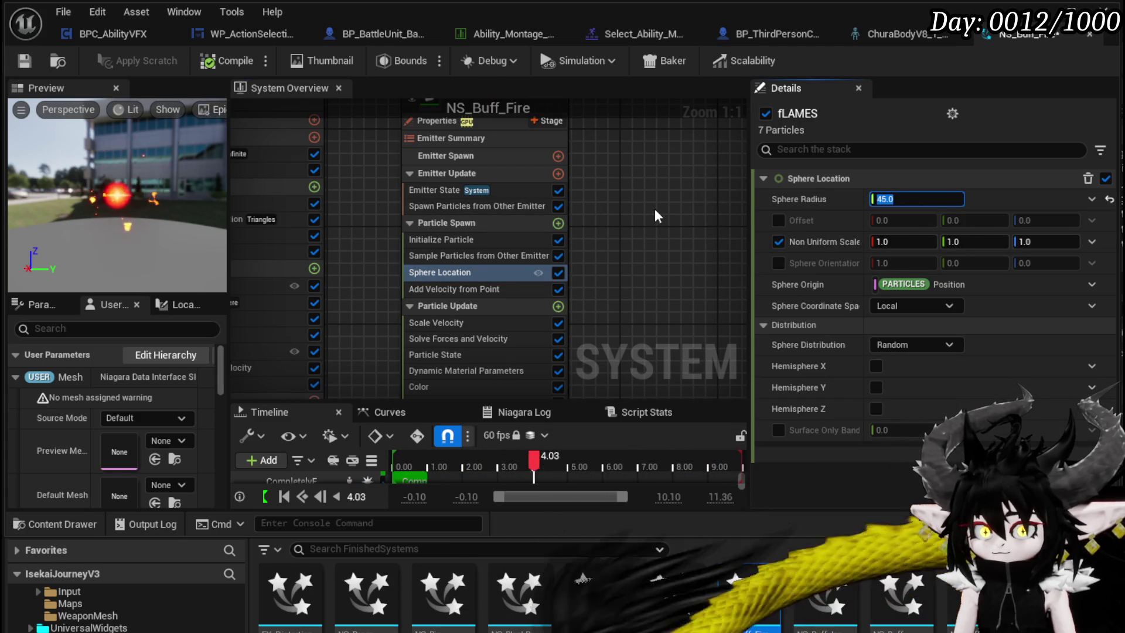
text(45)
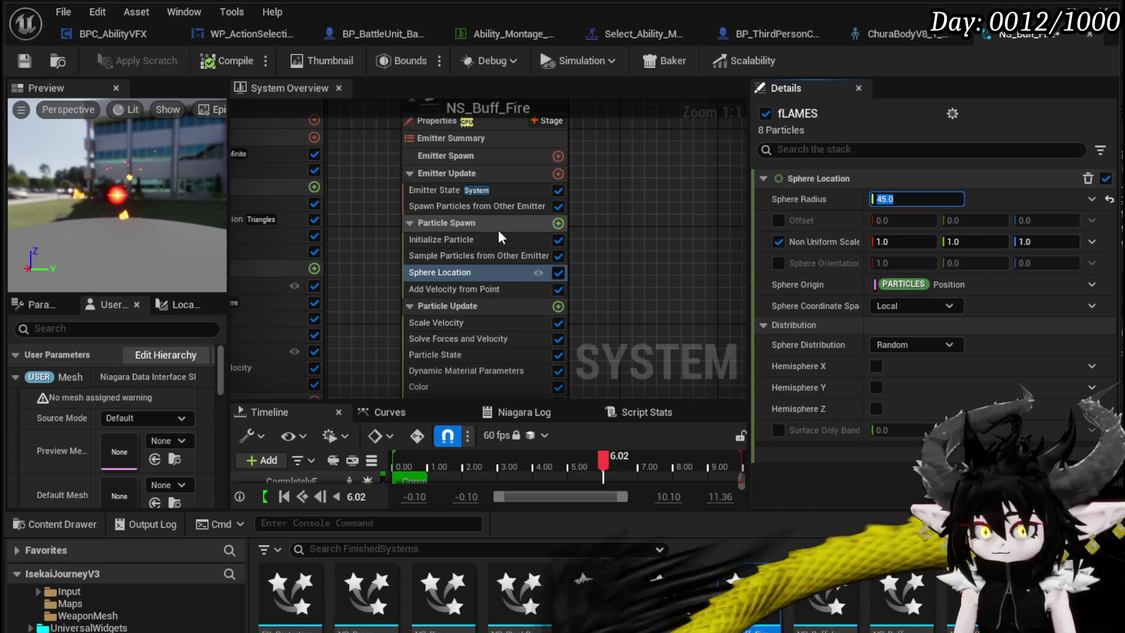
click(462, 206)
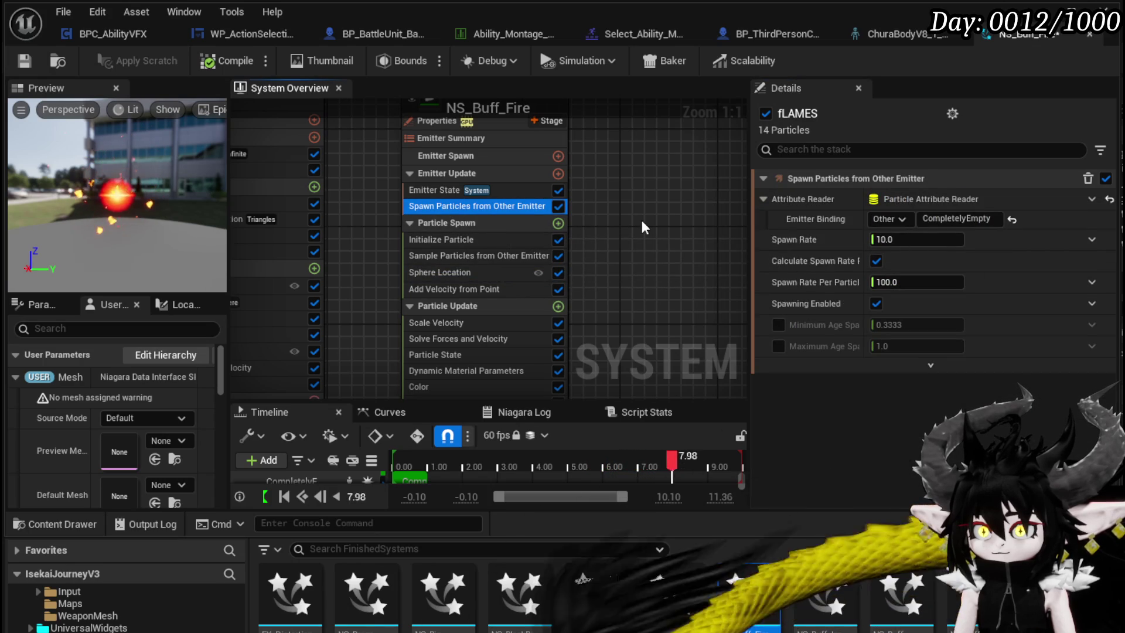
click(919, 239)
text(55)
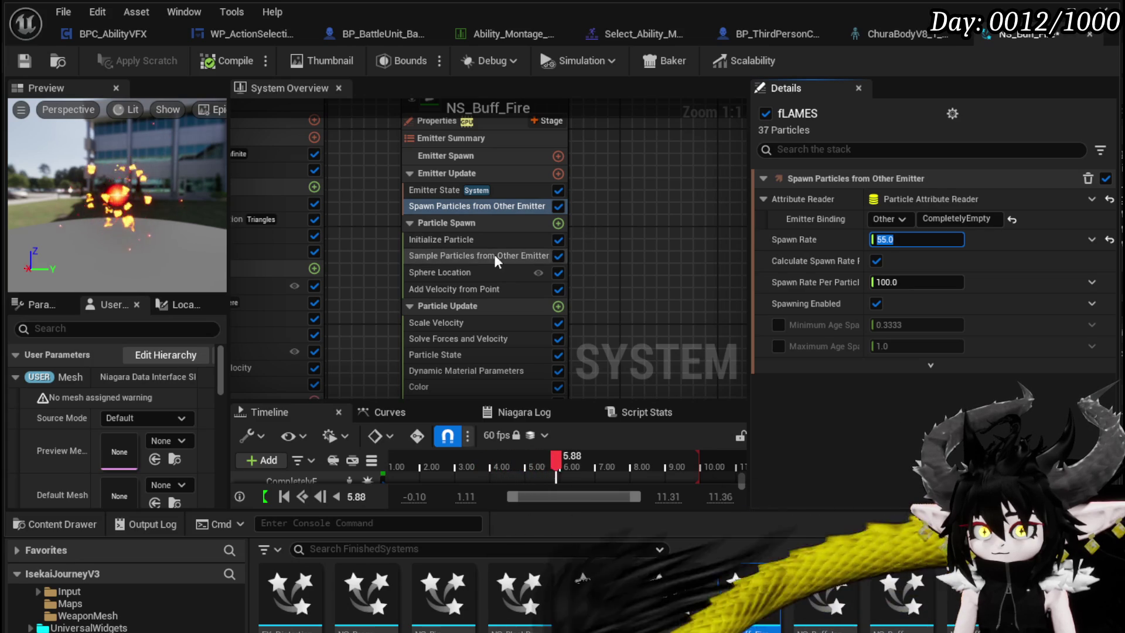
Review fLAMES Initialize Particle, then CompletelyEmpty's spawn rate of 0.3
click(459, 241)
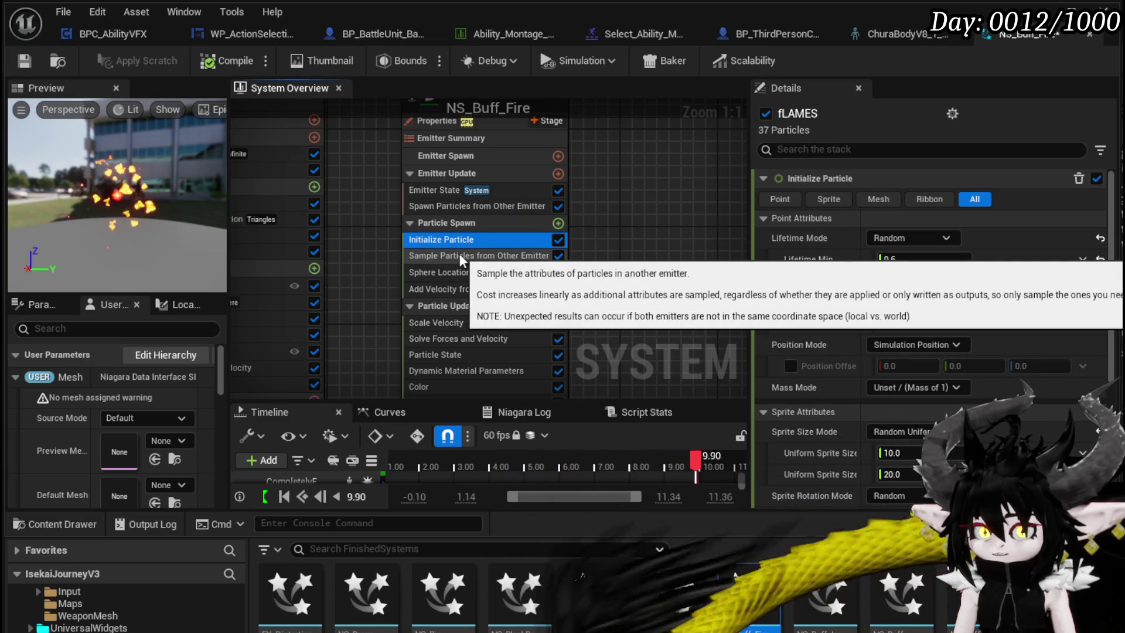
drag(341, 224, 520, 219)
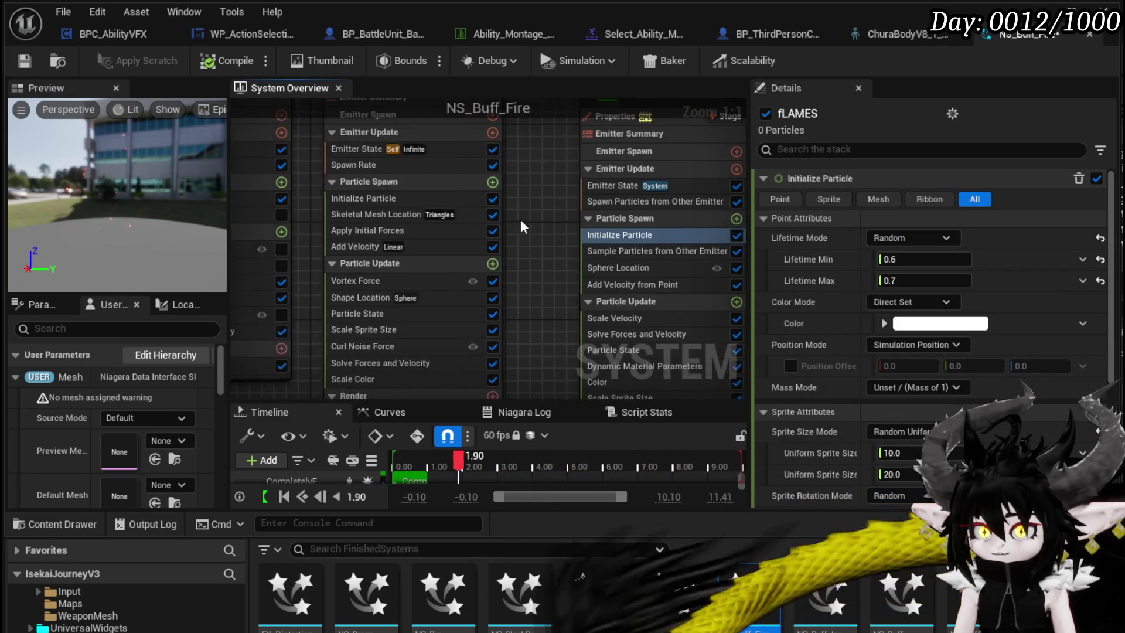
drag(277, 107, 506, 147)
click(381, 203)
mouse_move(358, 206)
mouse_down()
mouse_move(410, 205)
mouse_move(292, 208)
mouse_up()
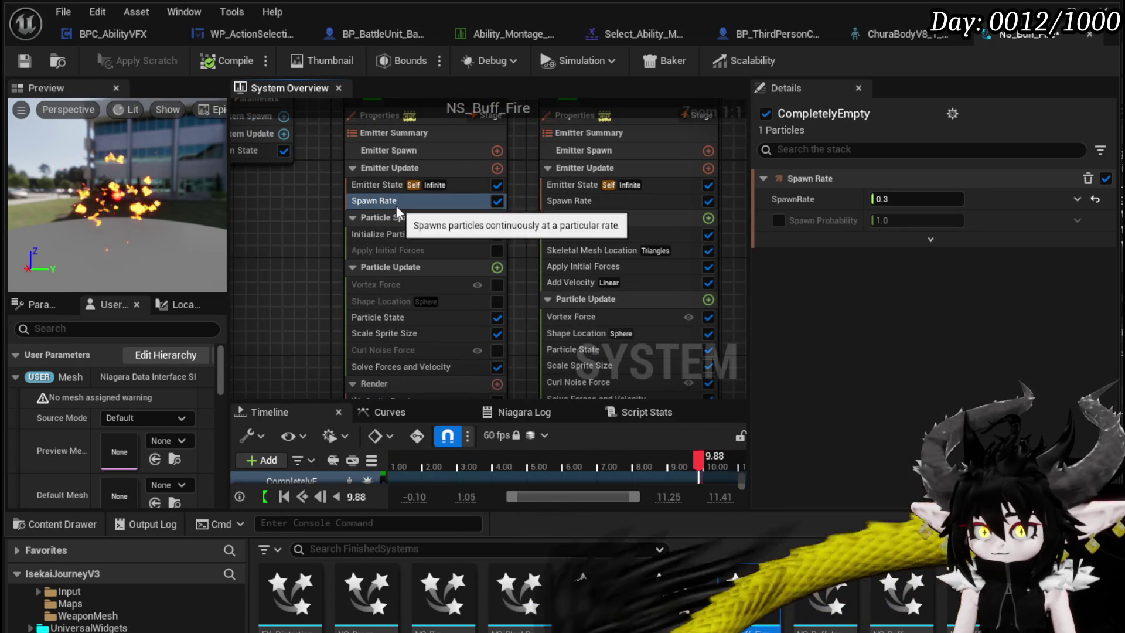
Disable CompletelyEmpty's Spawn Rate, add Spawn Burst Instantaneous to Emitter Update, and save
click(498, 201)
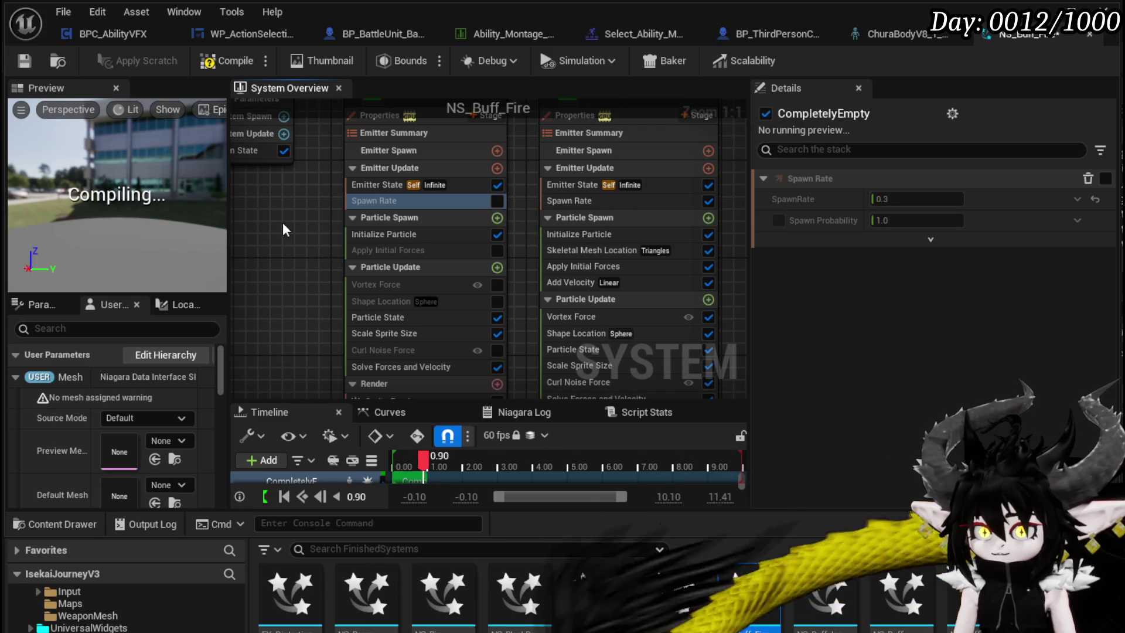
click(497, 168)
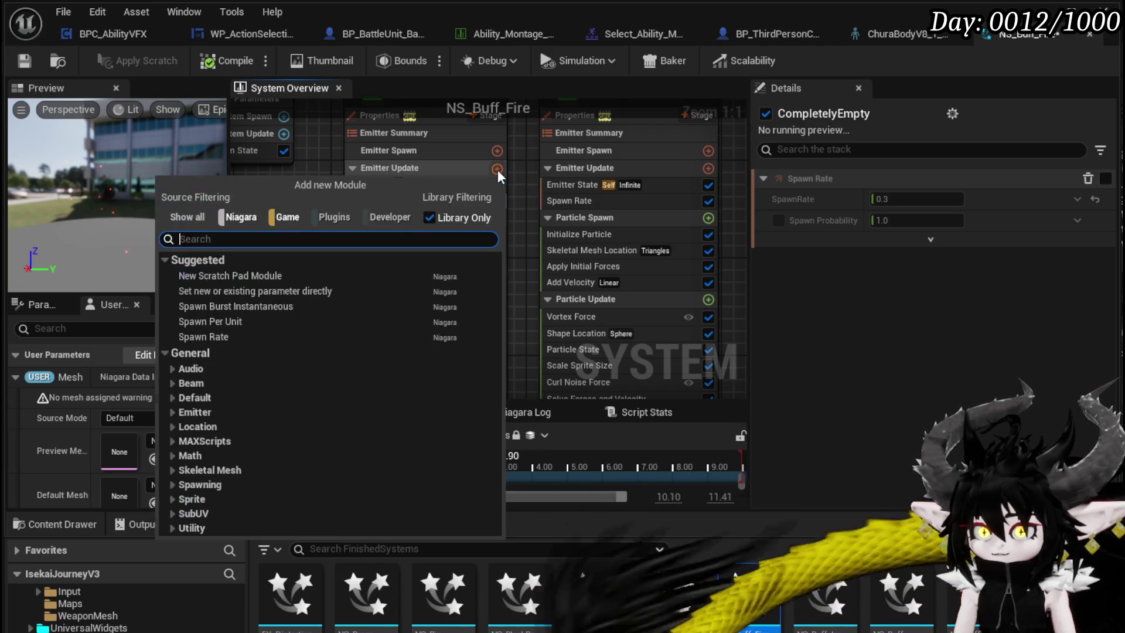
click(235, 306)
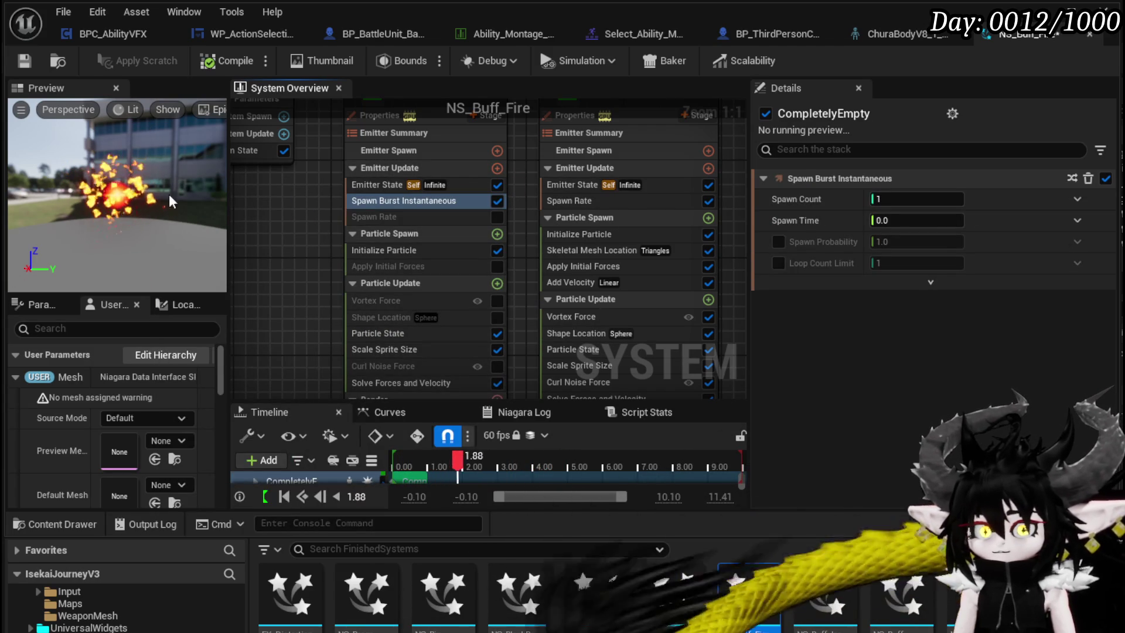
click(24, 61)
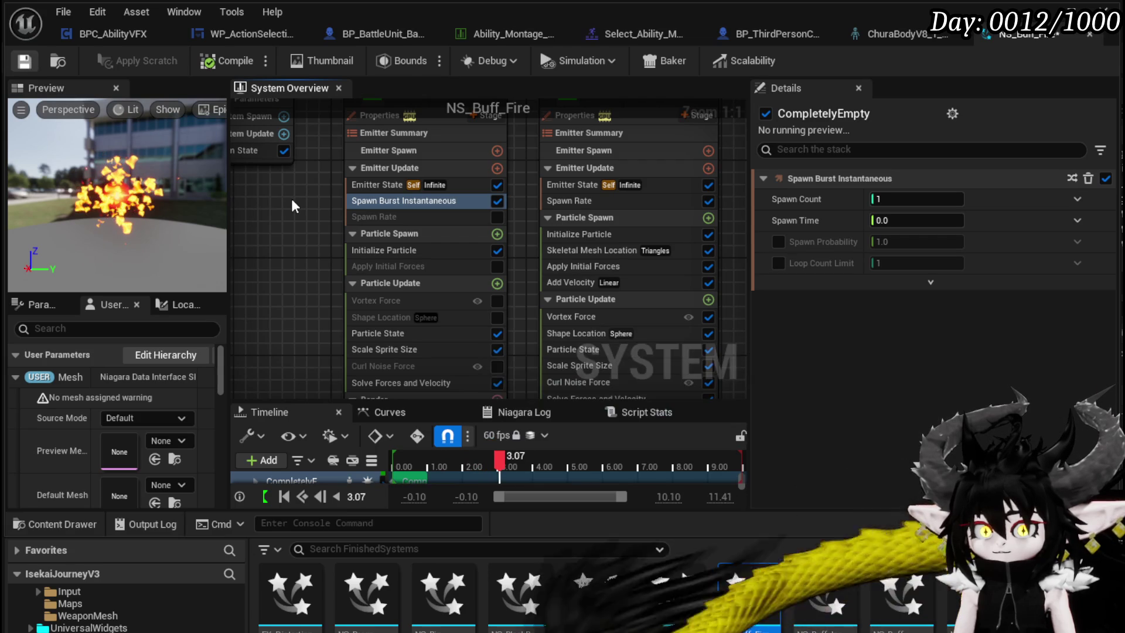
Review CompletelyEmpty's Initialize Particle lifetime mode options, leaving them unchanged
click(392, 248)
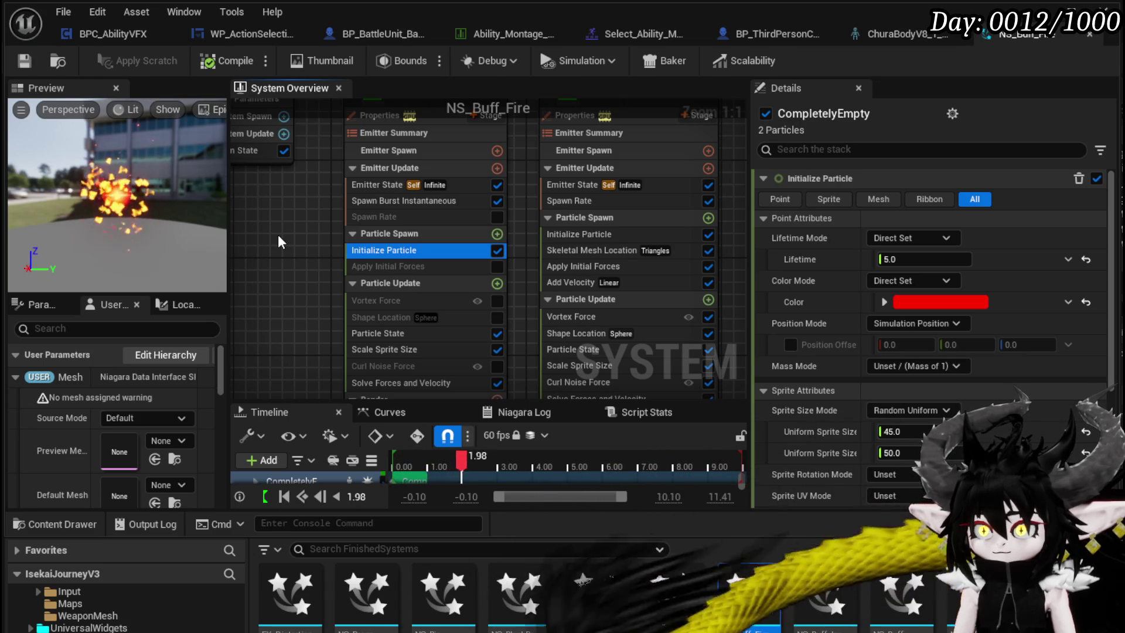
click(899, 239)
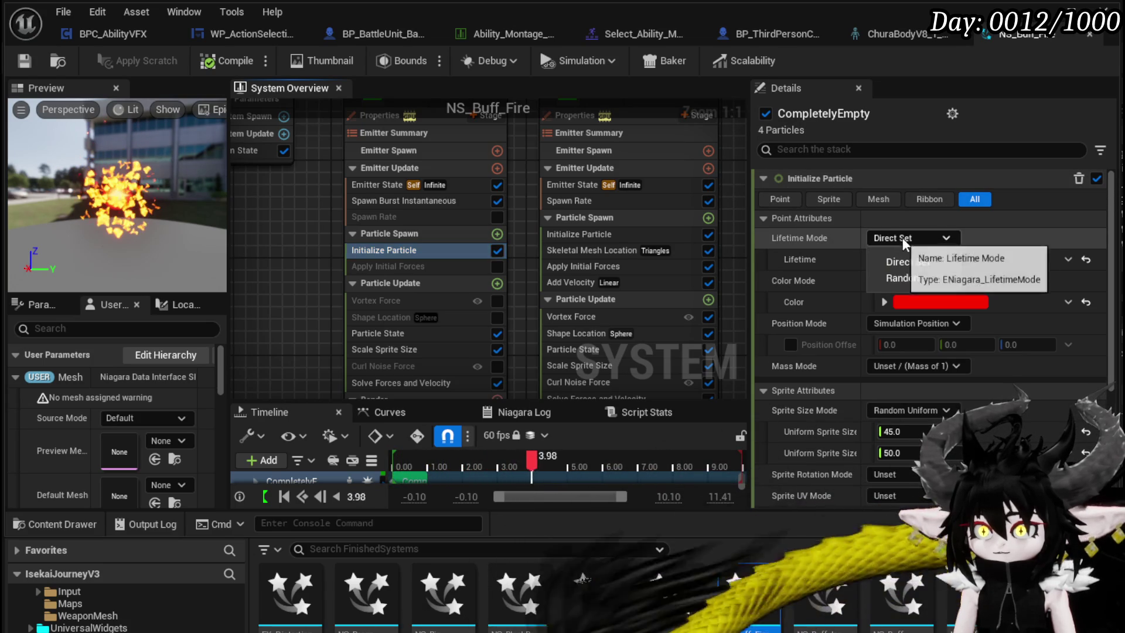
click(923, 234)
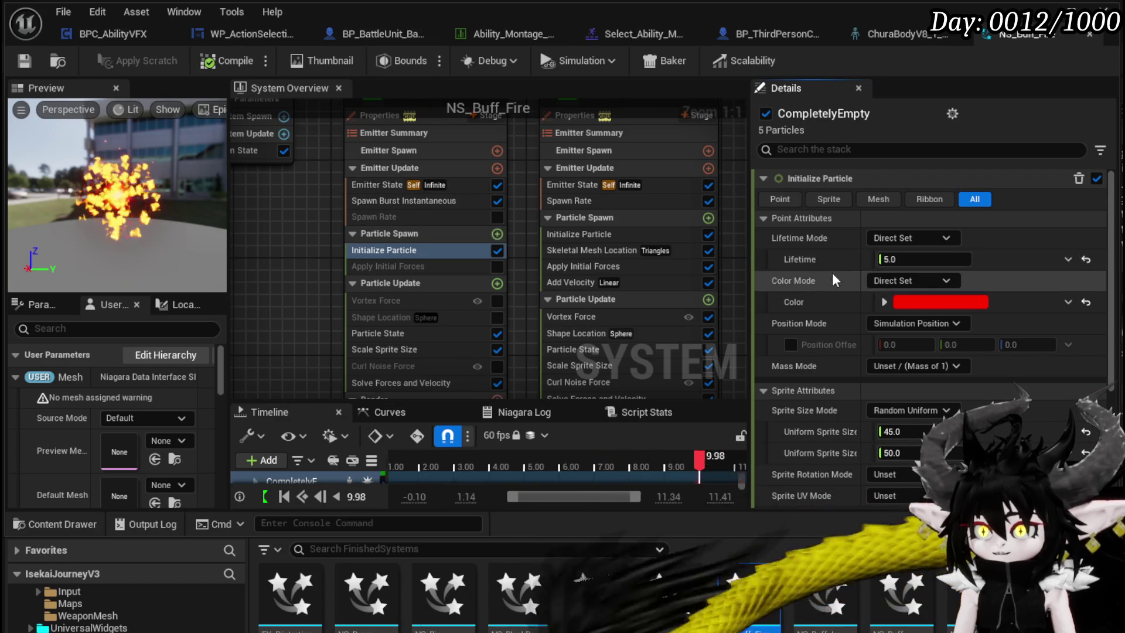
mouse_move(300, 273)
mouse_down()
mouse_move(540, 249)
mouse_move(441, 220)
mouse_move(439, 182)
mouse_up()
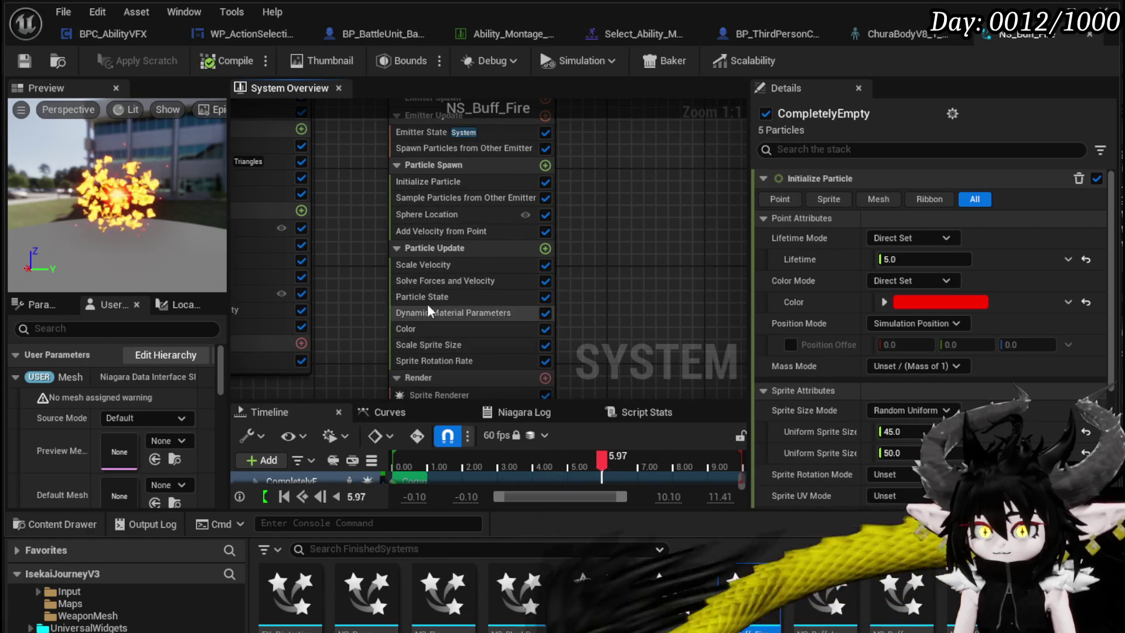
Review fLAMES velocity from point, Scale Velocity curve, colour gradient and Initialize Particle modules
click(463, 230)
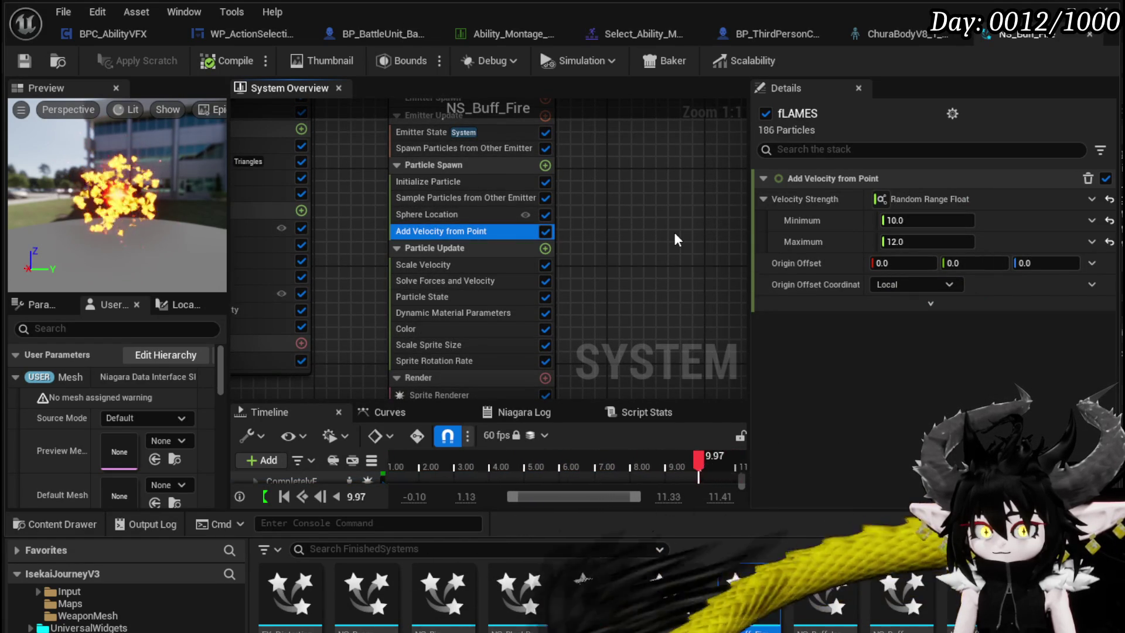
click(455, 264)
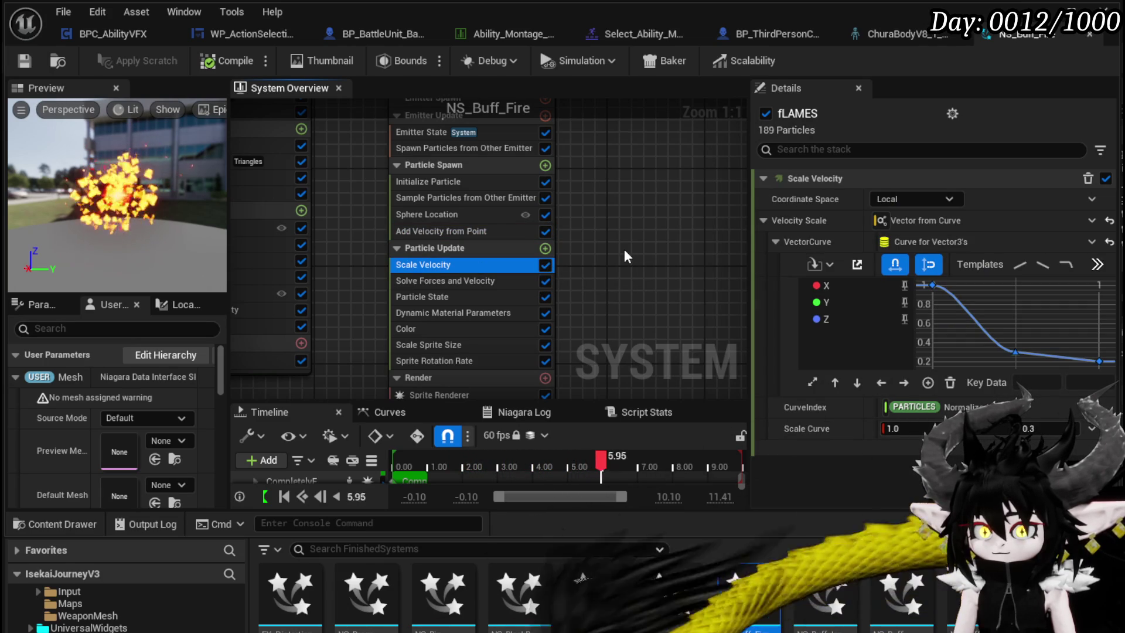
click(485, 328)
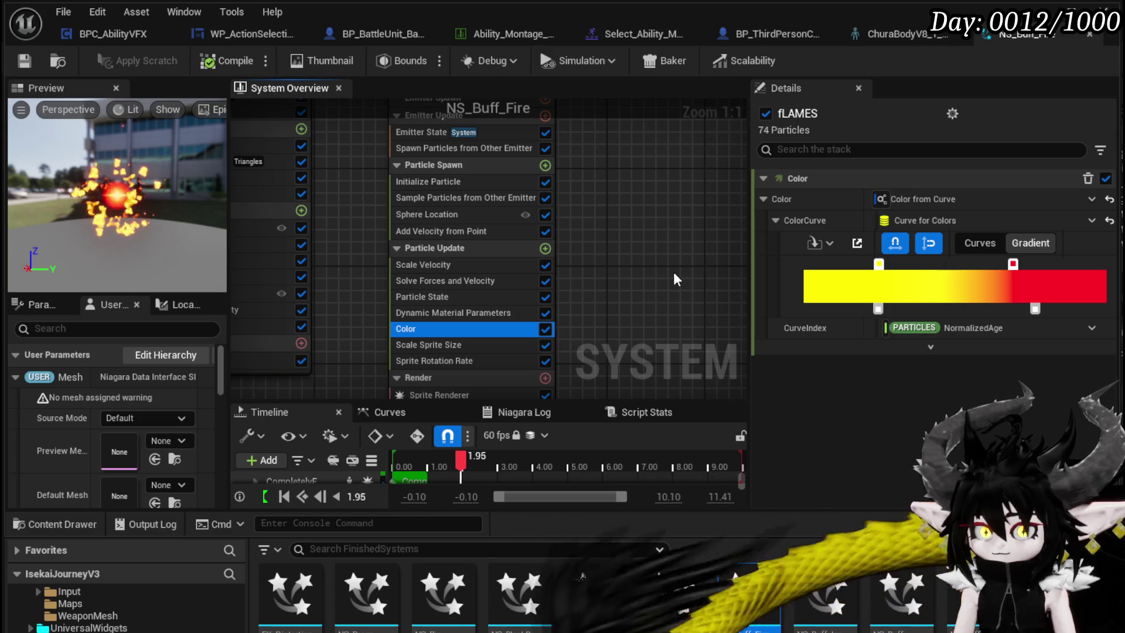
click(442, 183)
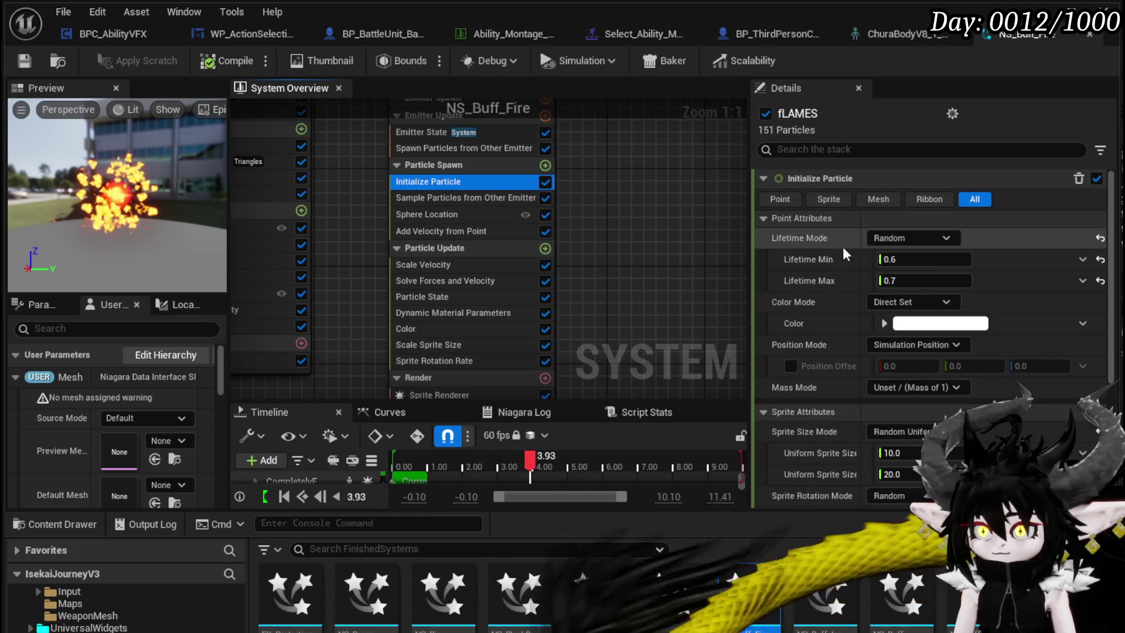
drag(641, 247, 606, 233)
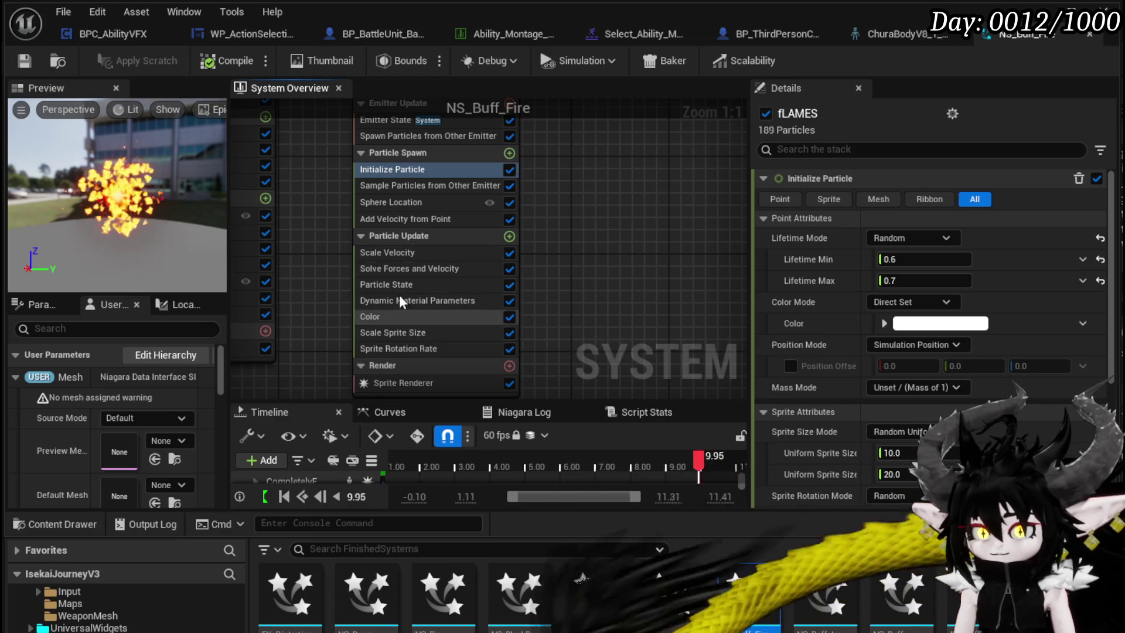
Re-edit the fLAMES Sphere Location radius and save the system
click(388, 201)
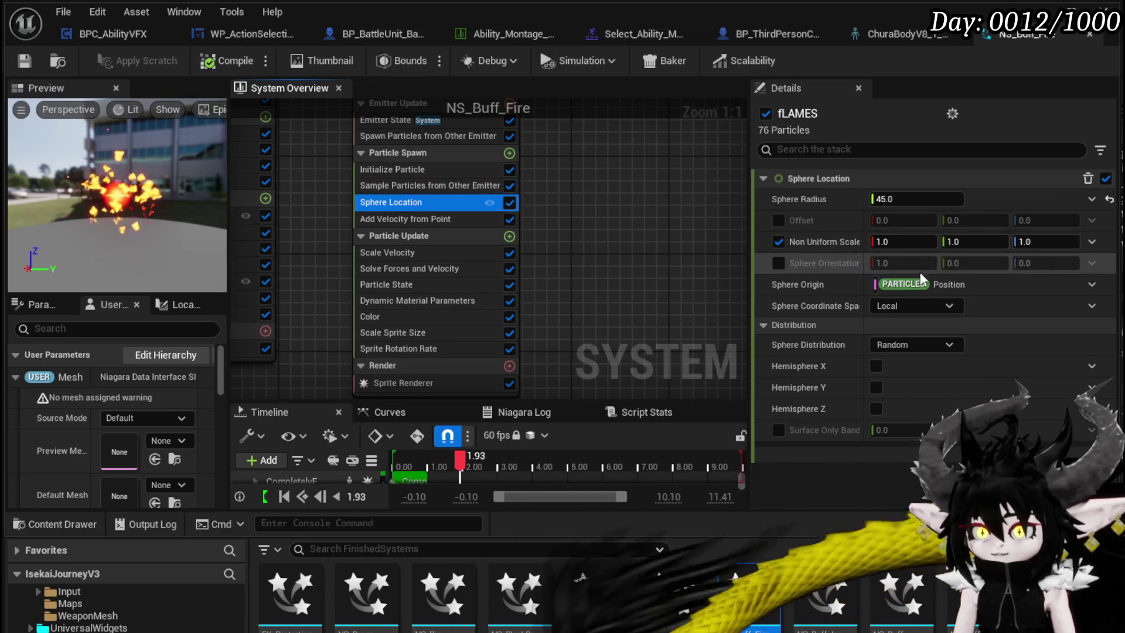
click(909, 199)
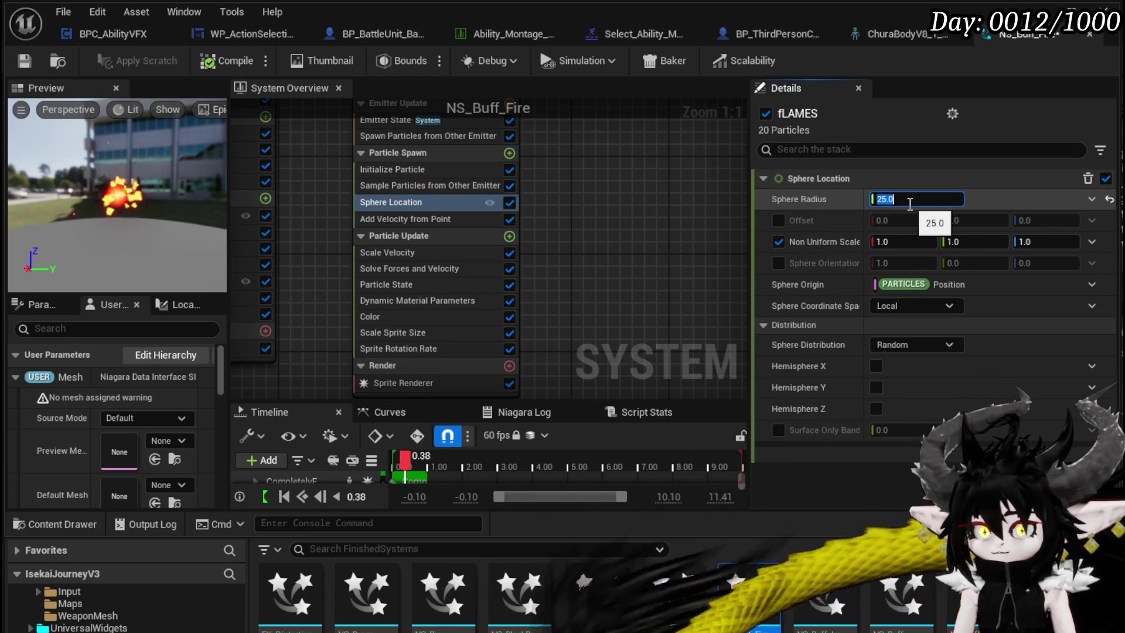
text(25)
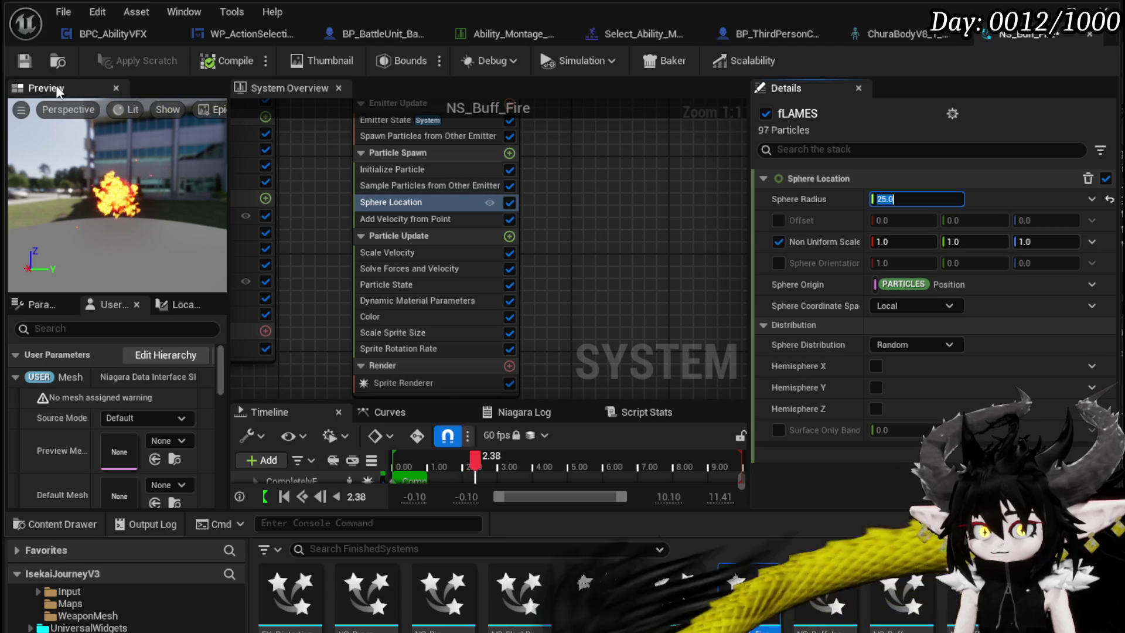
click(23, 61)
Try Add Velocity from Point origin offset Z values 1, 100 and 0, settling on 1
click(414, 220)
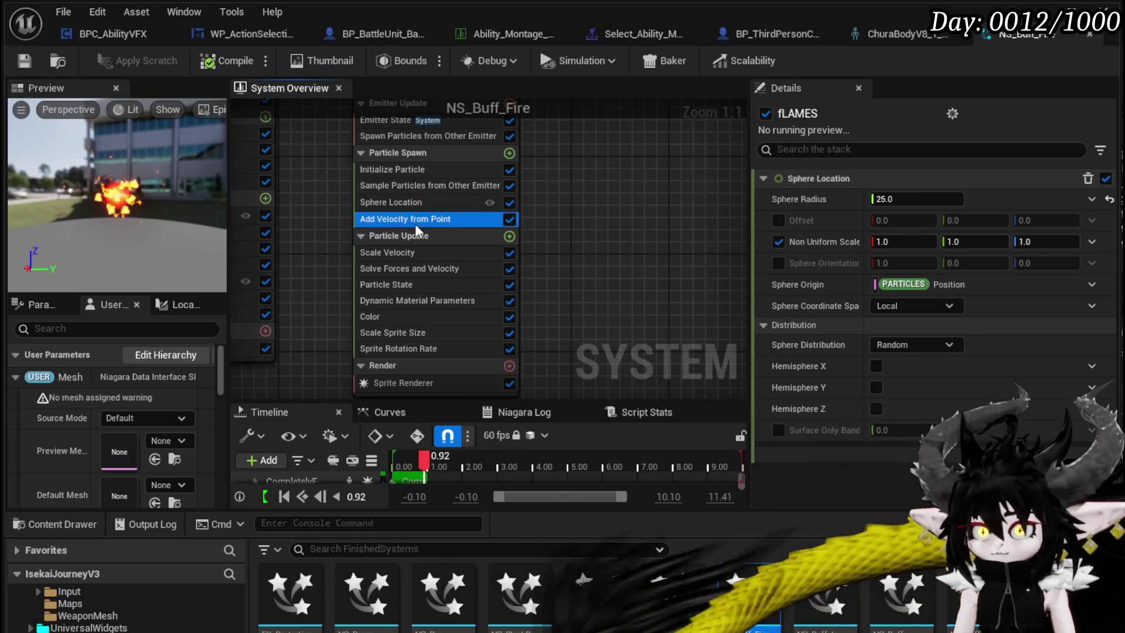
click(1049, 263)
text(1)
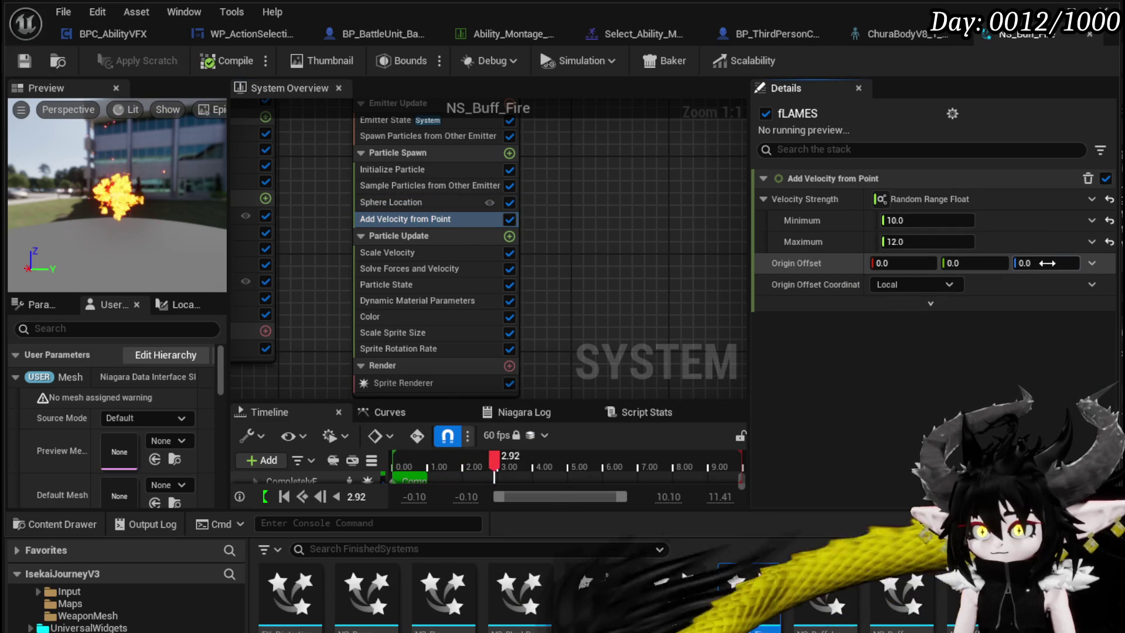
key(Return)
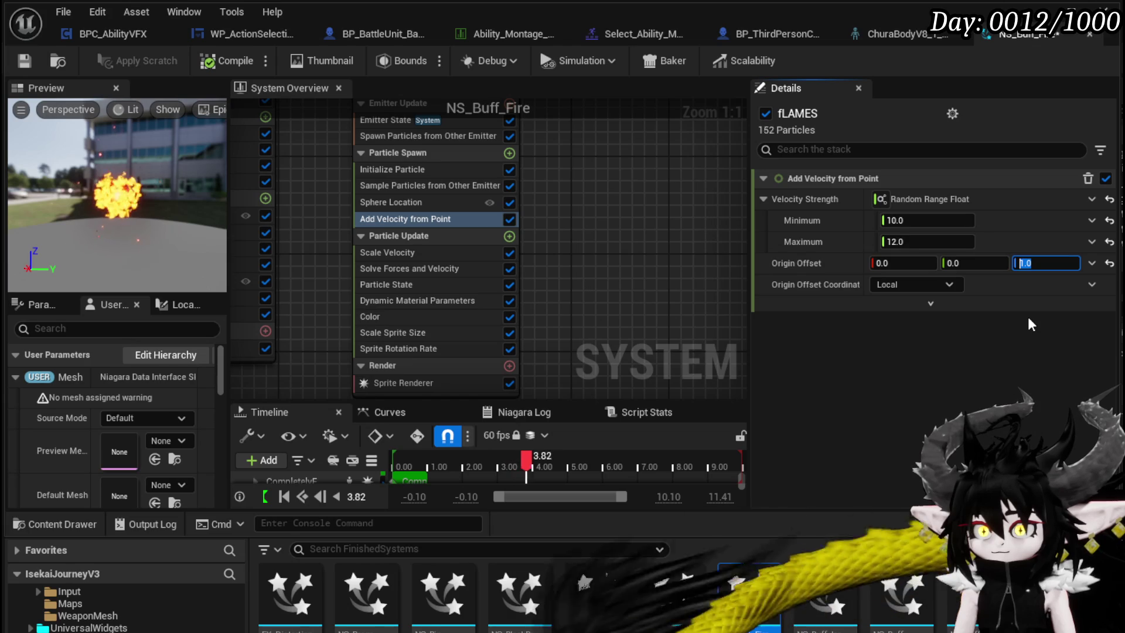
text(100)
key(Return)
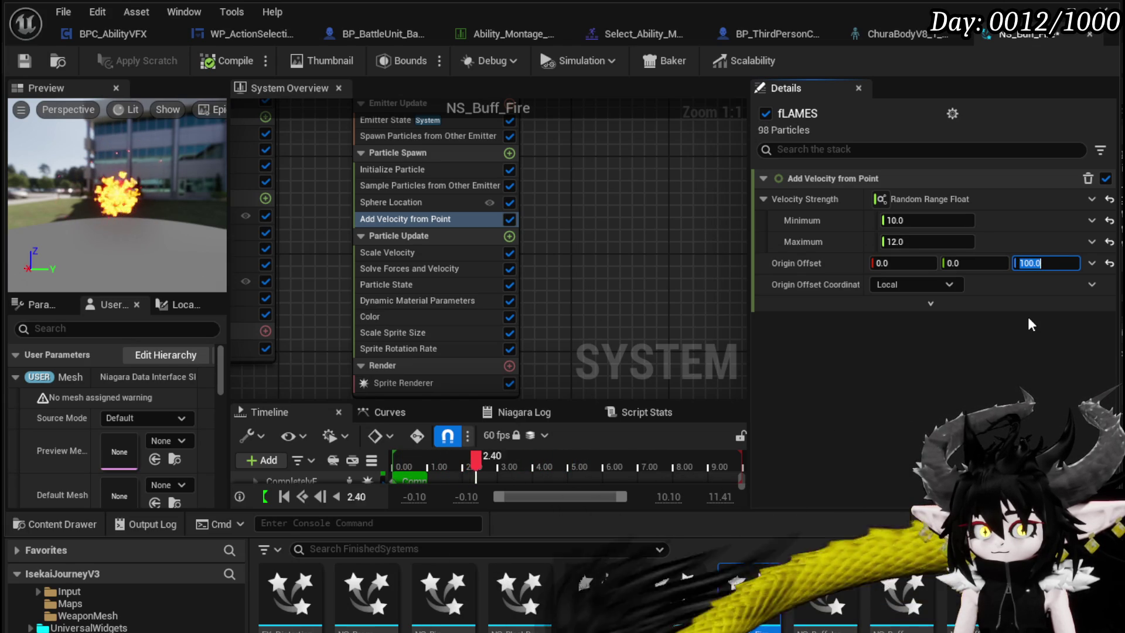
text(0)
key(Return)
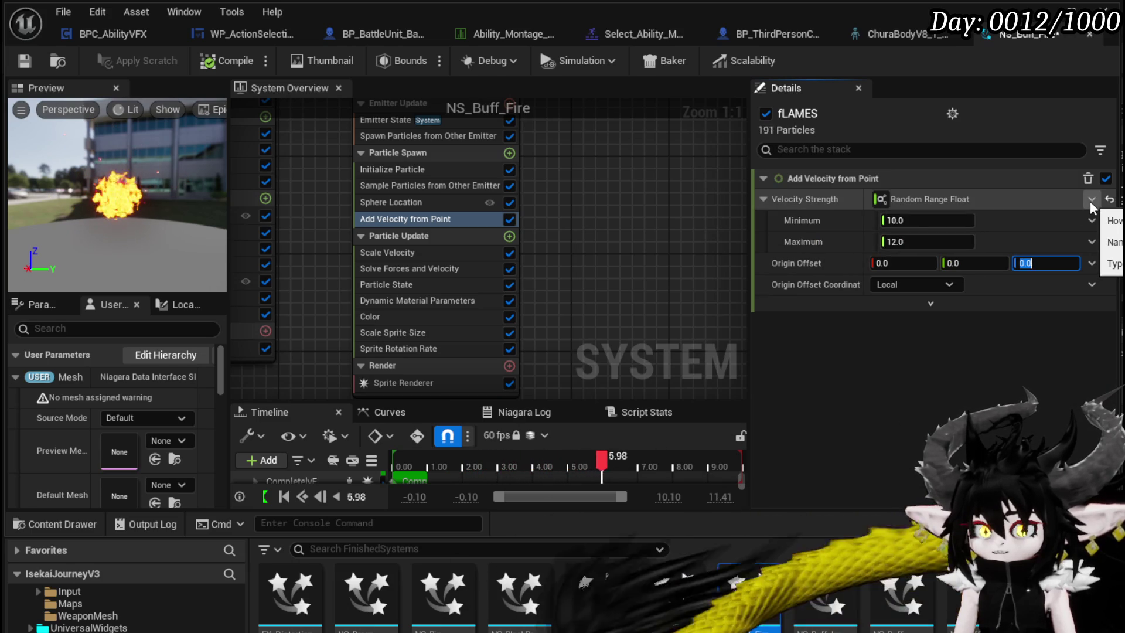
text(1)
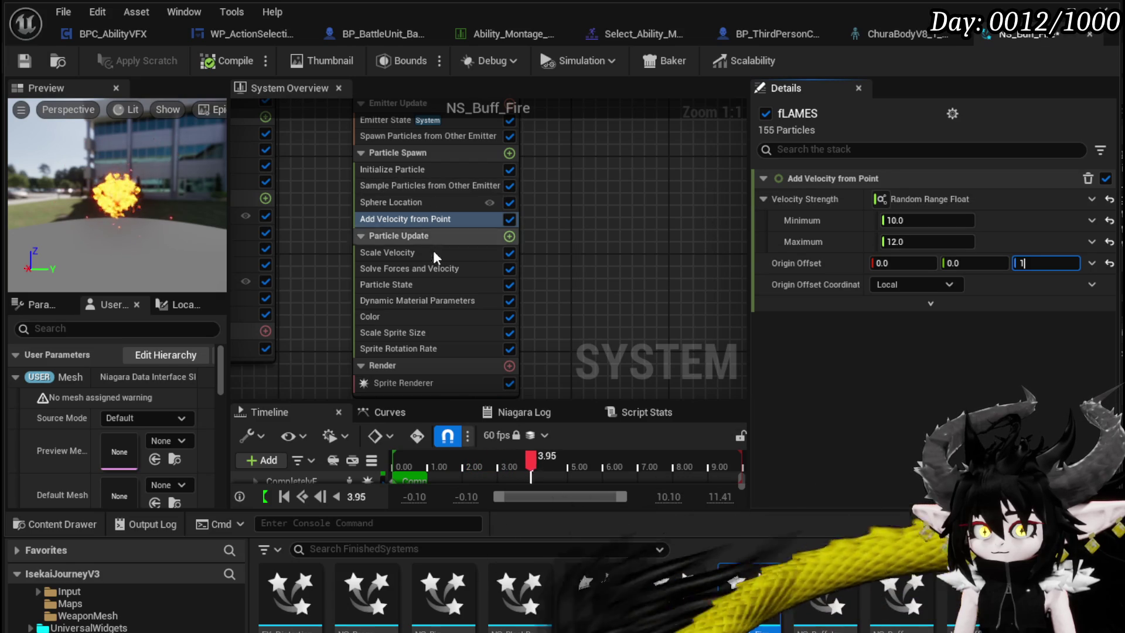
Set fLAMES Initialize Particle Lifetime Min to 1.5 and Lifetime Max to 2.0
click(406, 170)
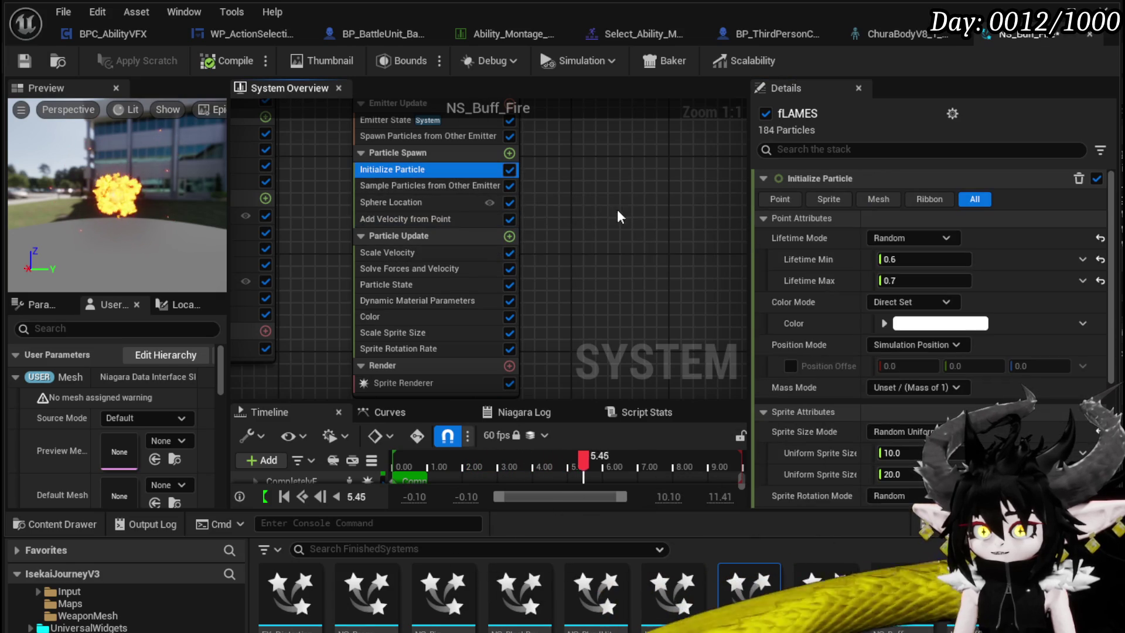
click(935, 259)
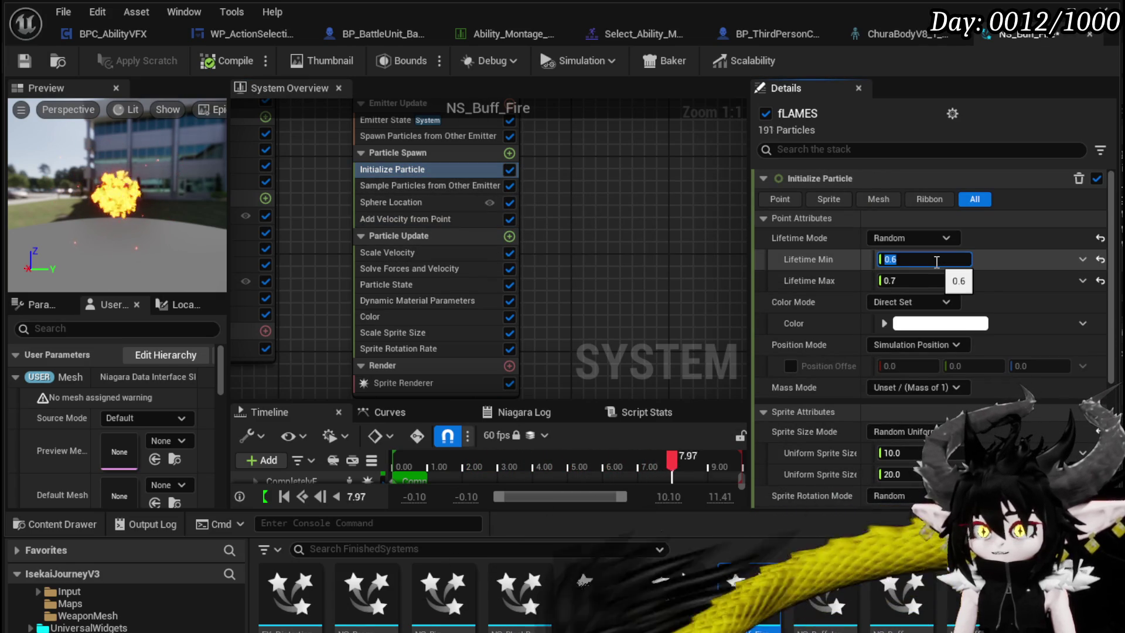
text(1.5)
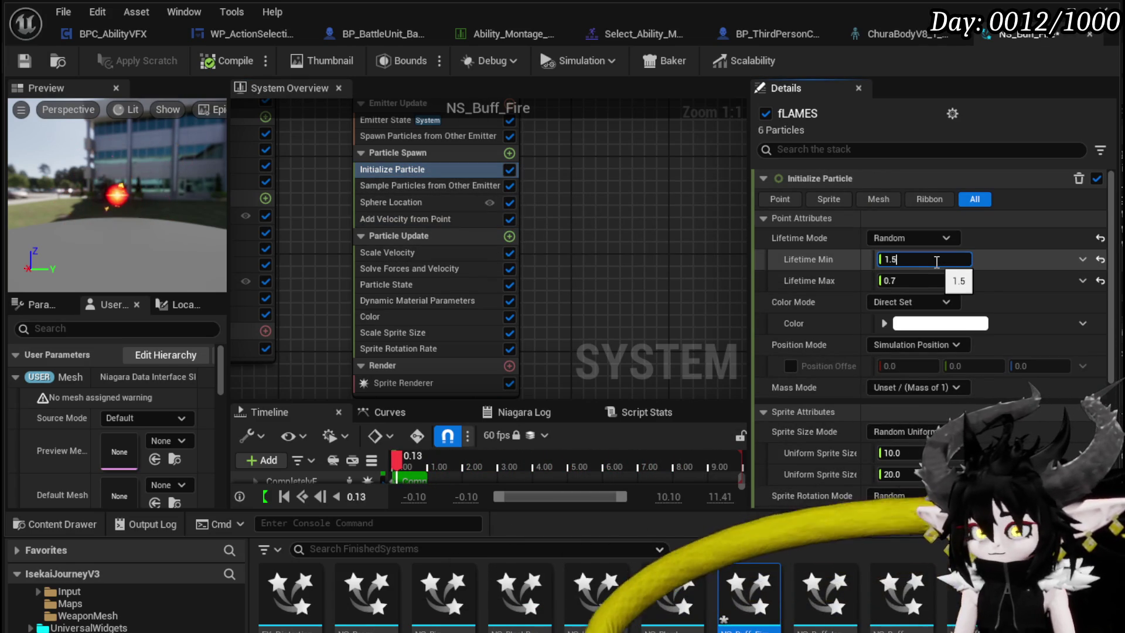
key(Tab)
text(2.0)
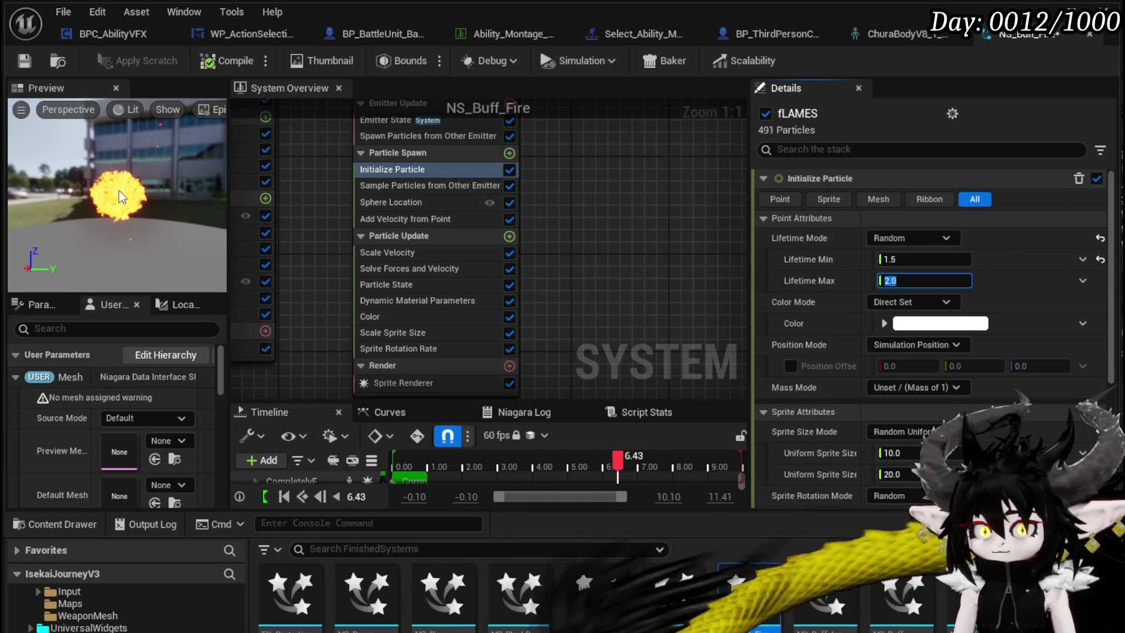
click(402, 187)
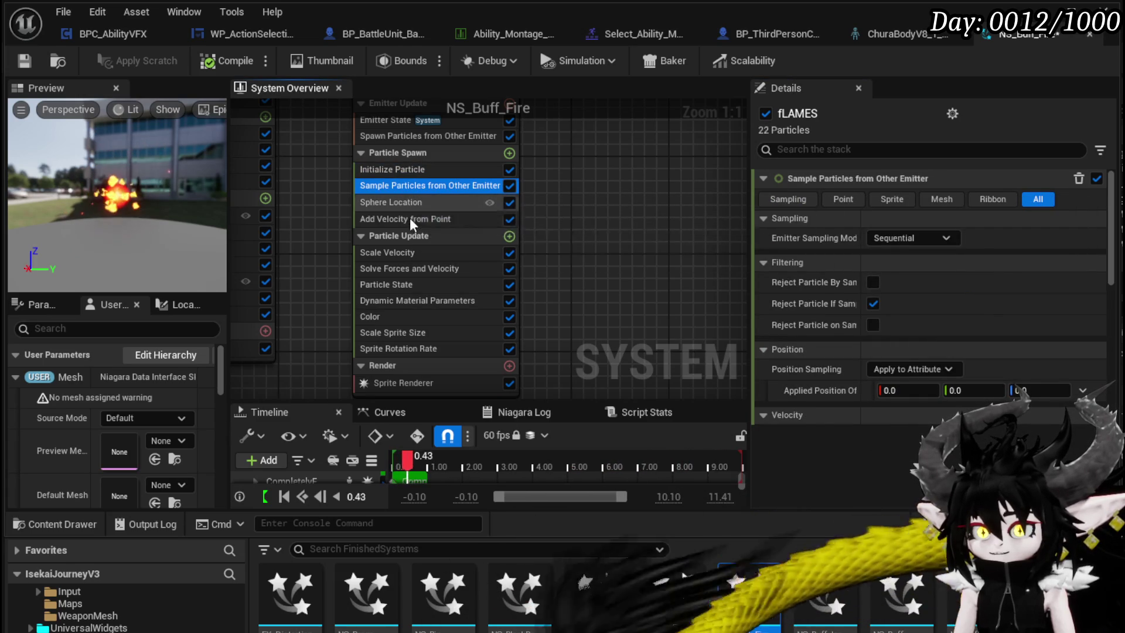
Set Spawn Particles from Other Emitter's Spawn Rate Per Particle to 10
click(403, 171)
scroll(399, 189, up, 2)
click(395, 186)
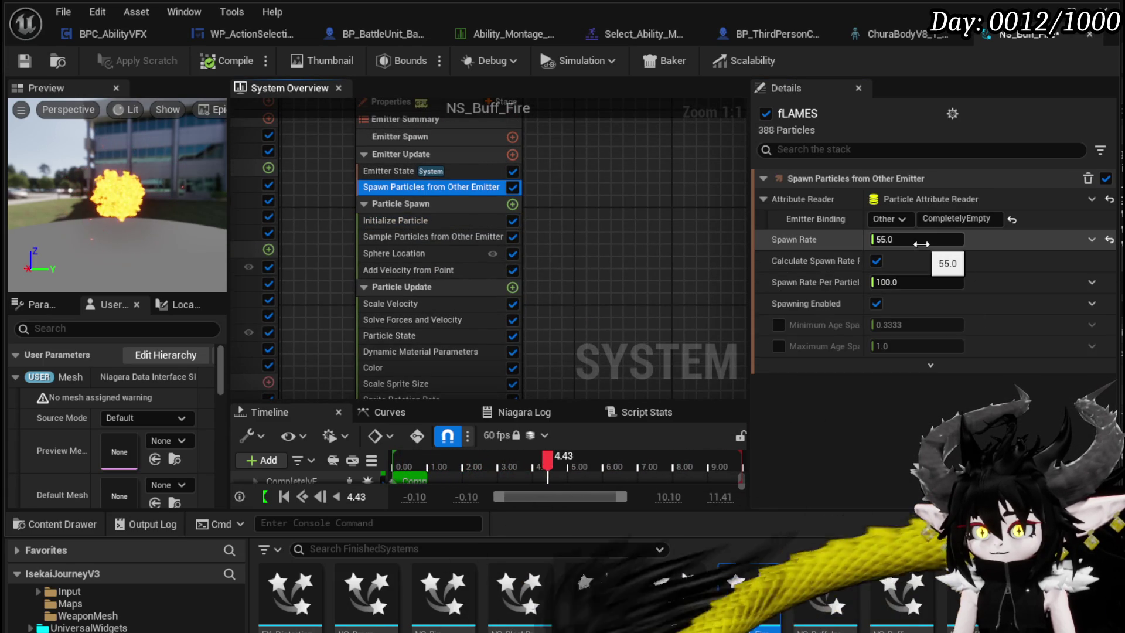
click(923, 283)
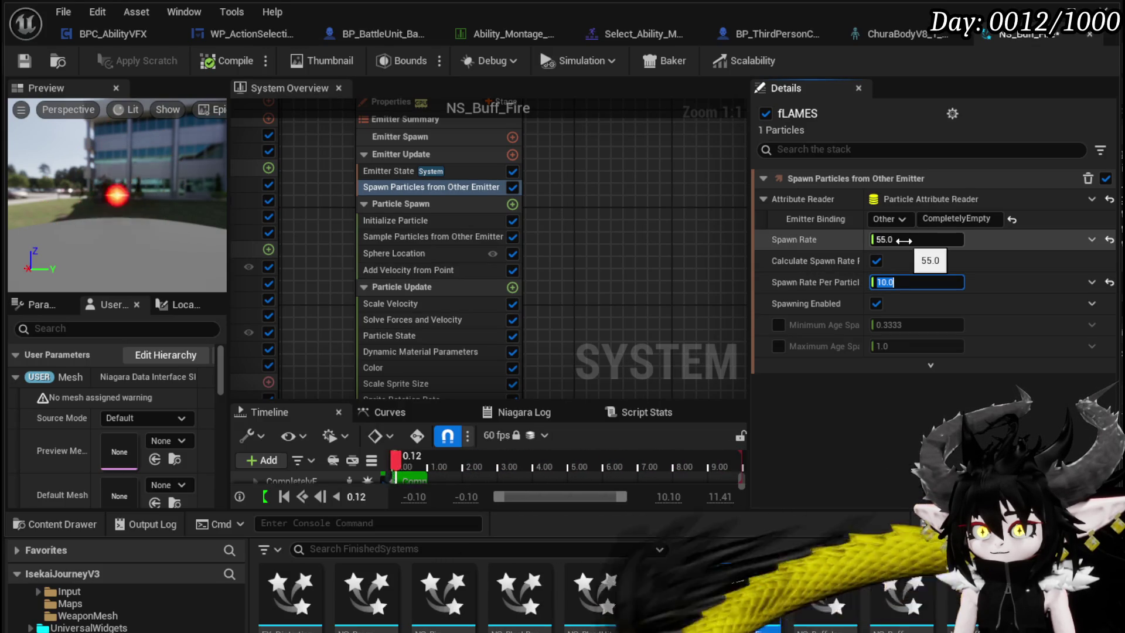
Edit Add Velocity from Point values, entering 10 and then 100
drag(584, 281, 600, 245)
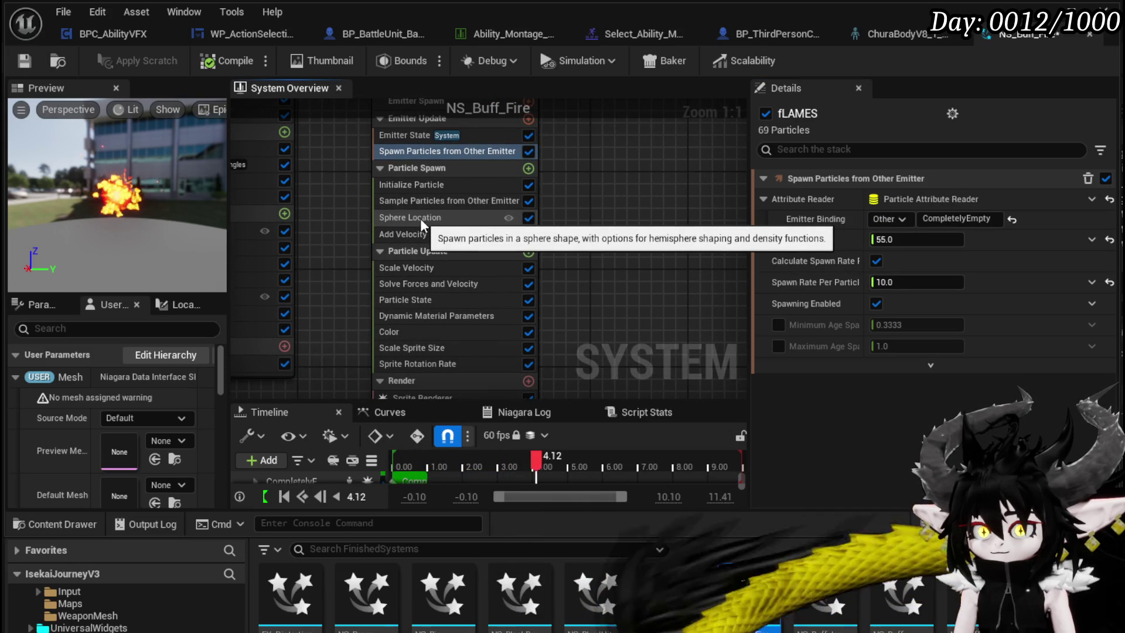
click(423, 216)
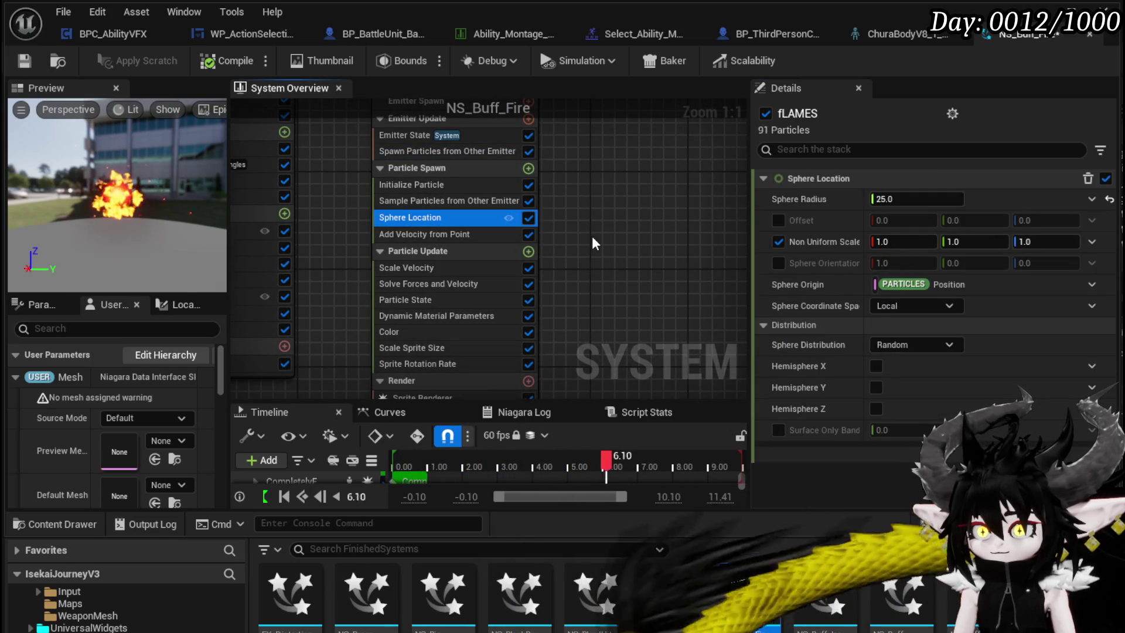
click(438, 234)
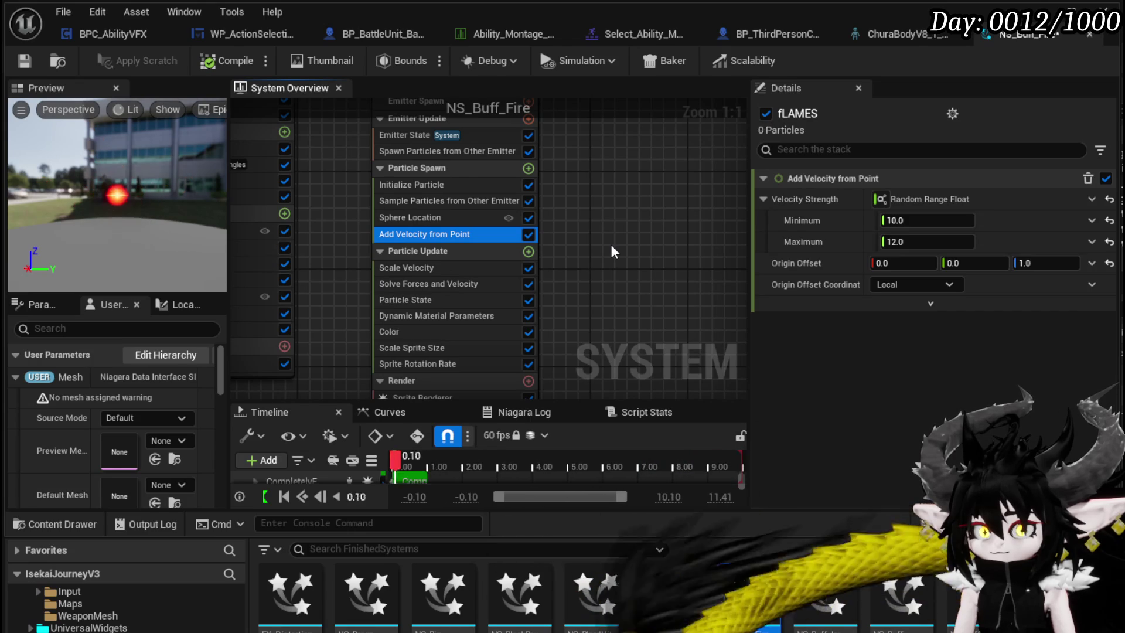
click(1040, 263)
text(100)
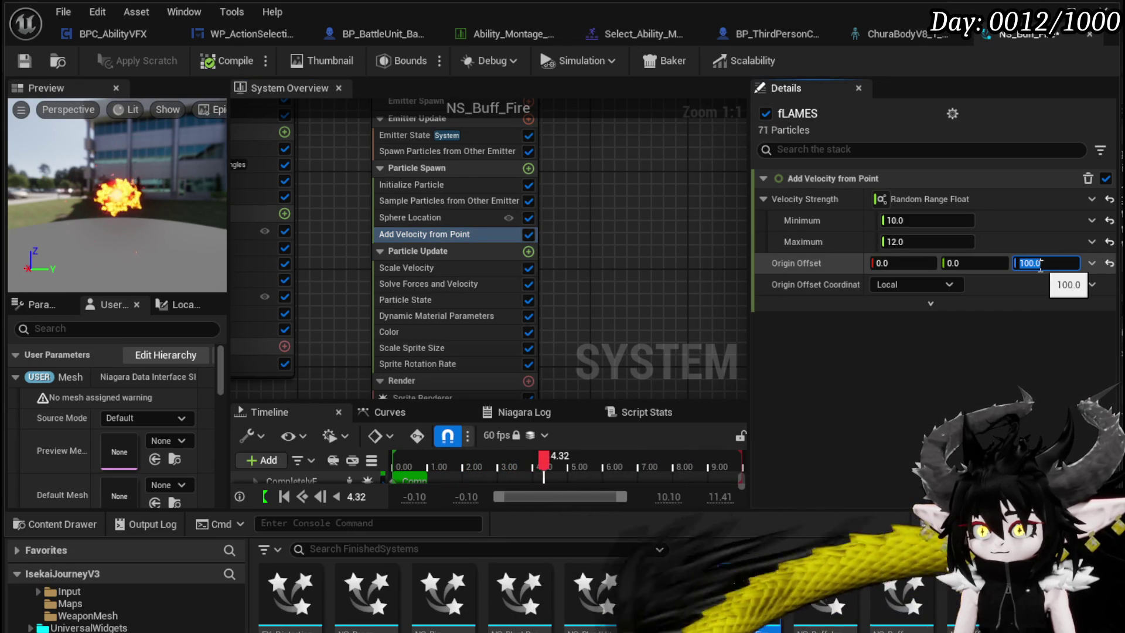
text(0)
key(Return)
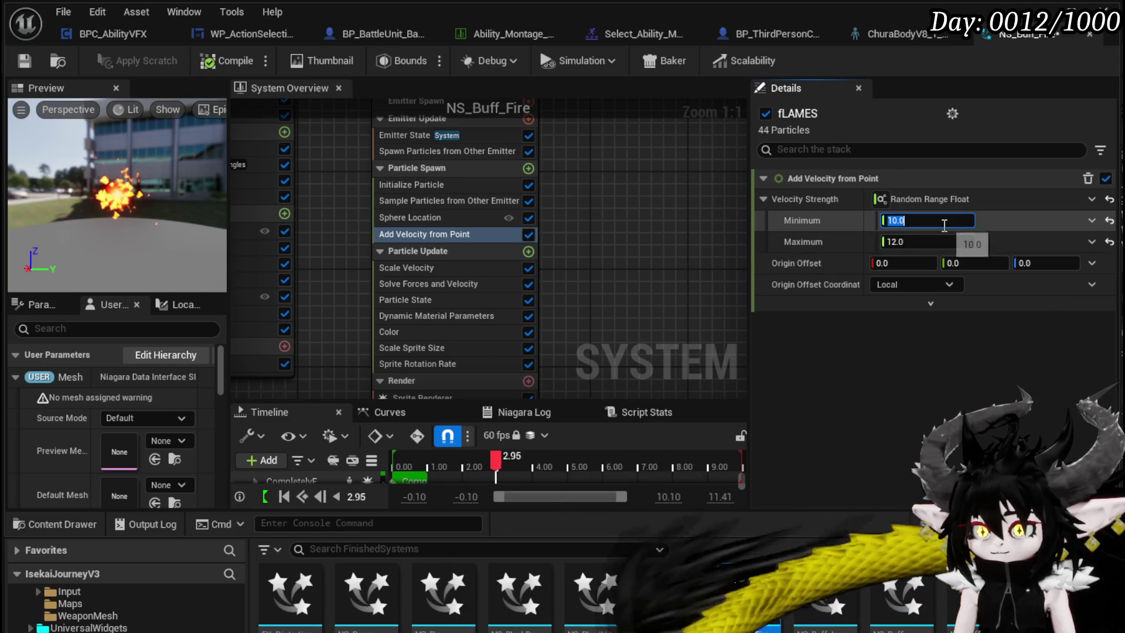
text(100)
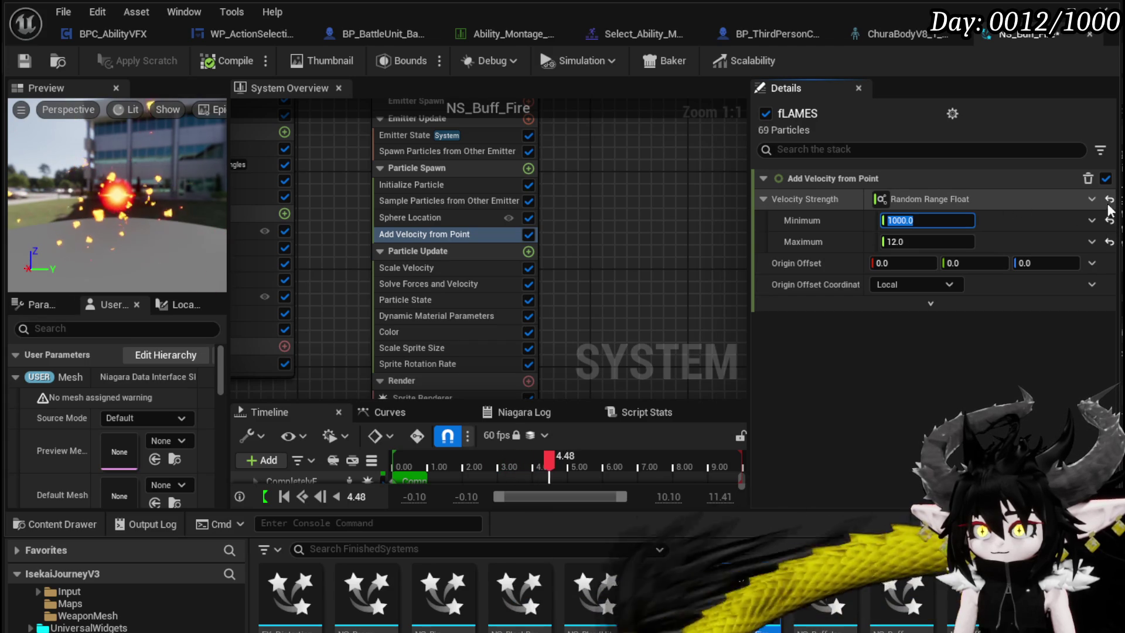
Check the velocity strength dynamic input choices, then disable Add Velocity from Point
click(1090, 199)
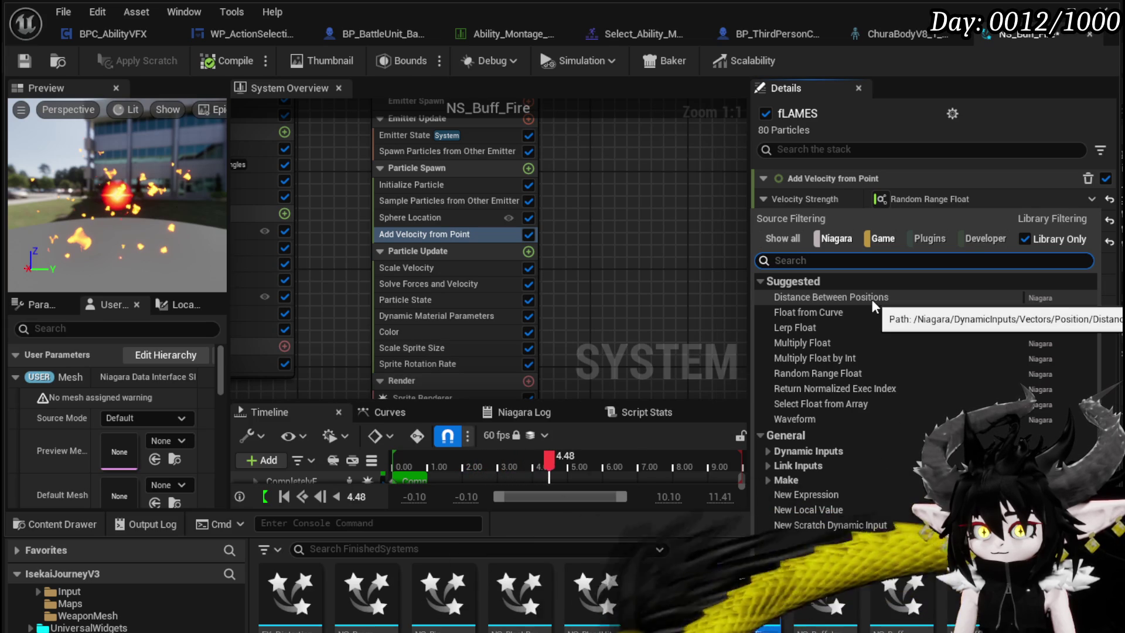
click(637, 259)
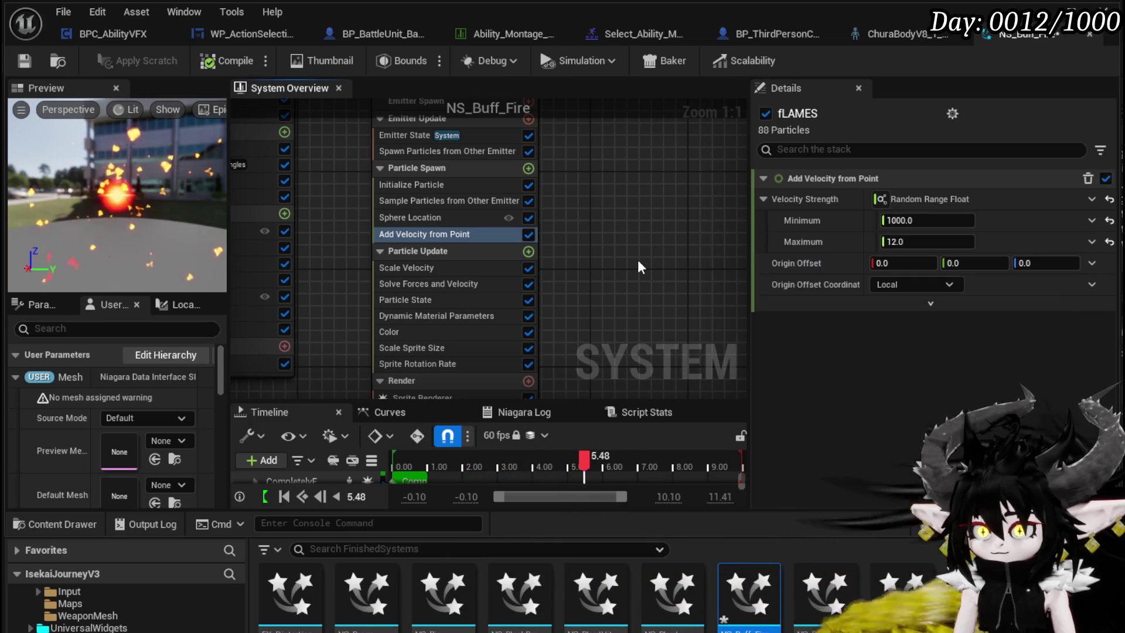
click(528, 234)
drag(650, 230, 671, 237)
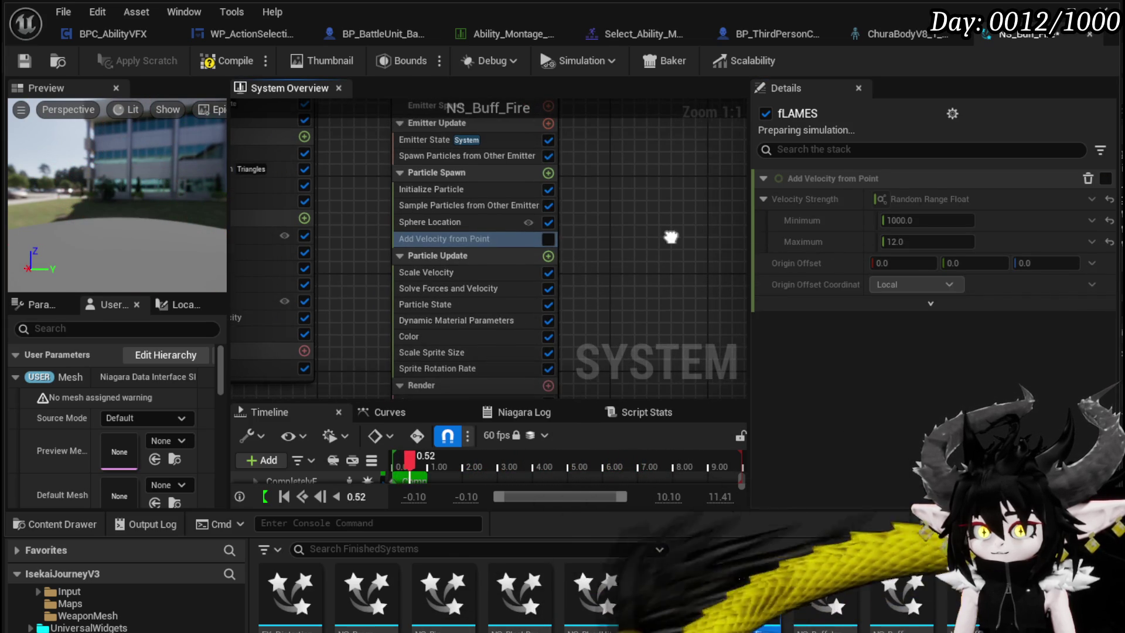
click(549, 173)
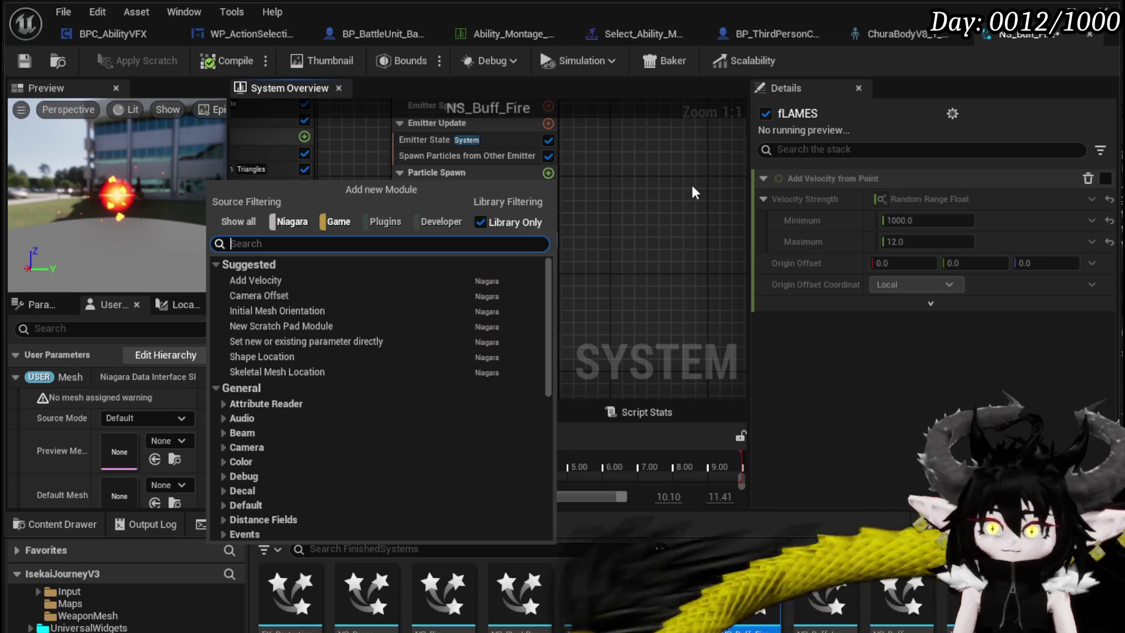
Add a Linear Add Velocity module to Particle Spawn with velocity (0, 0, 50) and speed scale 1.0
click(261, 279)
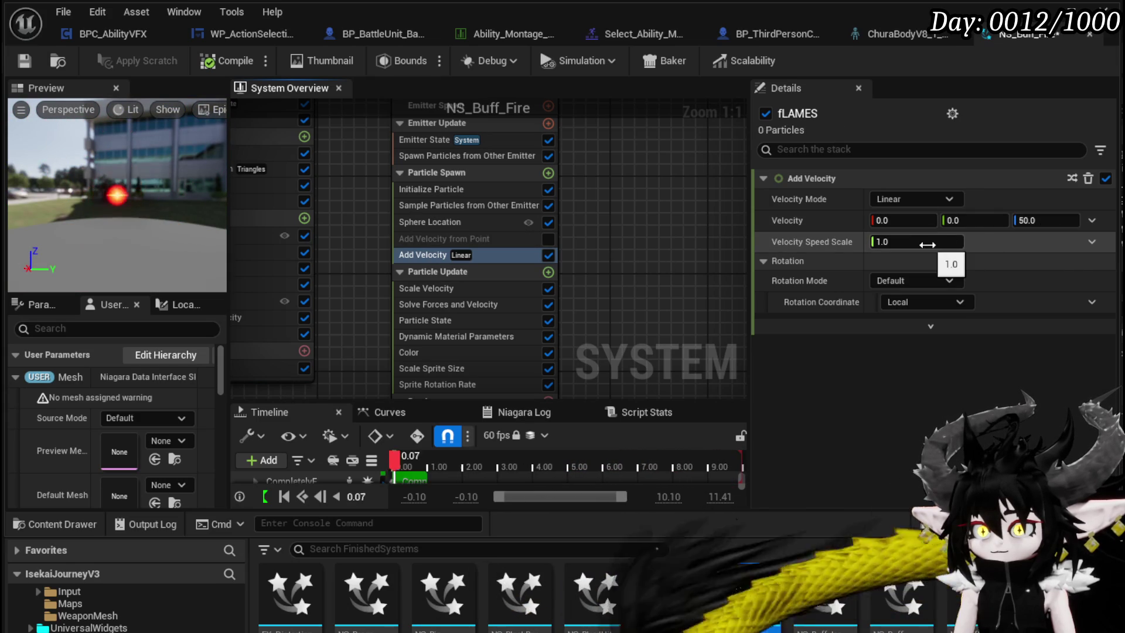
click(923, 242)
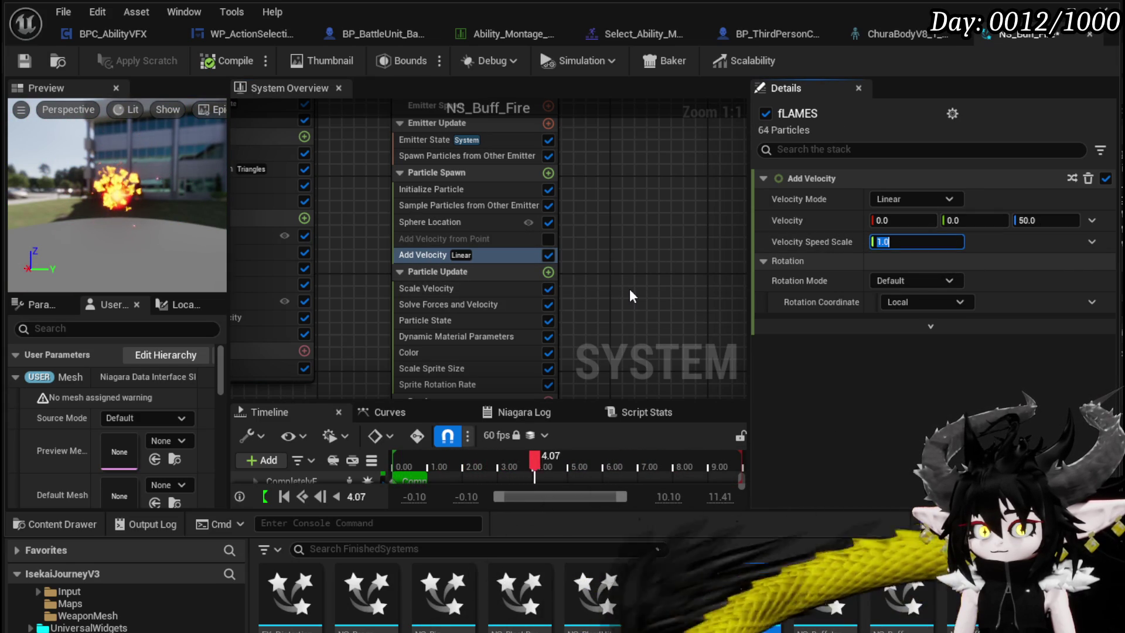
Change the Scale Velocity curve end value from 0.3 to 0.5 and save NS_Buff_Fire
click(484, 287)
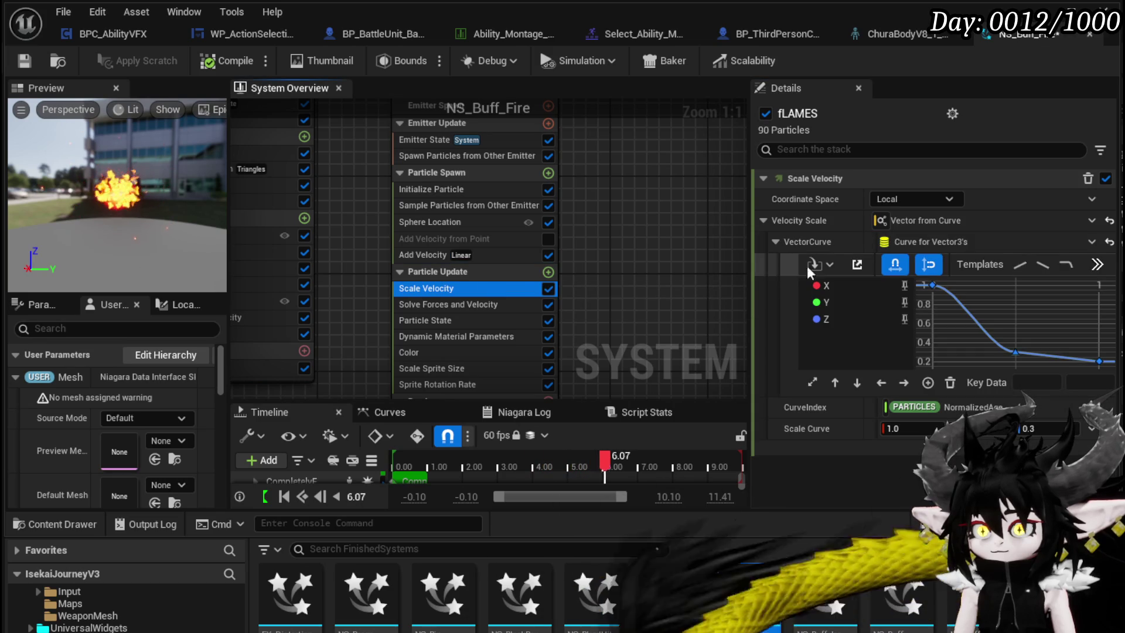
click(1044, 430)
text(1)
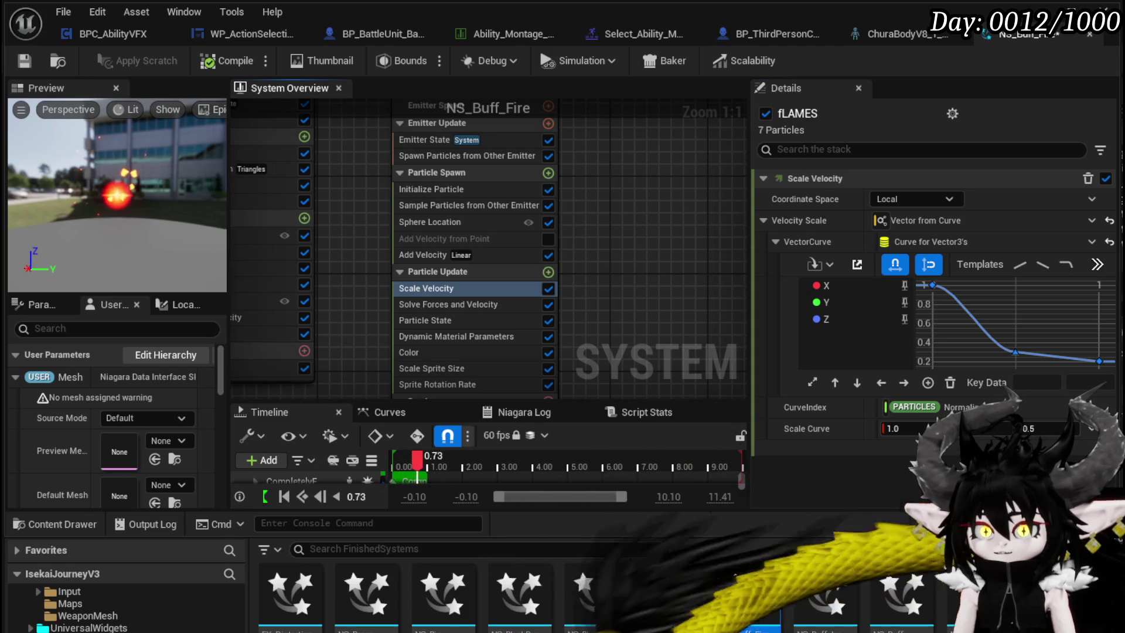
click(24, 61)
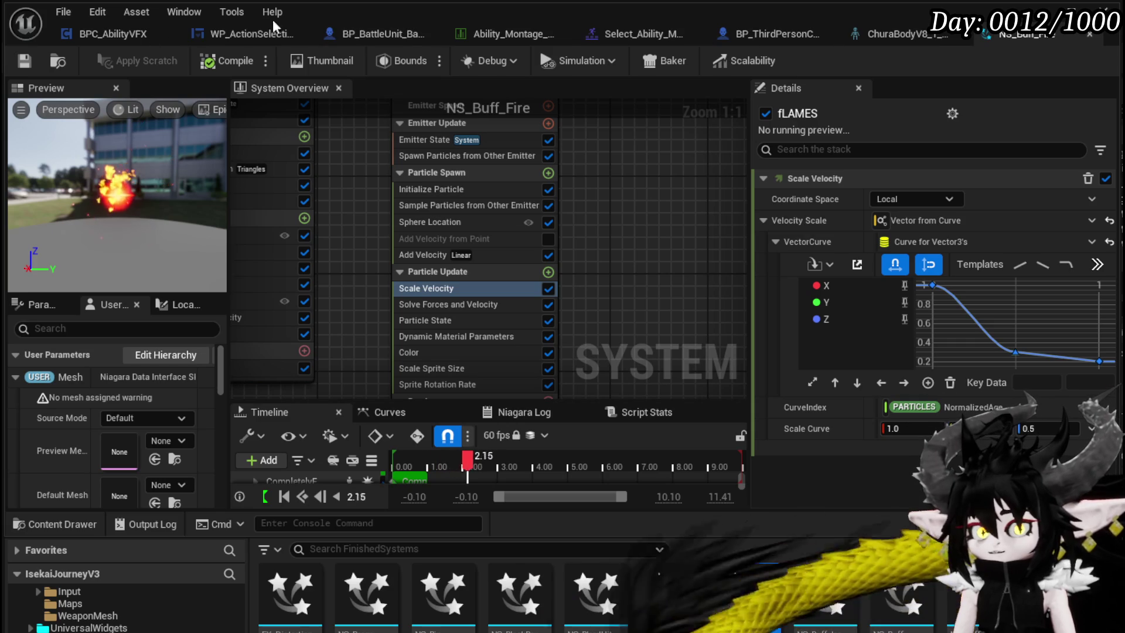
click(140, 35)
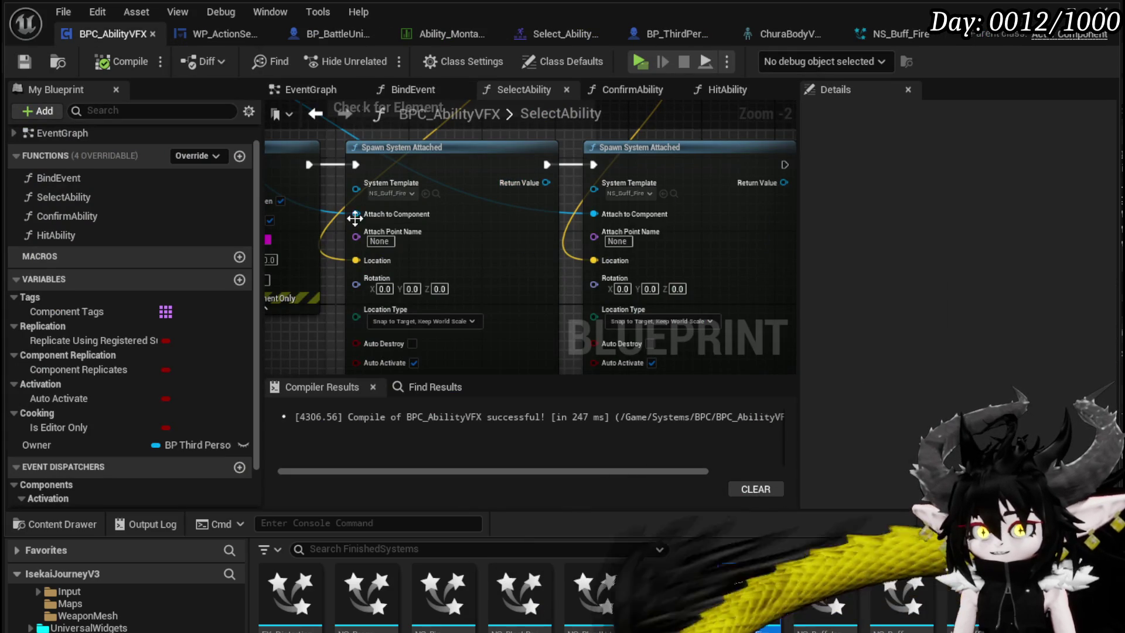
Remove CompletelyEmpty001's Skeletal Mesh Location module and review its Shape Location settings
scroll(558, 130, down, 2)
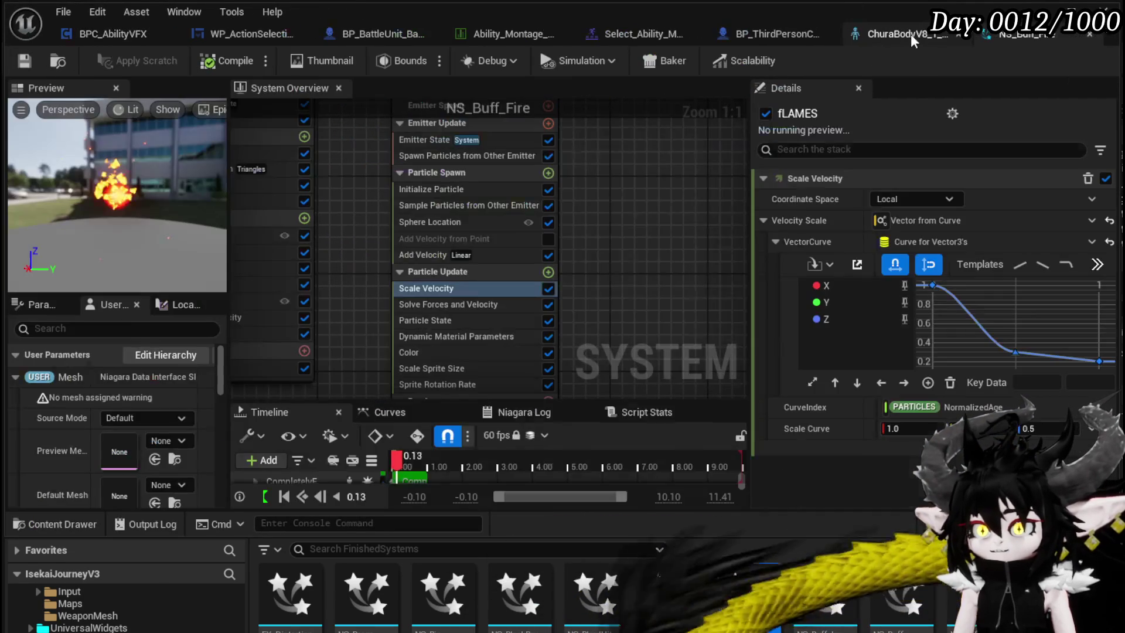
mouse_move(522, 237)
mouse_down()
mouse_move(634, 273)
mouse_move(618, 288)
mouse_move(615, 334)
mouse_move(618, 302)
mouse_move(599, 272)
mouse_up()
click(497, 282)
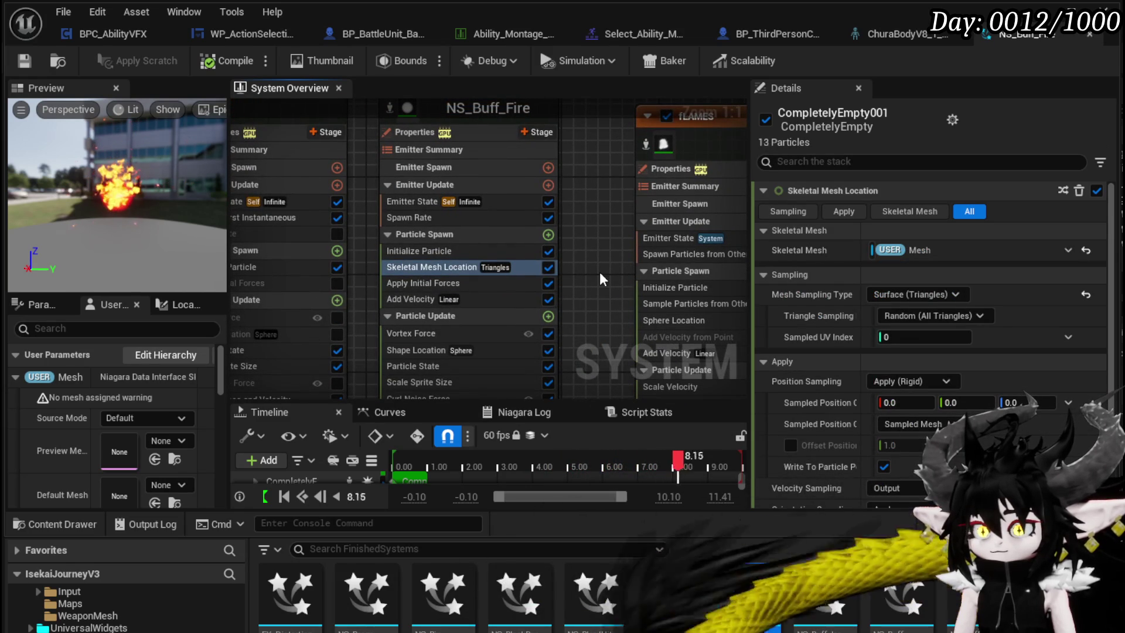
click(452, 264)
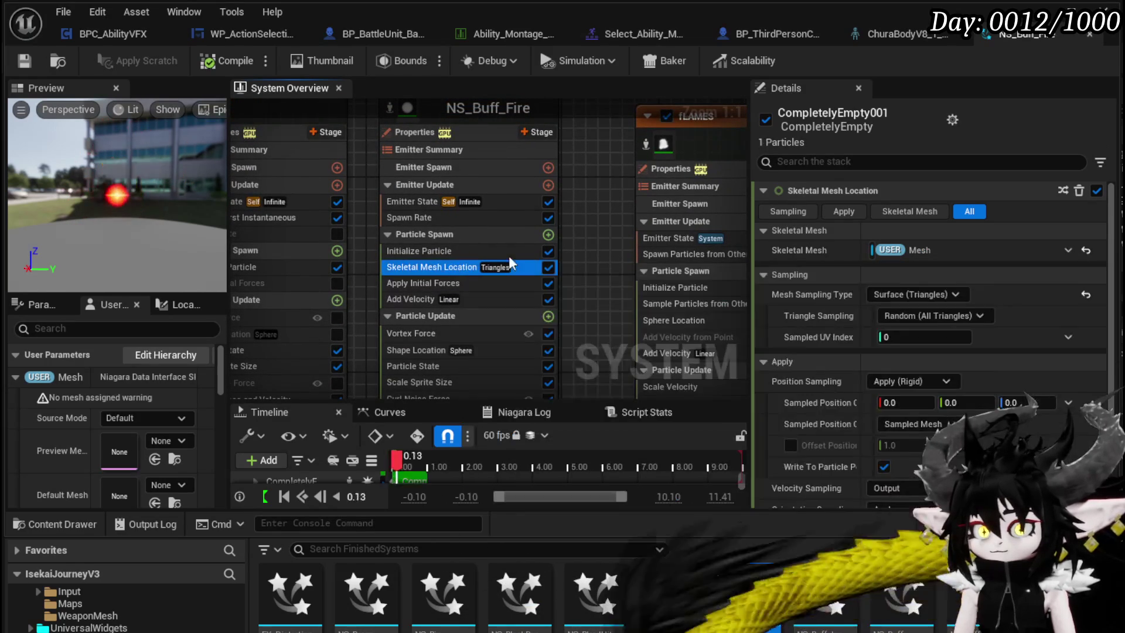
click(595, 259)
mouse_move(595, 260)
mouse_down()
mouse_move(619, 253)
mouse_move(595, 228)
mouse_move(623, 248)
mouse_up()
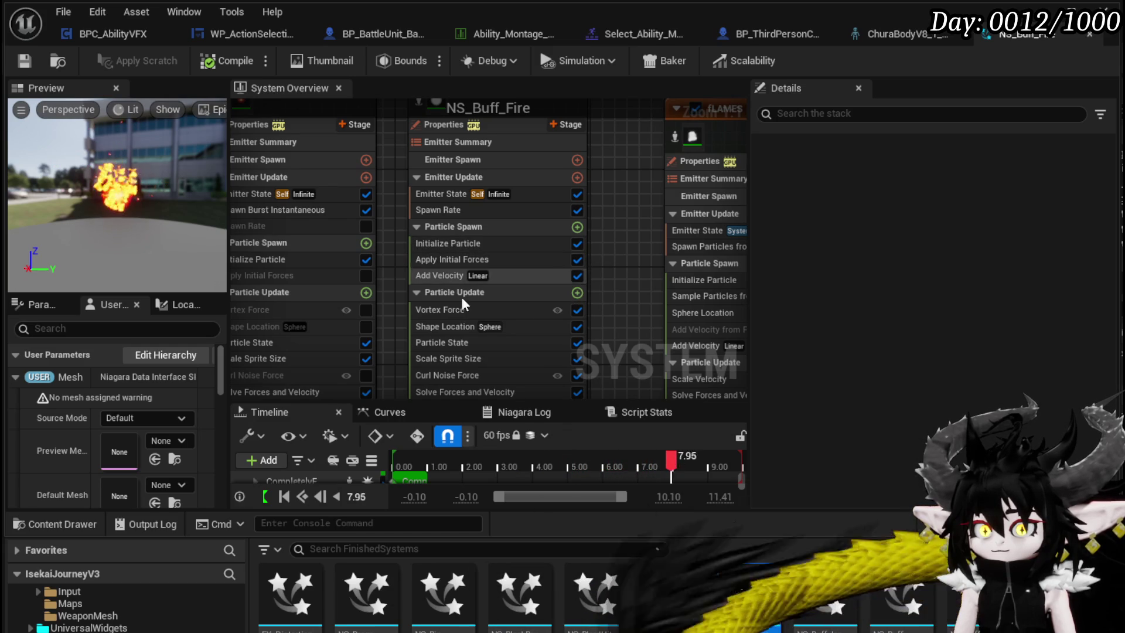
click(465, 328)
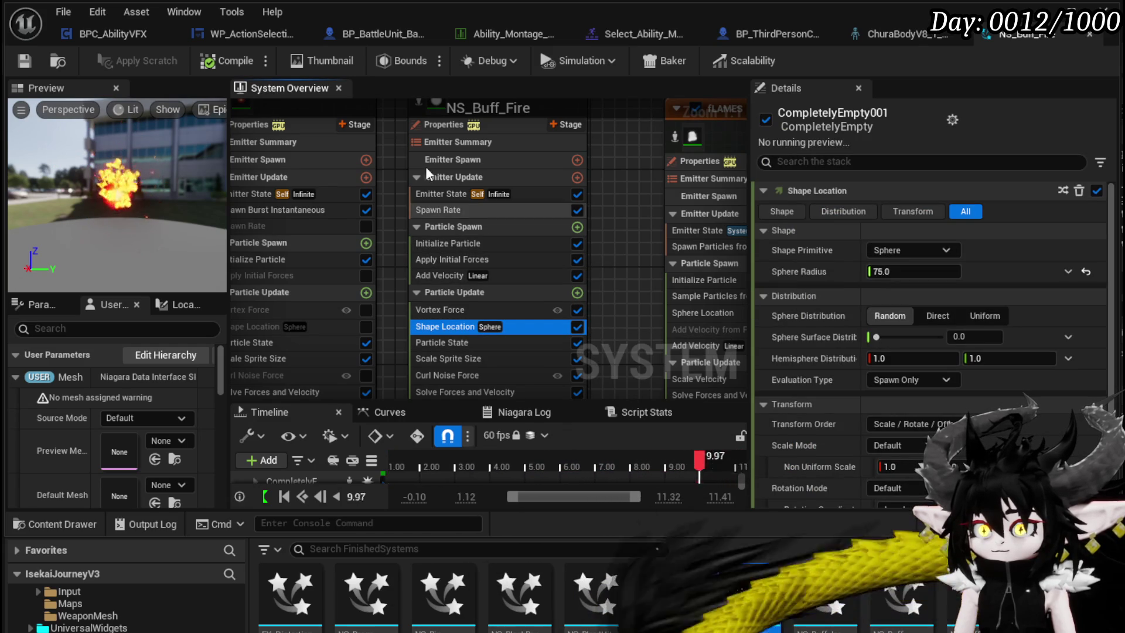
click(13, 87)
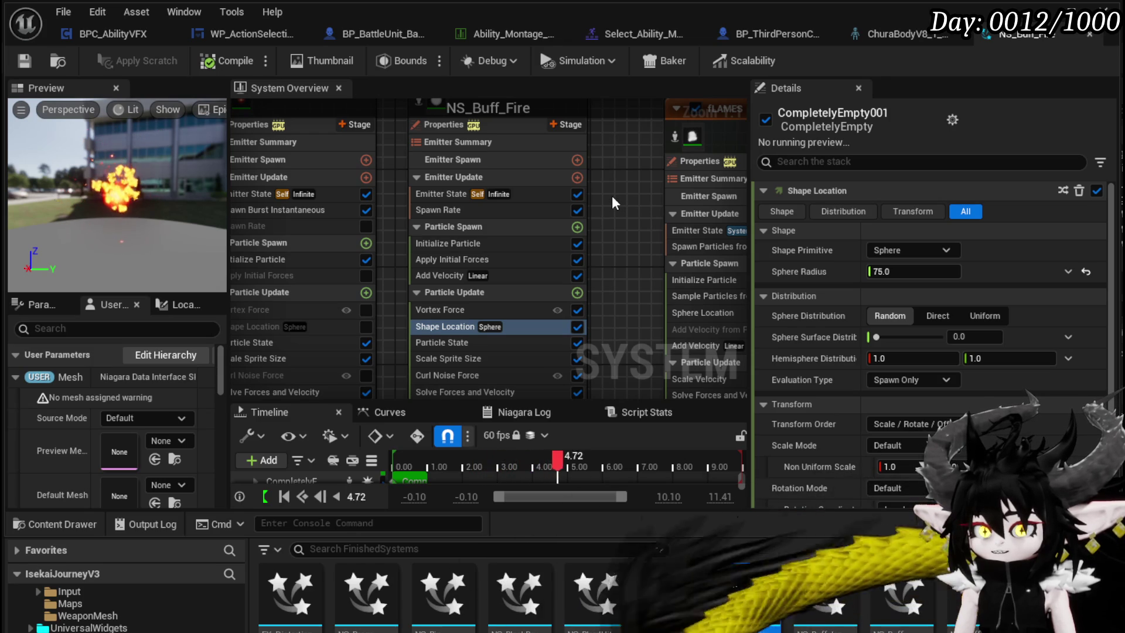
mouse_move(611, 195)
mouse_down()
mouse_move(614, 147)
mouse_move(616, 243)
mouse_up()
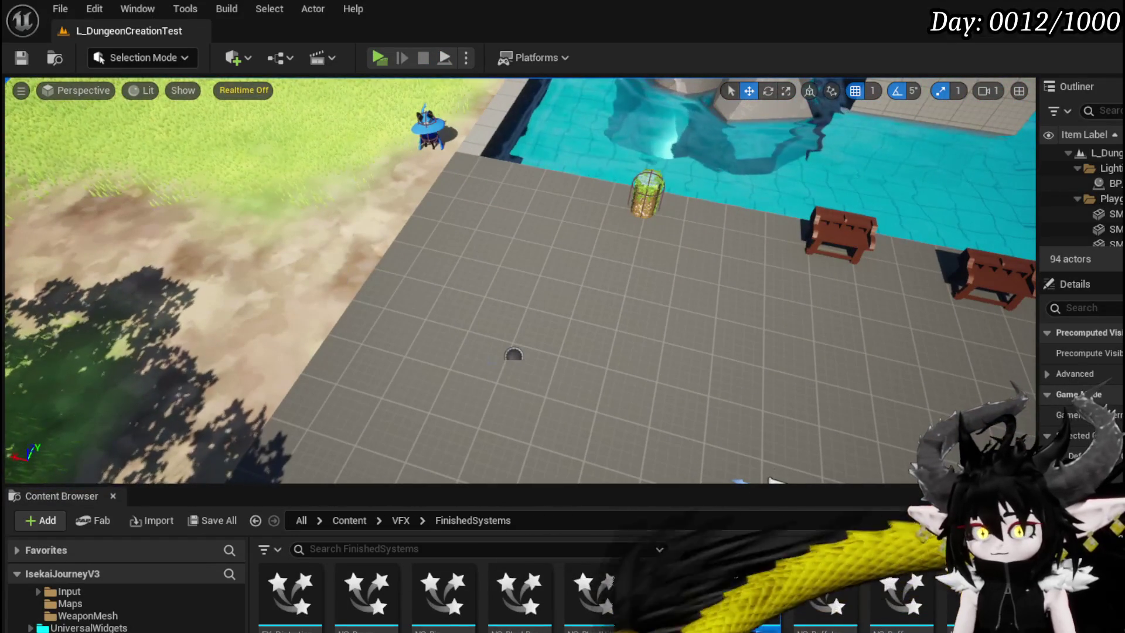
Select the small floor actor and move the level camera toward the benches
click(526, 353)
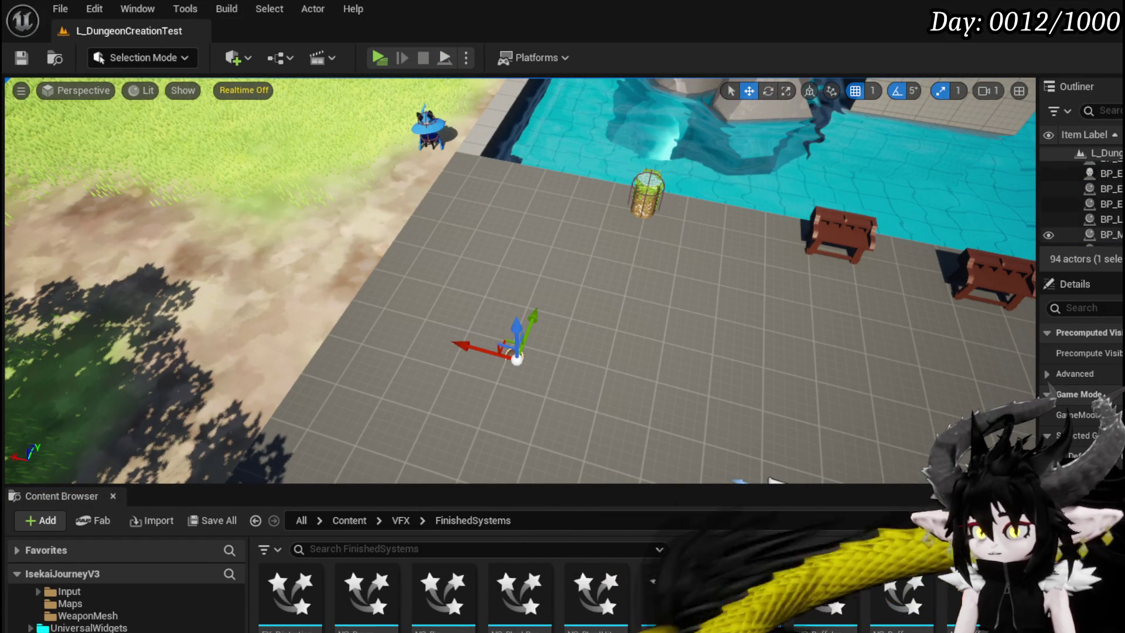
scroll(1090, 205, down, 2)
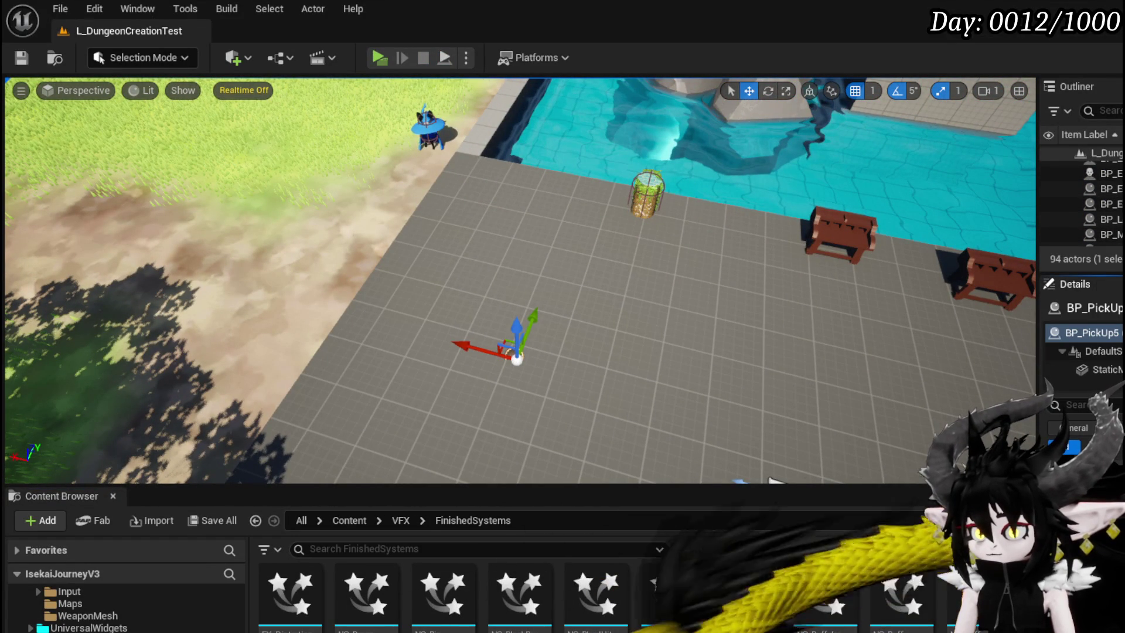
key(d)
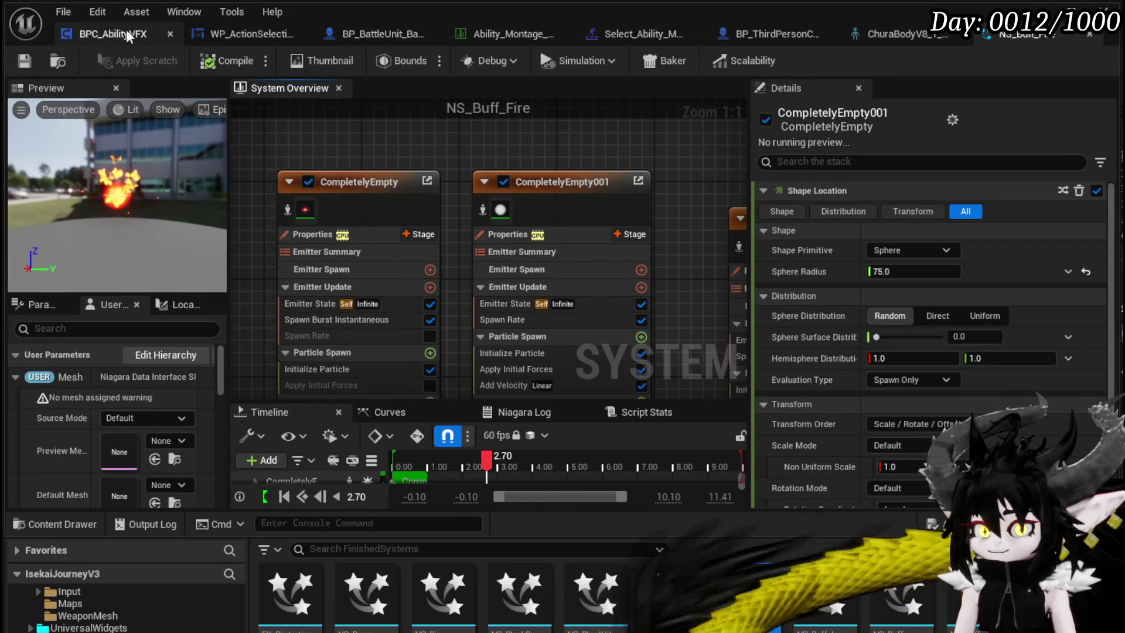
Break the Location wires on both Spawn System Attached nodes in SelectAbility, then test-play
click(104, 30)
mouse_move(451, 267)
mouse_down()
mouse_move(363, 359)
mouse_move(385, 379)
mouse_move(397, 370)
mouse_move(393, 380)
mouse_up()
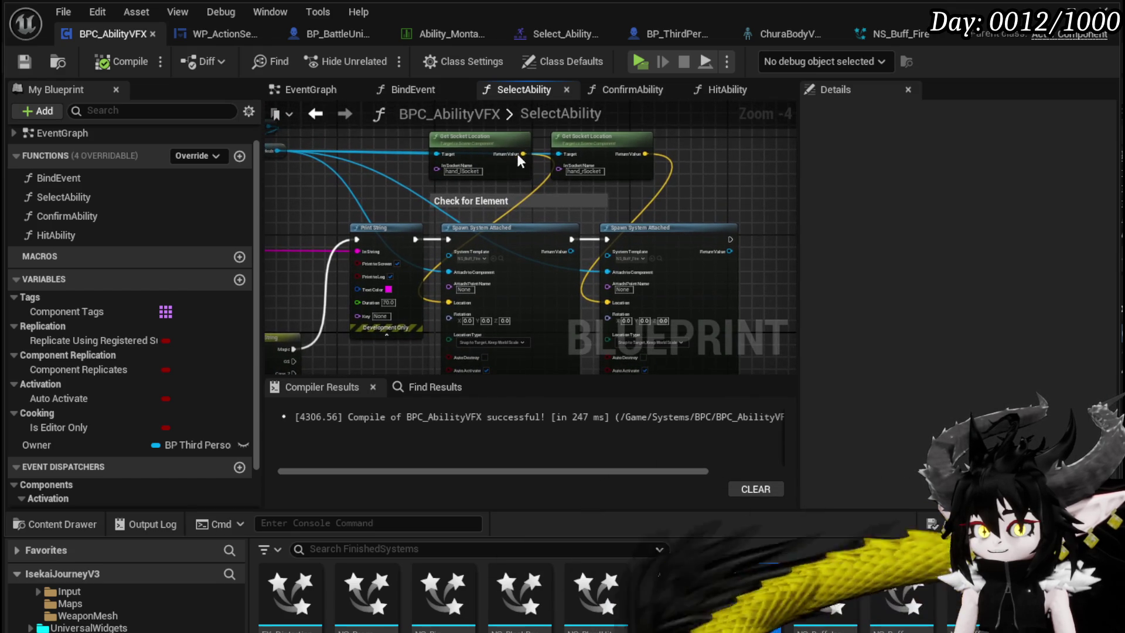
mouse_move(701, 196)
mouse_down()
mouse_move(705, 231)
mouse_move(725, 176)
mouse_move(722, 216)
mouse_up()
drag(526, 230, 527, 152)
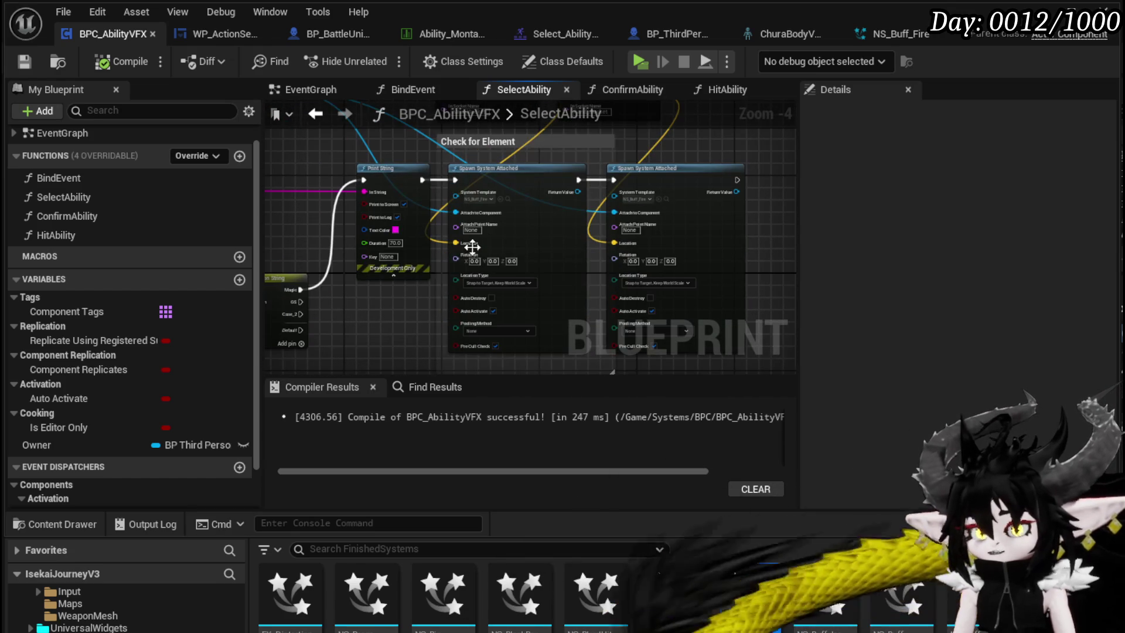
alt+click(459, 246)
alt+click(629, 246)
click(434, 119)
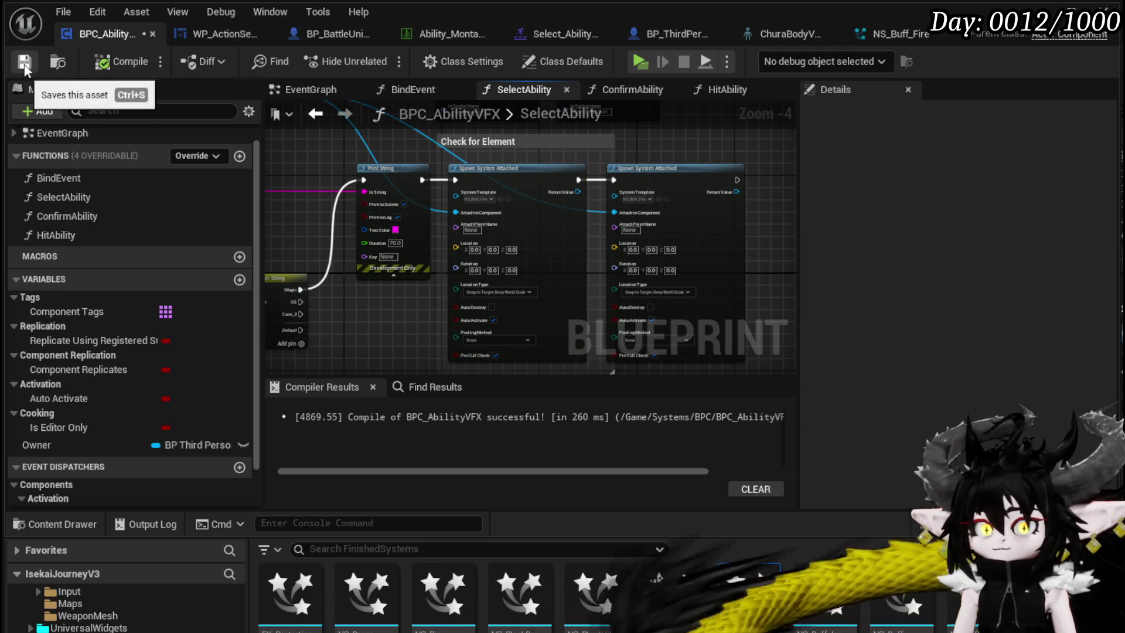
click(1055, 12)
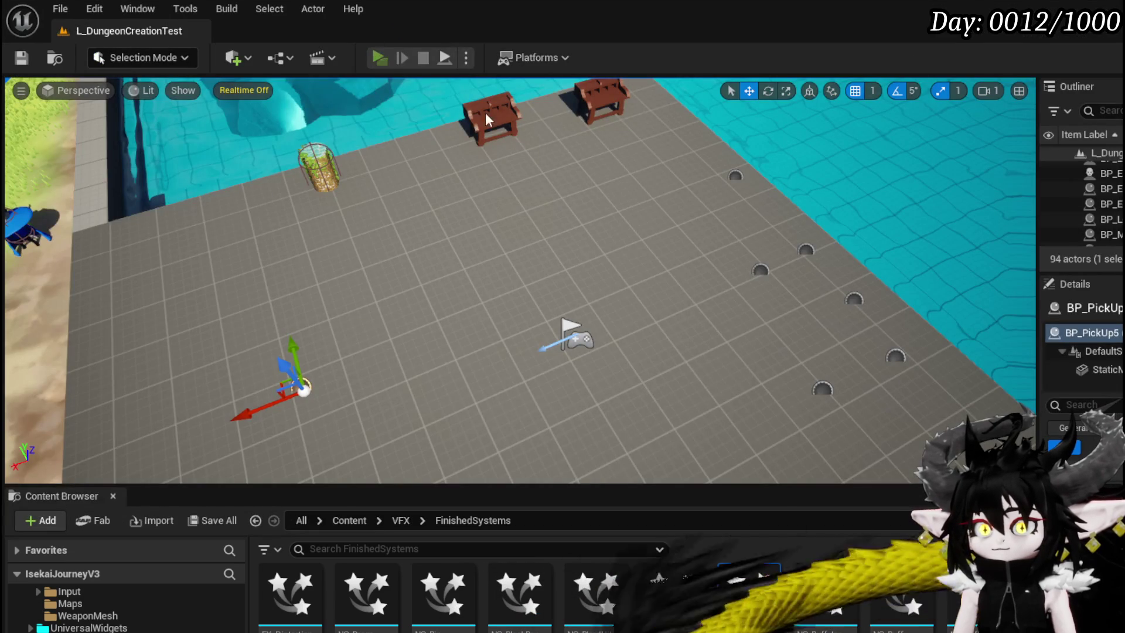
key(alt+p)
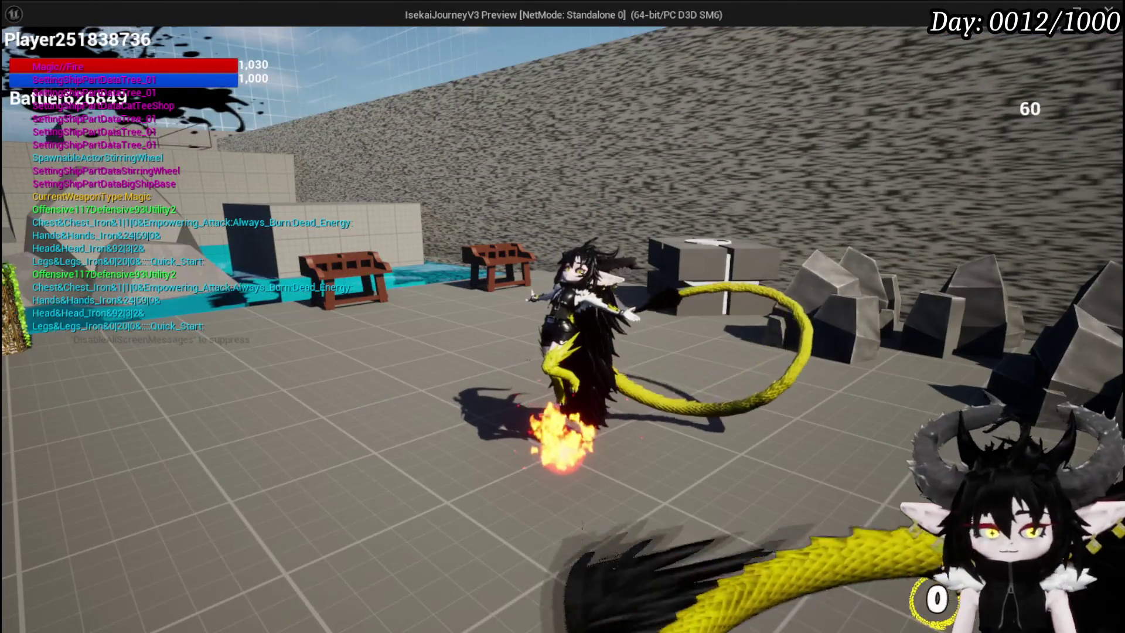
key(Escape)
click(384, 61)
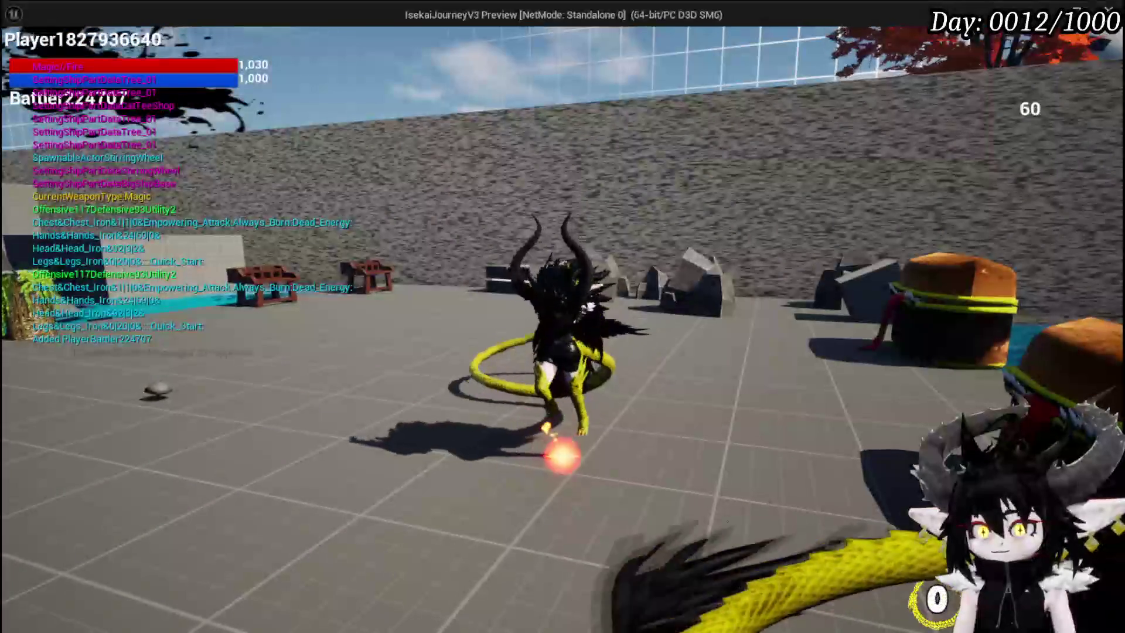
key(Escape)
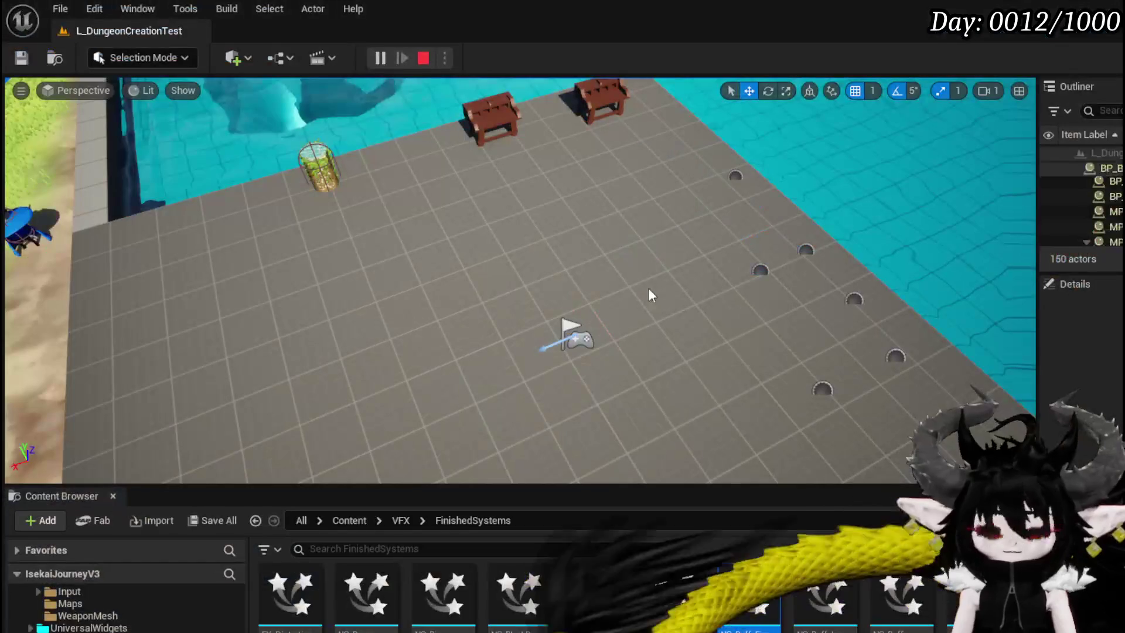
Save the level and move both Get Socket Location nodes up
click(22, 58)
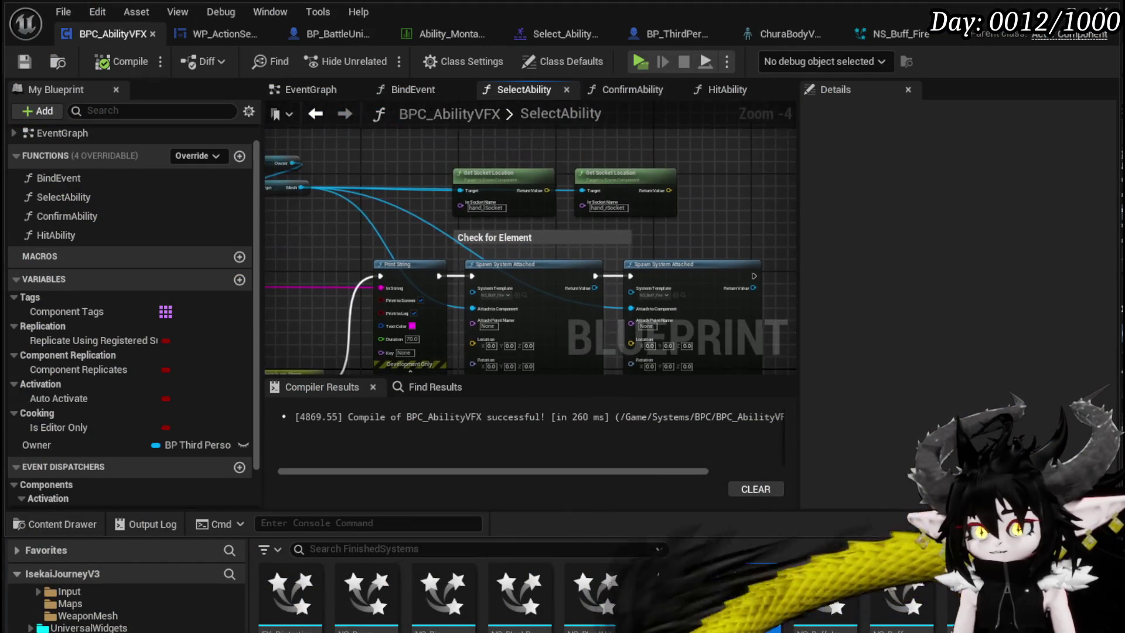
scroll(463, 258, up, 3)
drag(387, 270, 486, 223)
drag(596, 204, 531, 146)
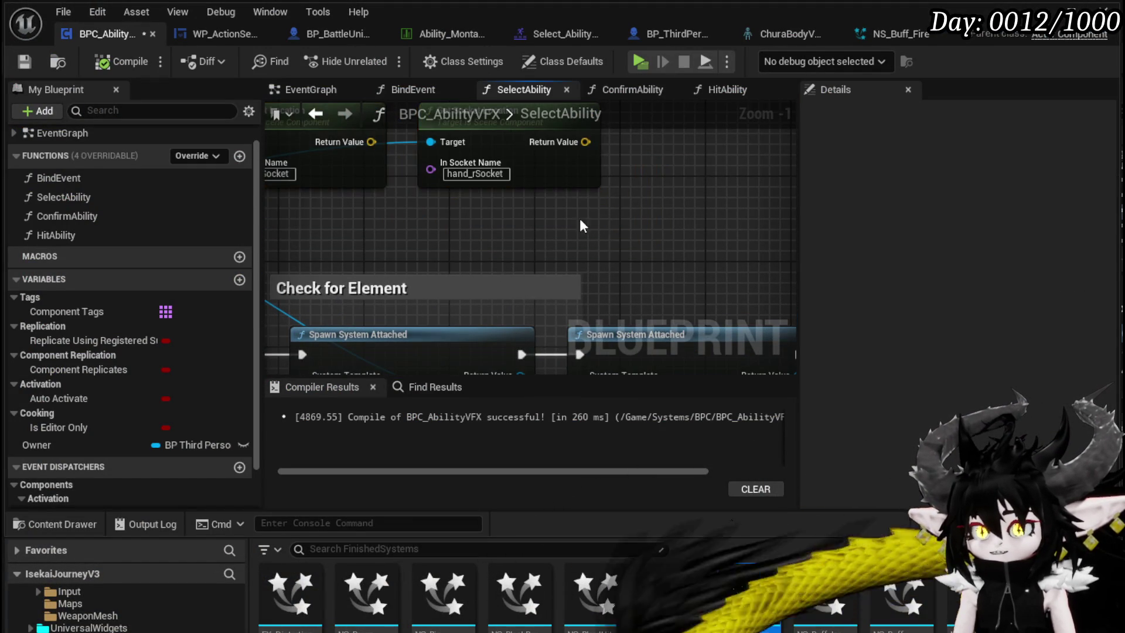
Save BPC_AbilityVFX and bring up BP_ThirdPersonCharacter's BindBPCs graph
scroll(581, 226, down, 2)
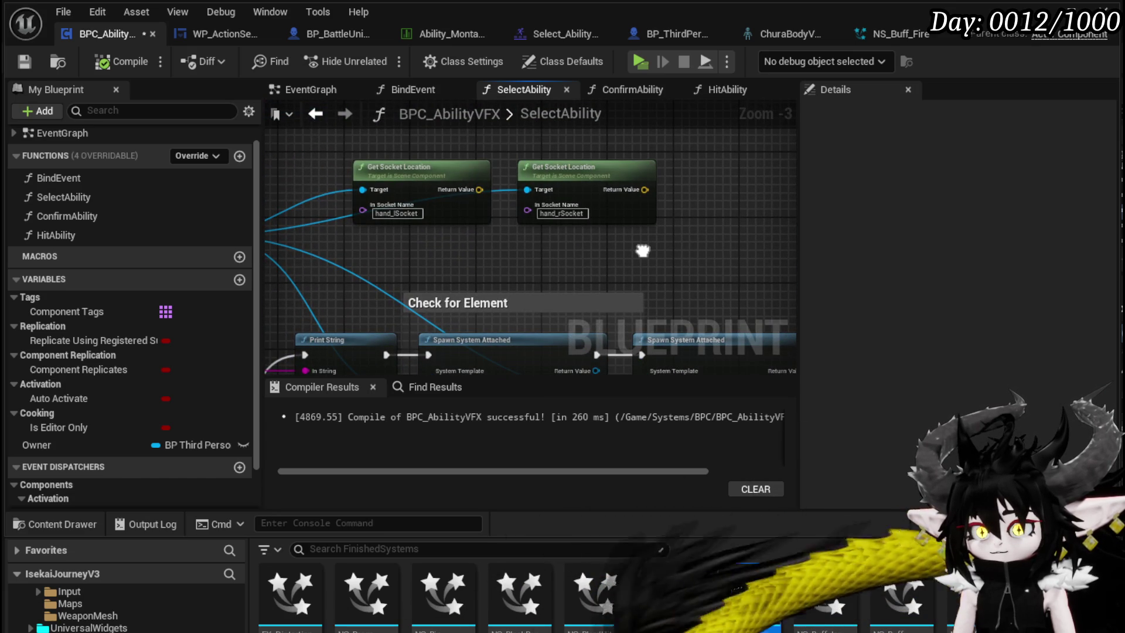
drag(644, 258, 671, 223)
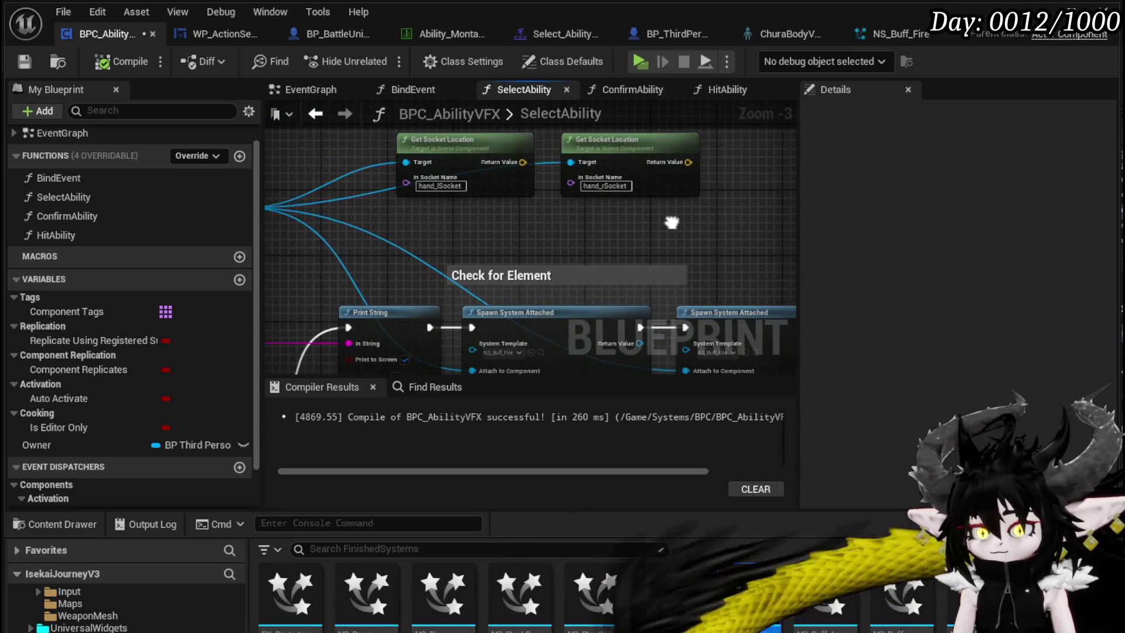
click(35, 62)
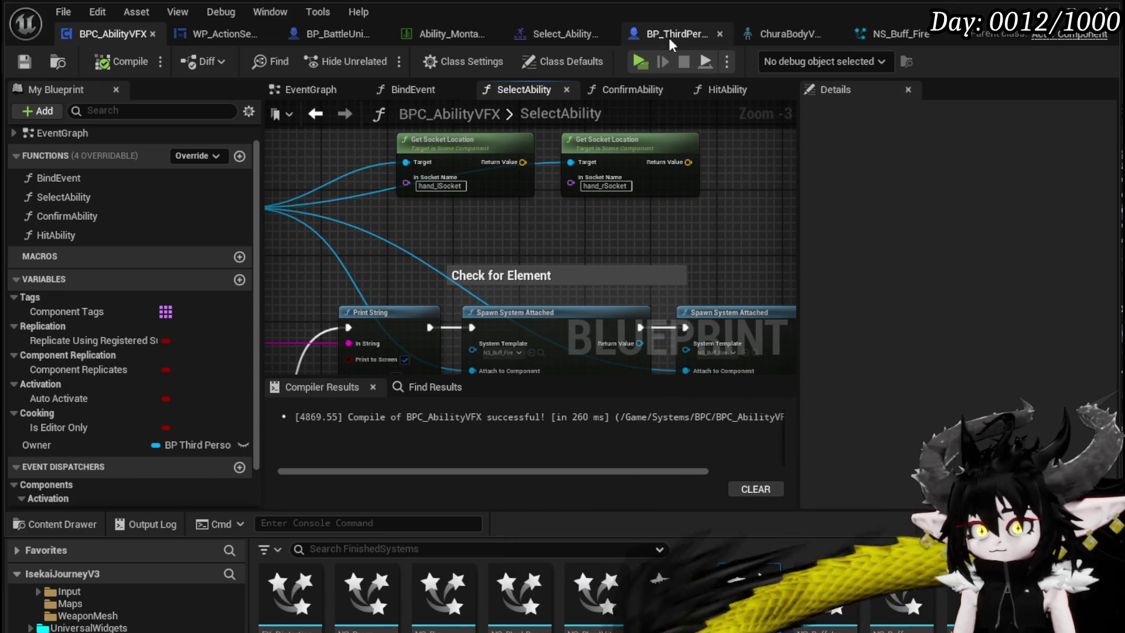
click(669, 36)
Show the character in the viewport and select the hand_l and Hold_Hand_r_Location components
scroll(87, 237, up, 4)
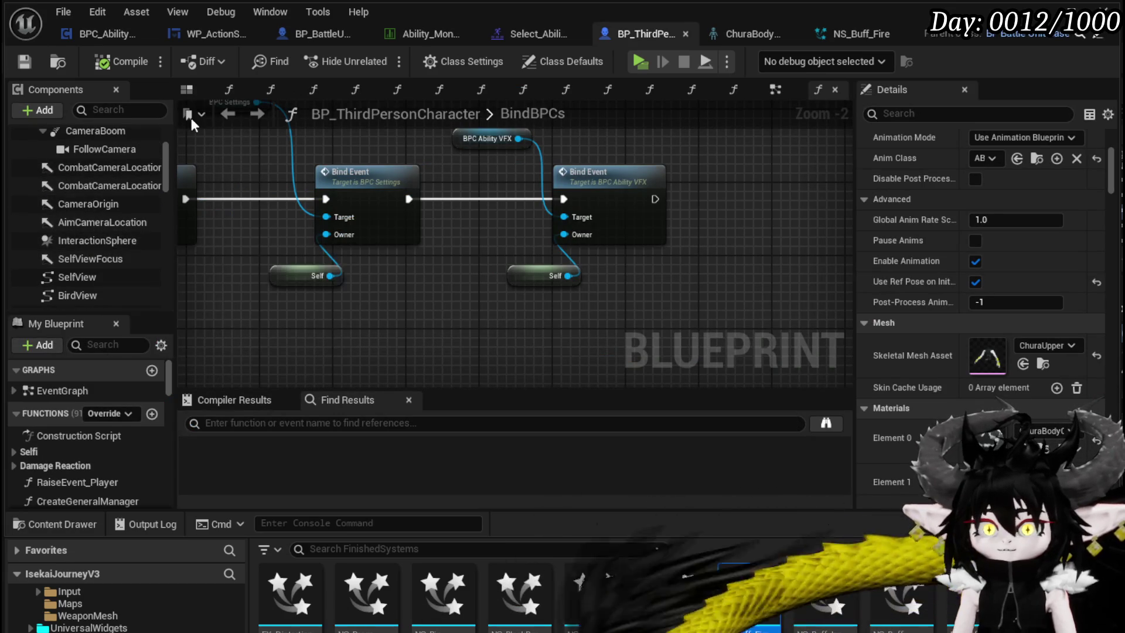
click(185, 89)
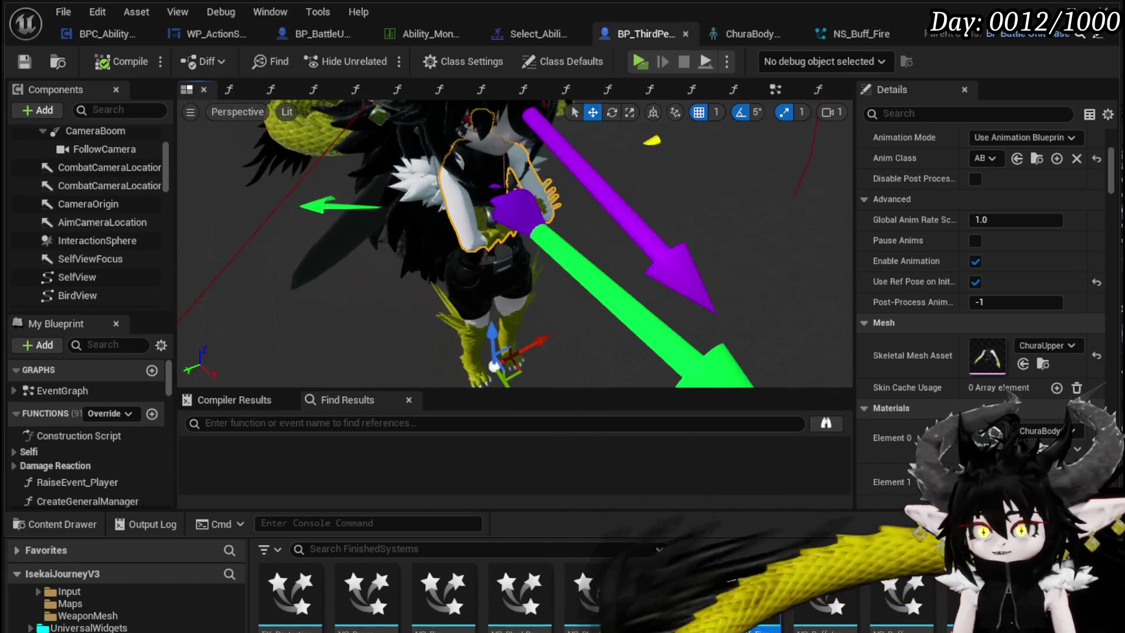
scroll(114, 202, down, 4)
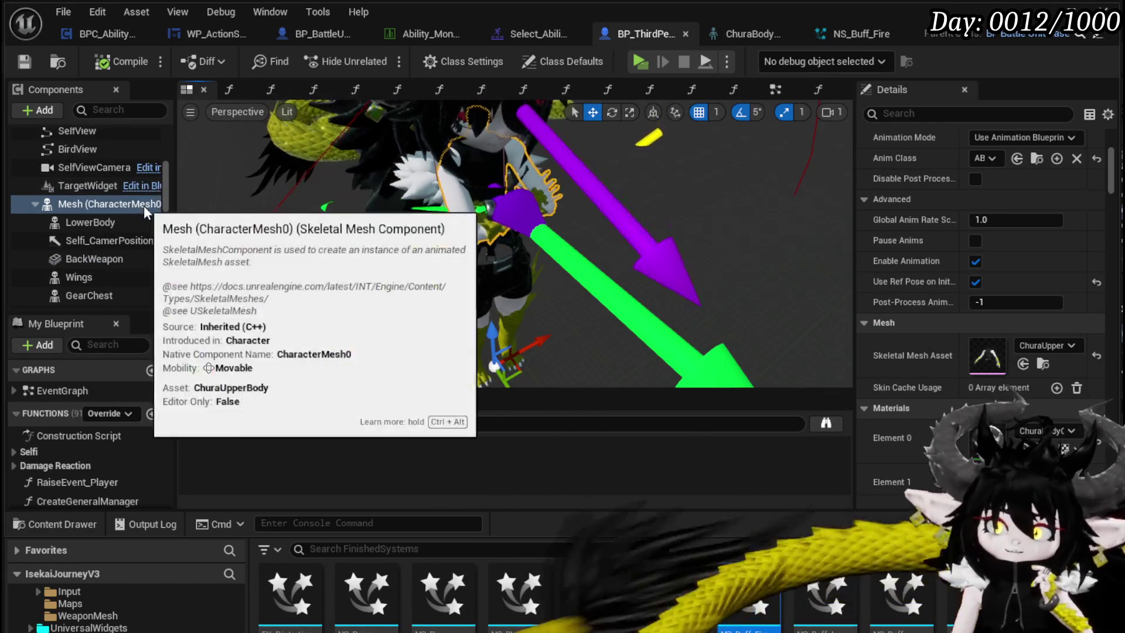
scroll(147, 217, down, 2)
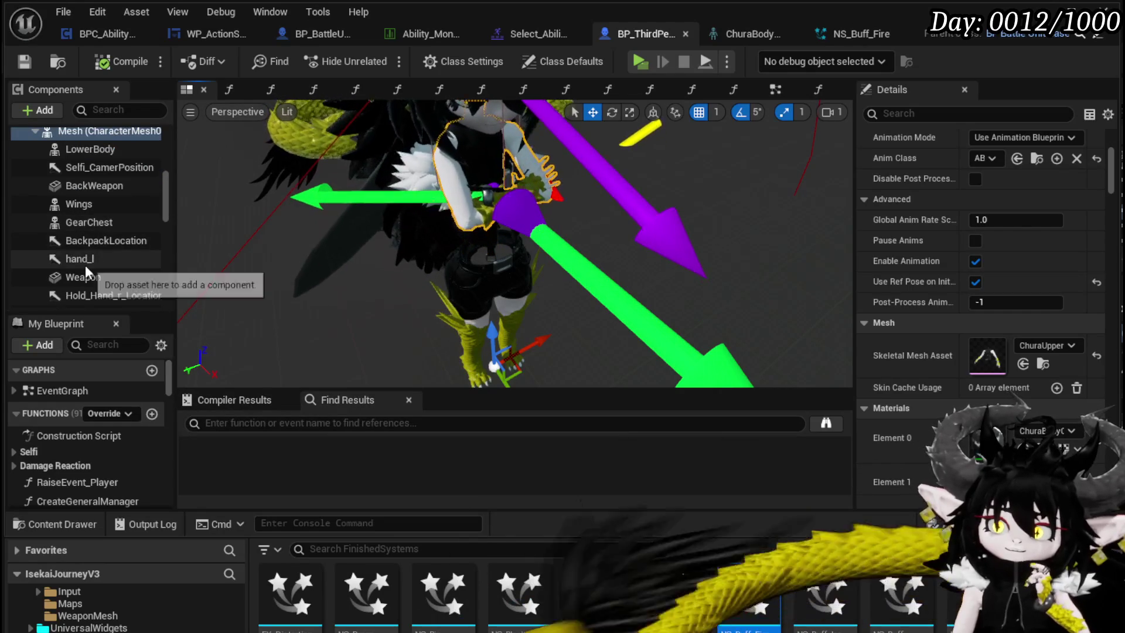
click(86, 261)
scroll(101, 241, down, 2)
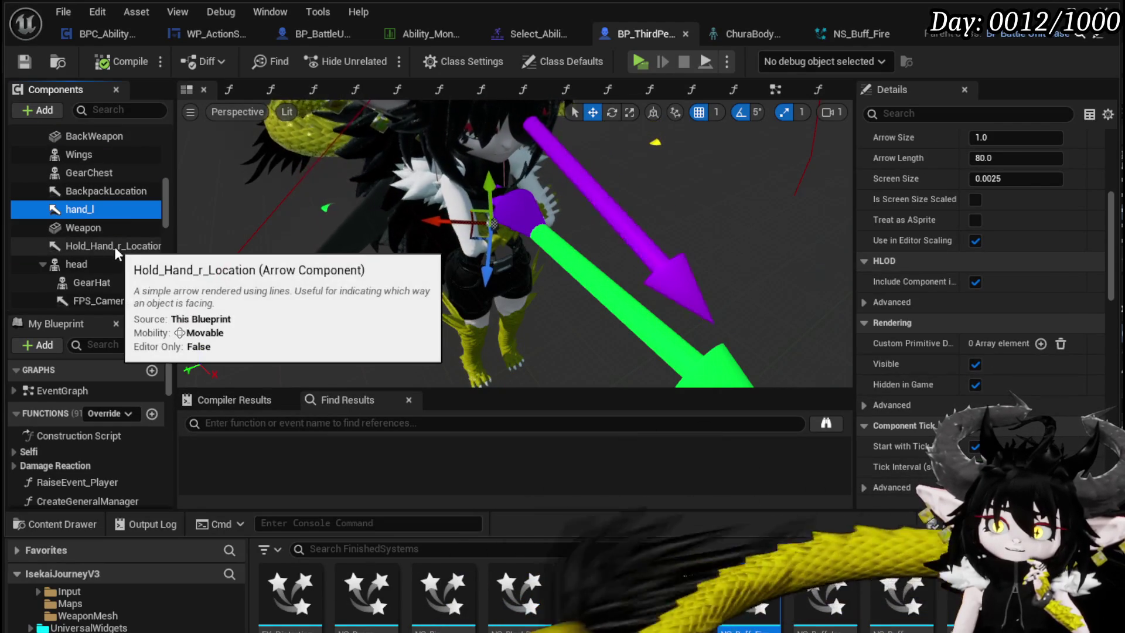
click(114, 247)
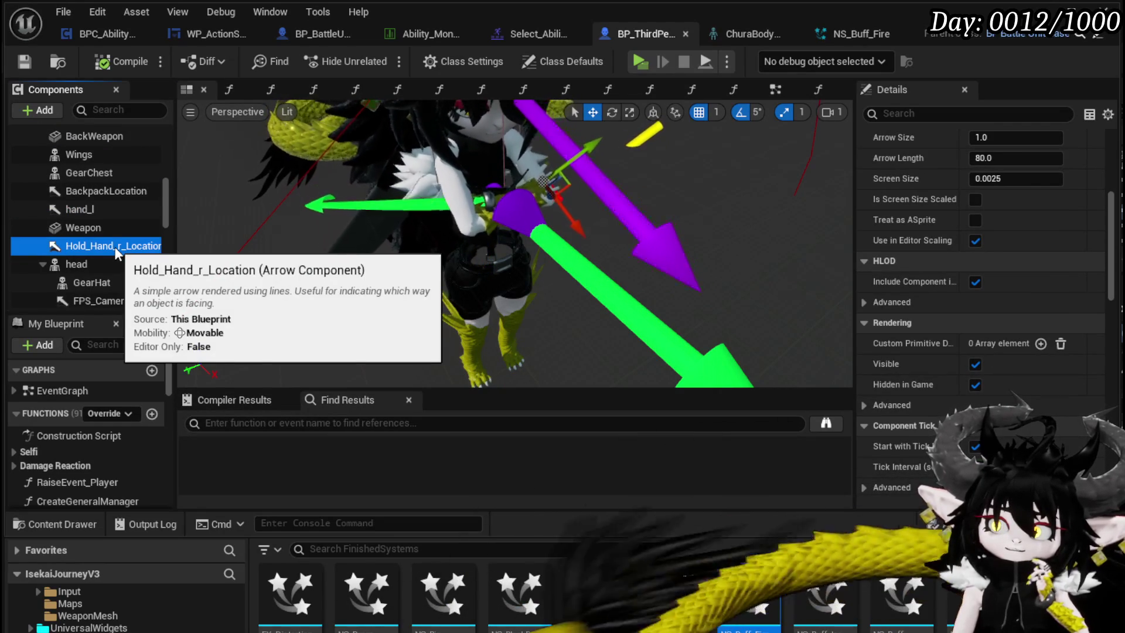
Collapse the head component's children and reselect hand_l and Hold_Hand_r_Location
scroll(141, 248, down, 2)
scroll(141, 248, down, 6)
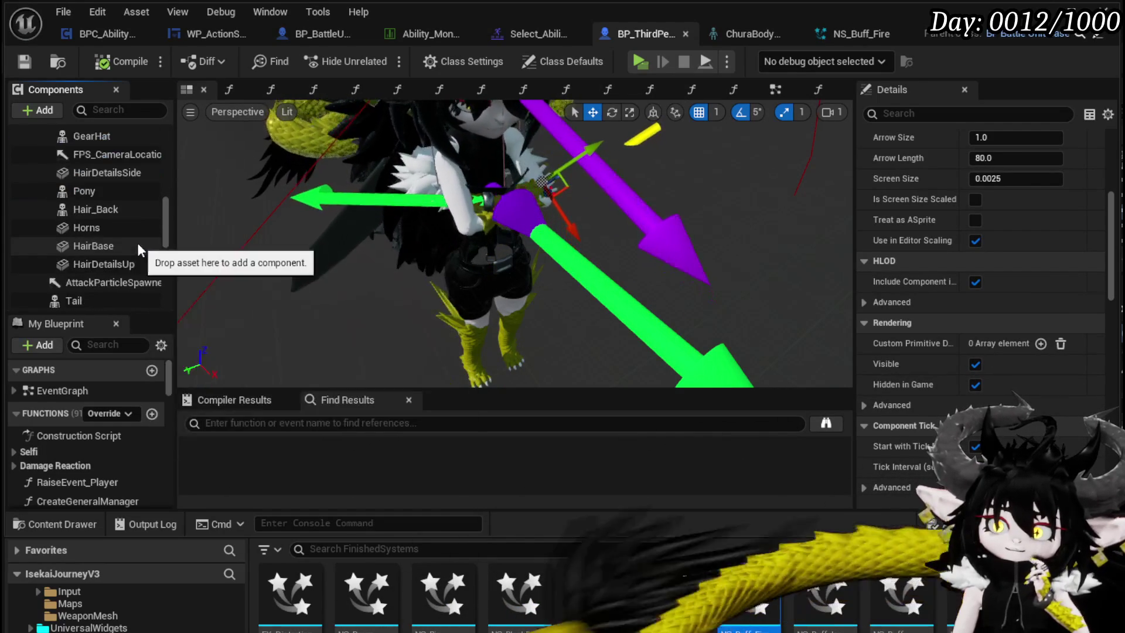
scroll(137, 242, up, 5)
click(42, 191)
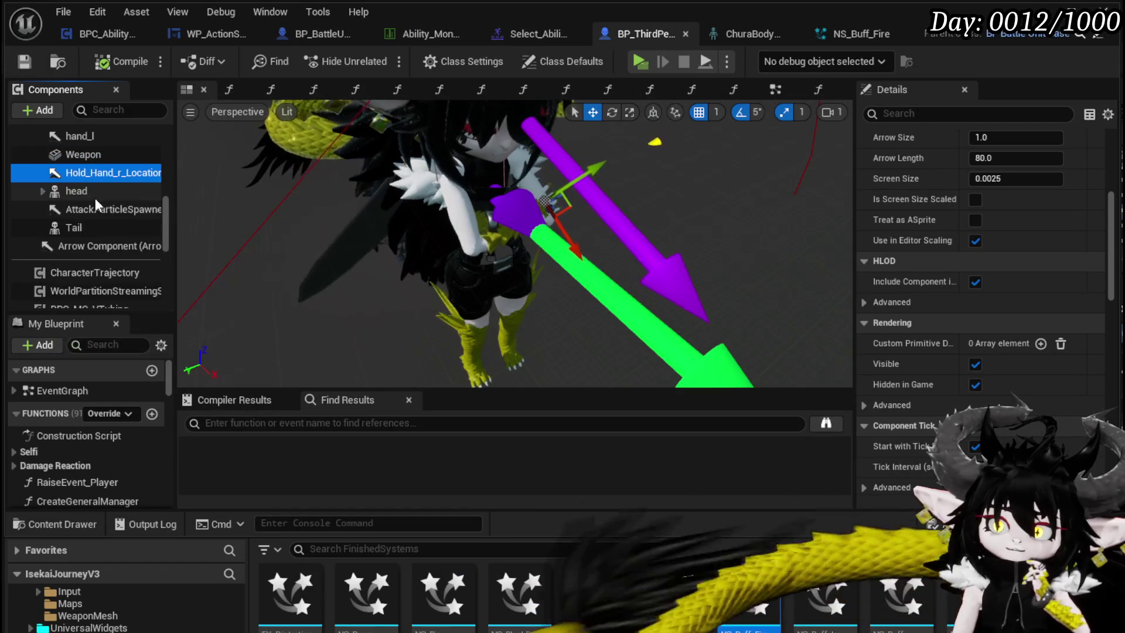
scroll(93, 196, up, 2)
click(83, 184)
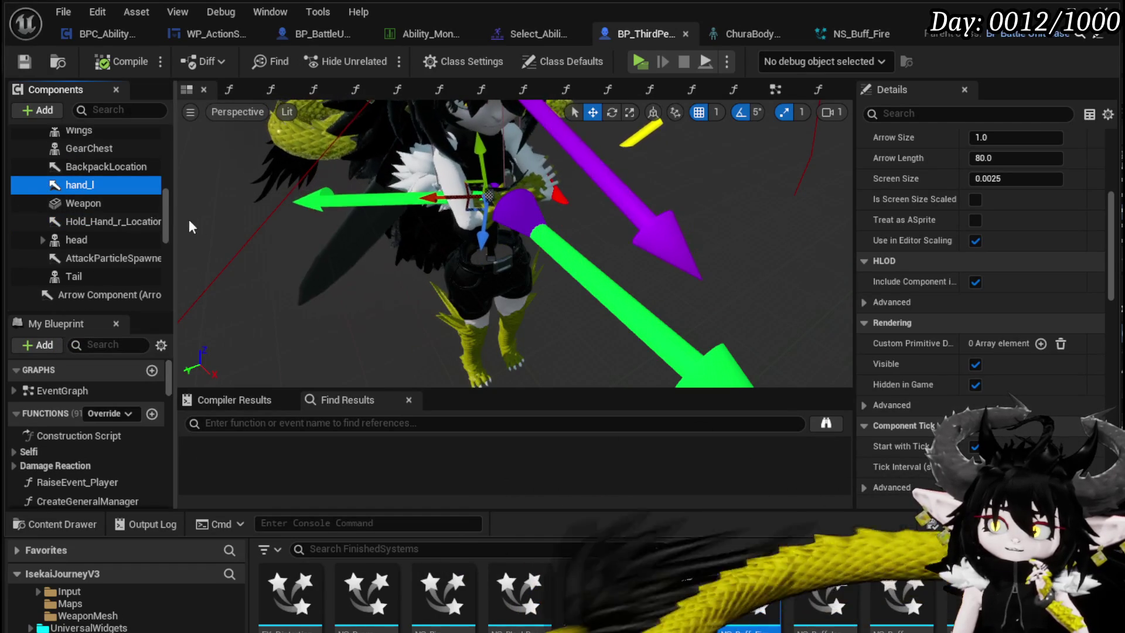
scroll(133, 217, up, 2)
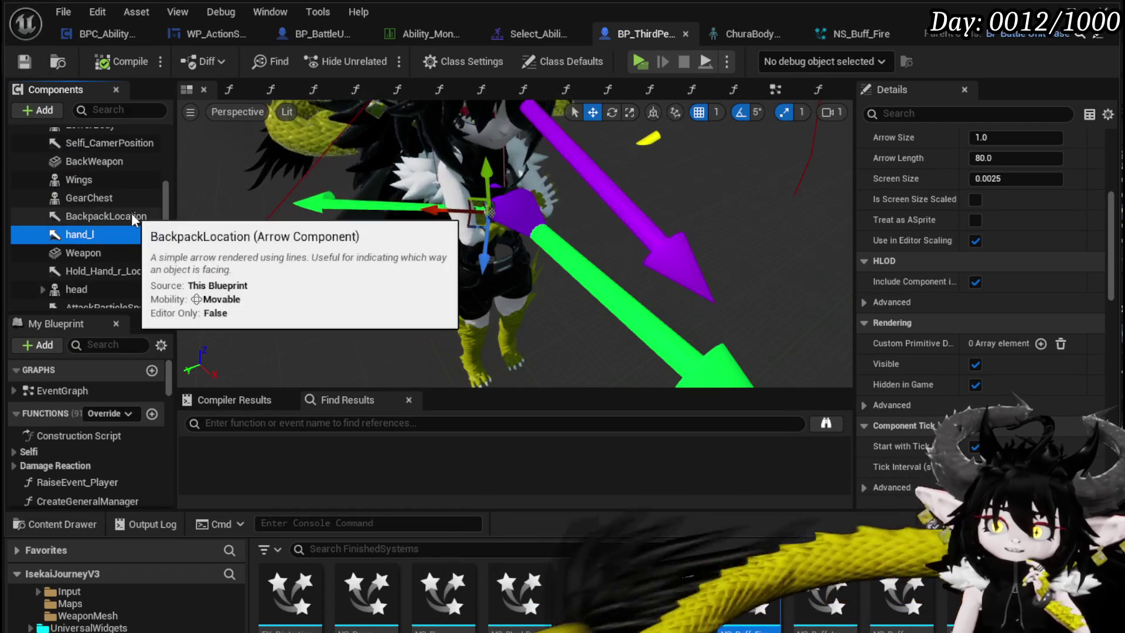
scroll(132, 217, up, 1)
scroll(133, 217, down, 1)
scroll(132, 216, down, 1)
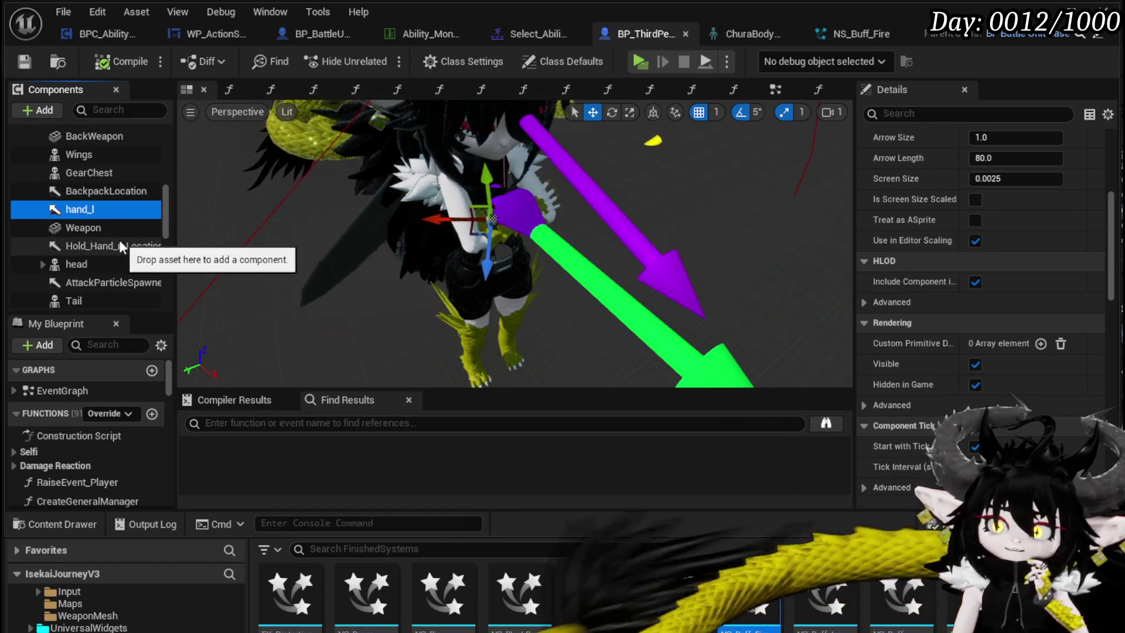
click(120, 246)
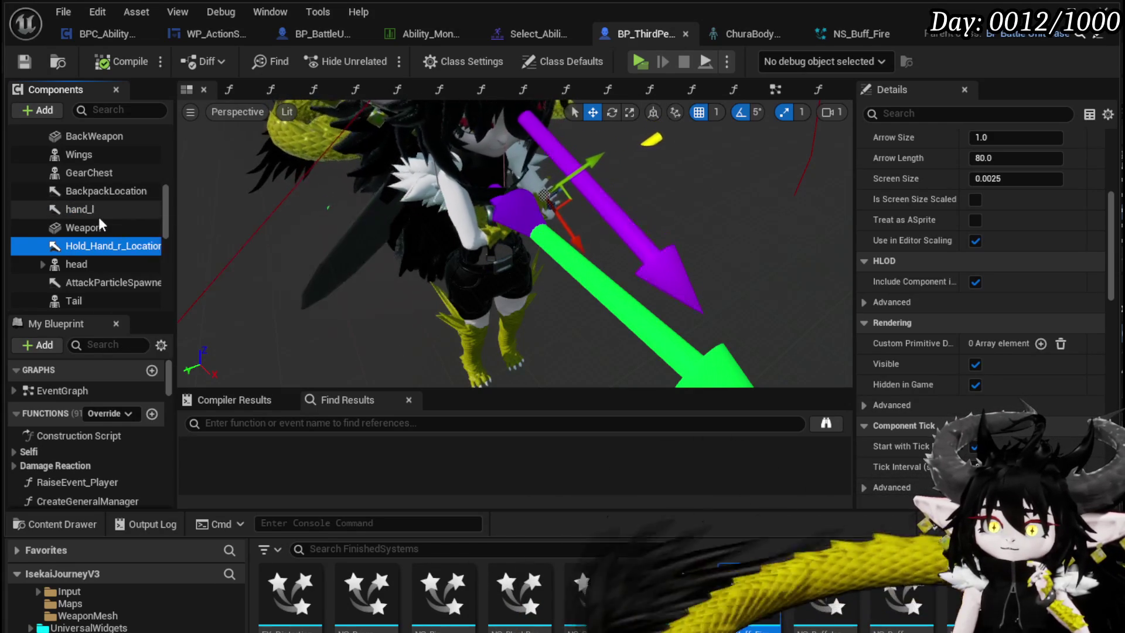
click(96, 208)
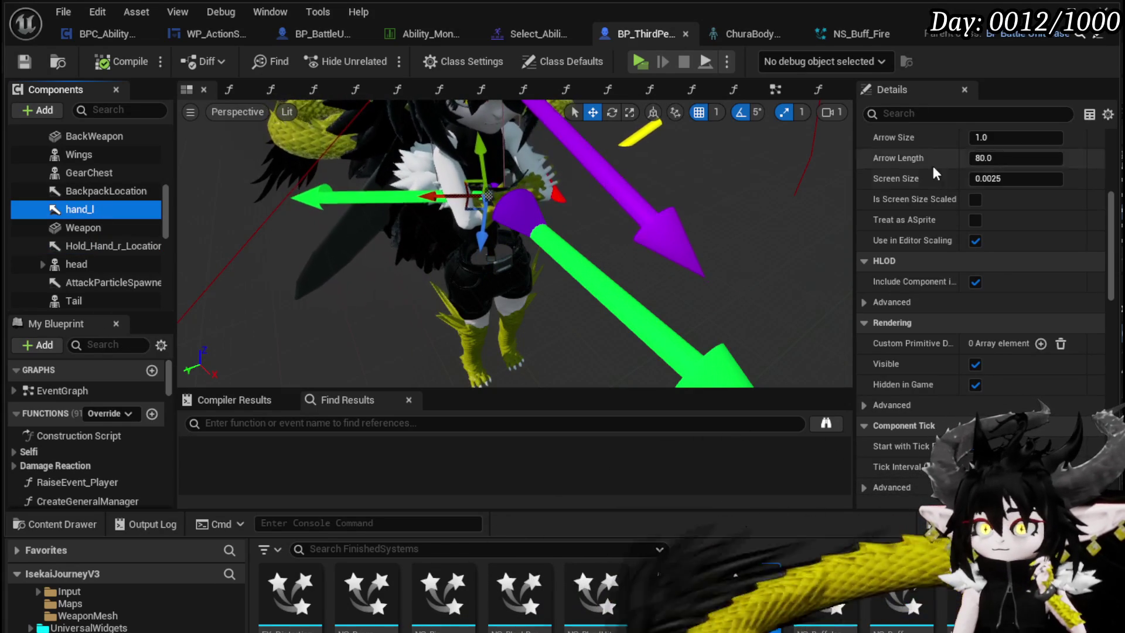
Rename hand_l to hand_L_Location and Hold_Hand_r_Location to hand_R_Location
right_click(91, 214)
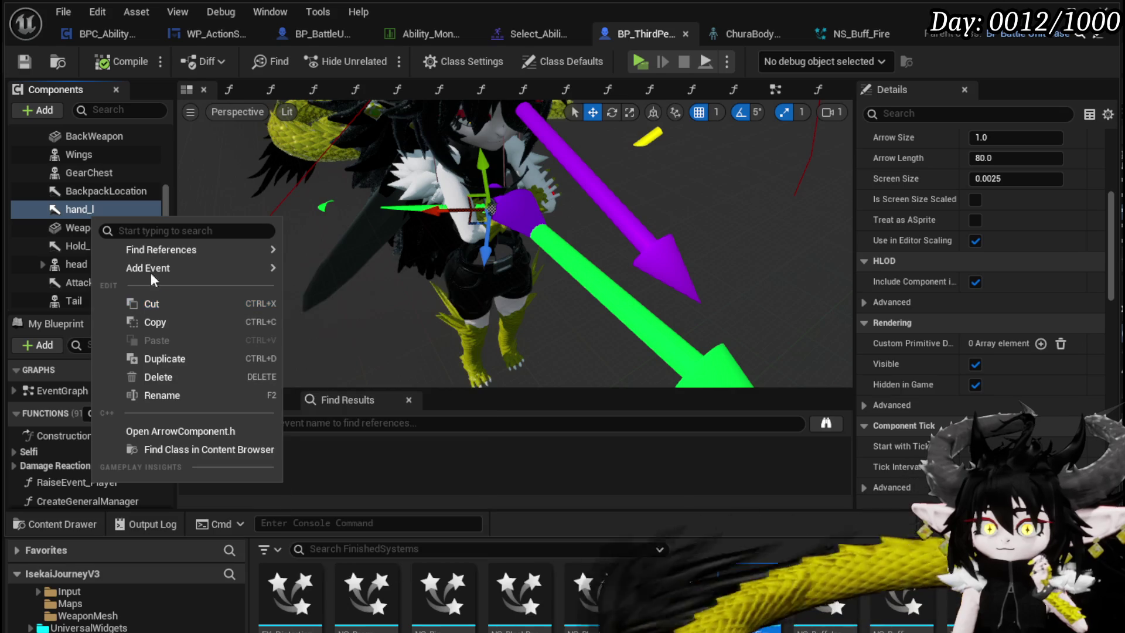
click(164, 394)
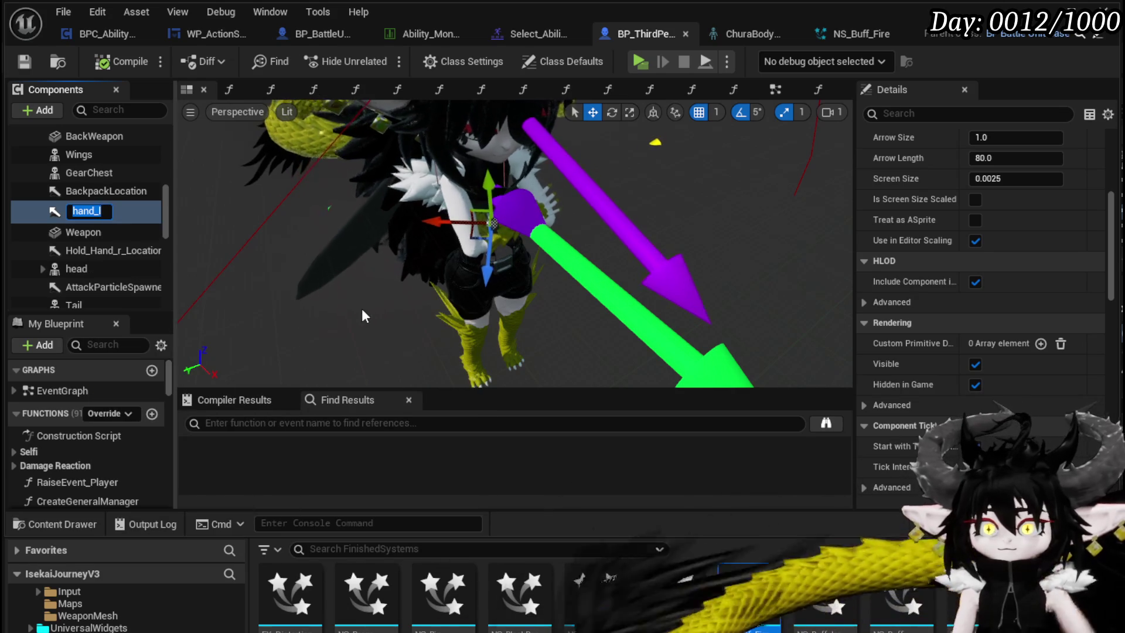
key(End)
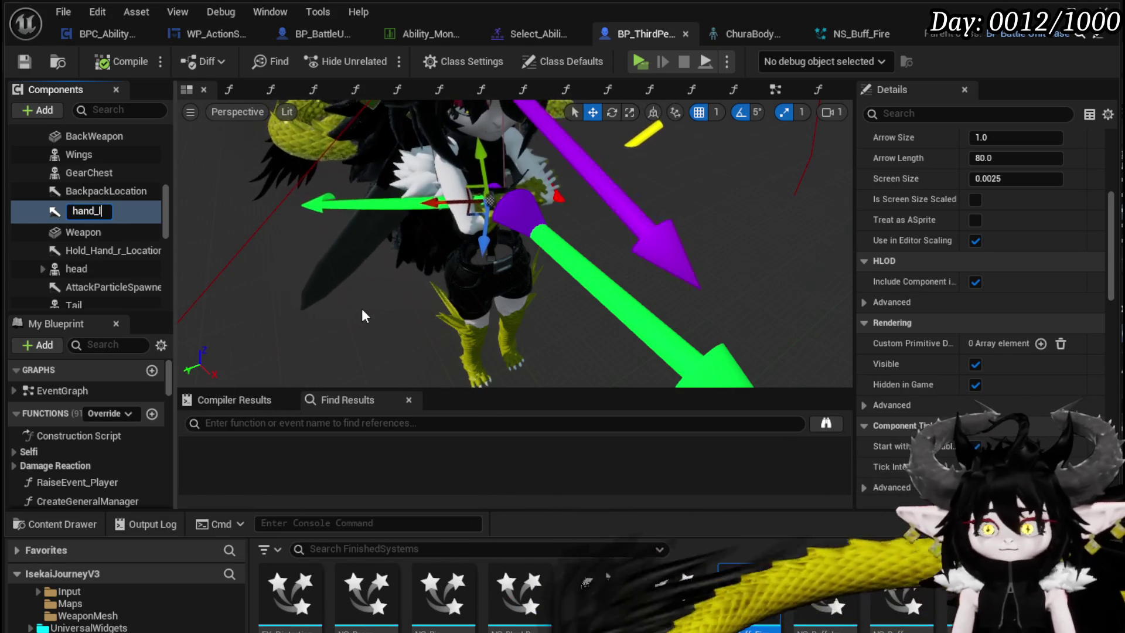
key(BackSpace)
text(L)
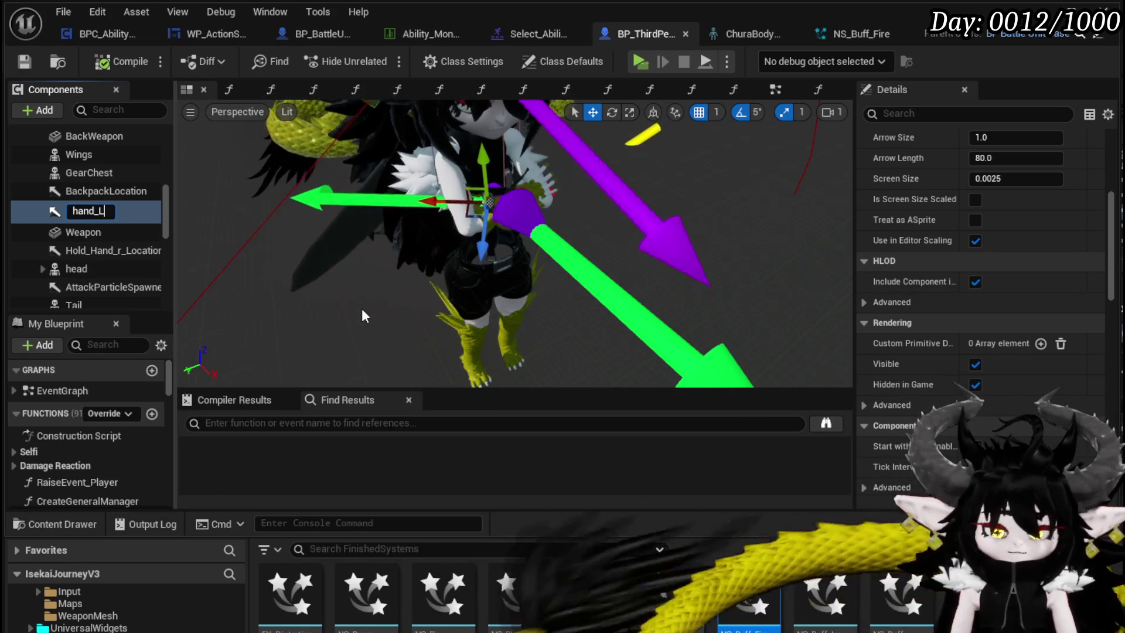
text(_Locatio)
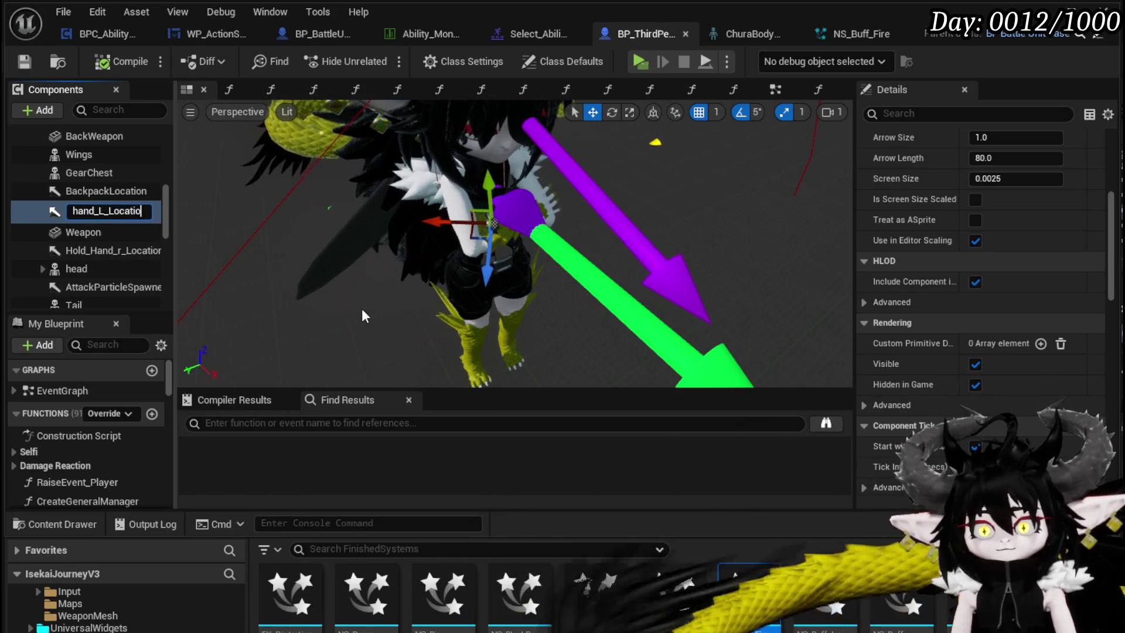
text(n)
key(Return)
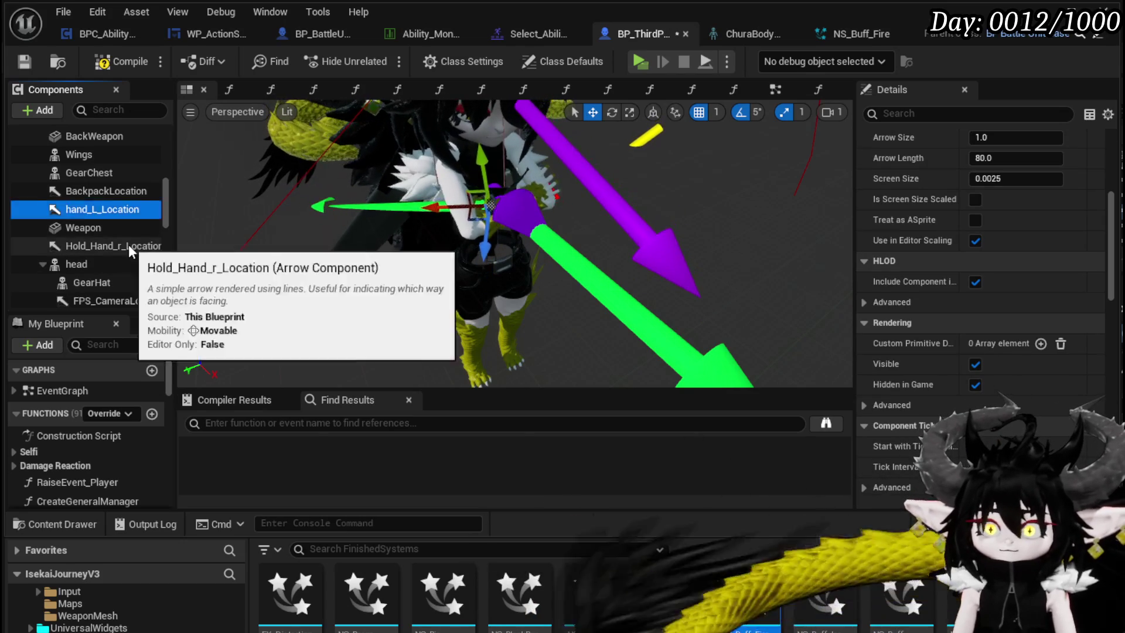
right_click(128, 245)
click(199, 423)
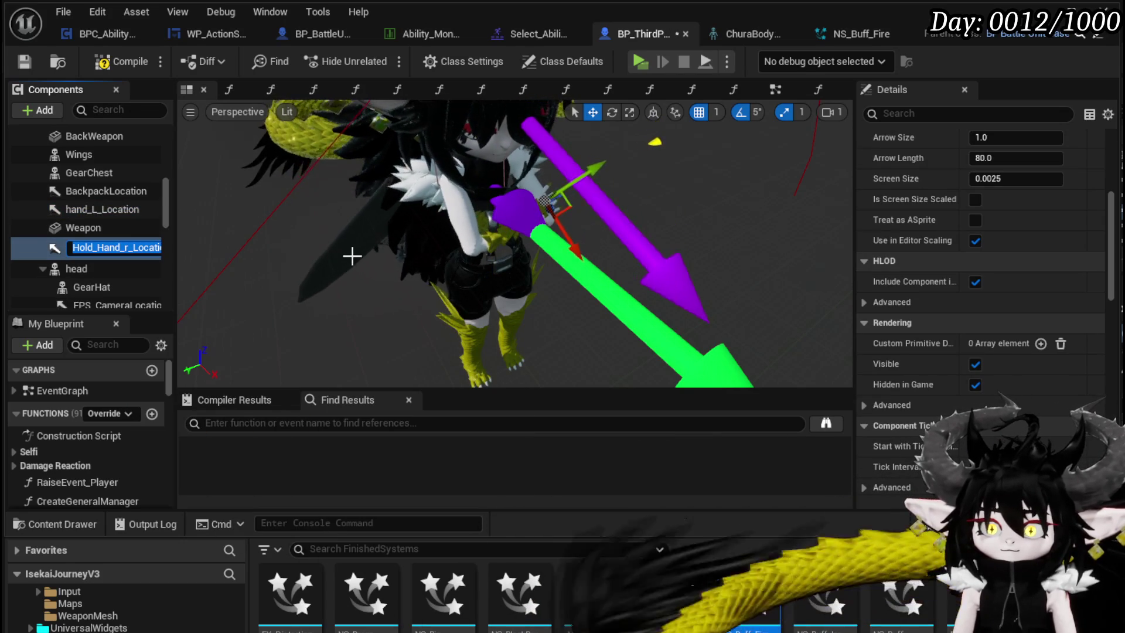
text(hand)
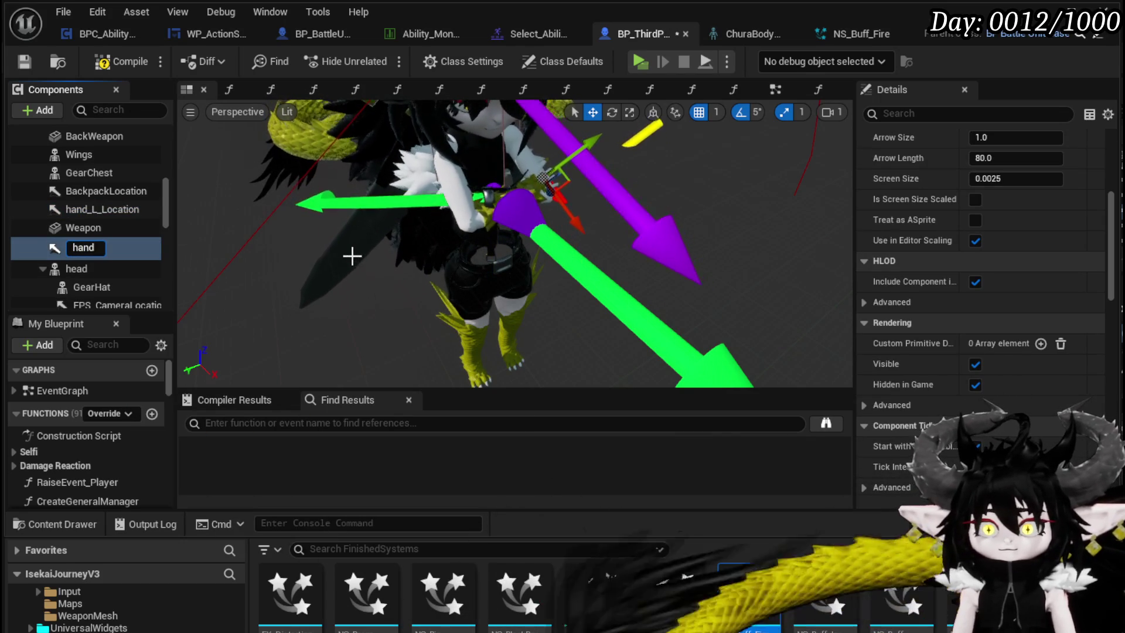
text(_R)
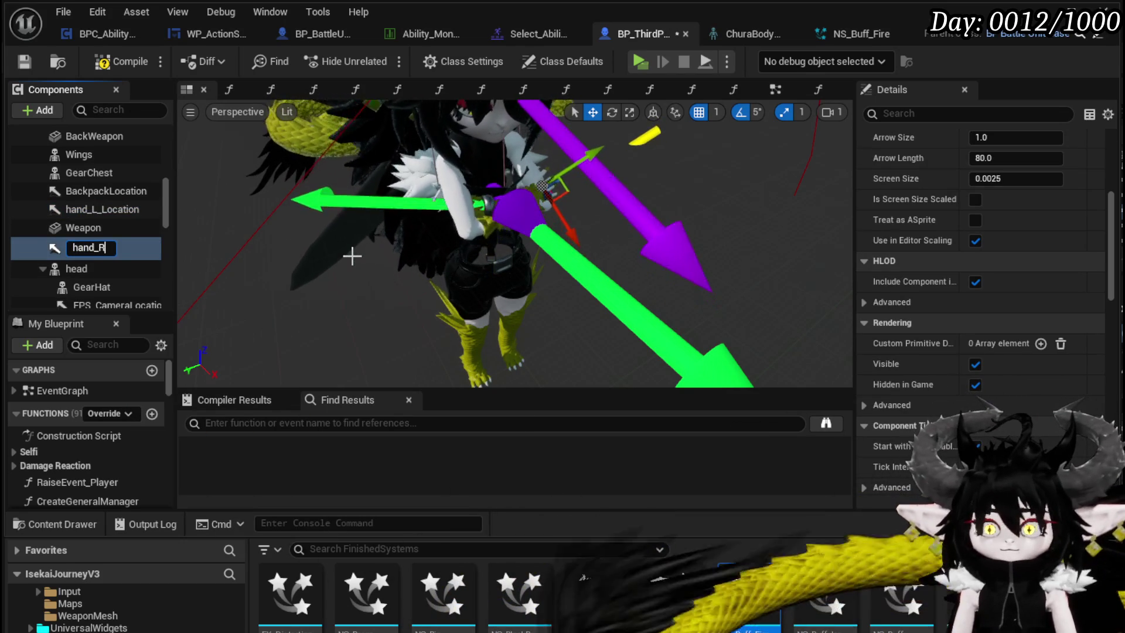
text(_Location)
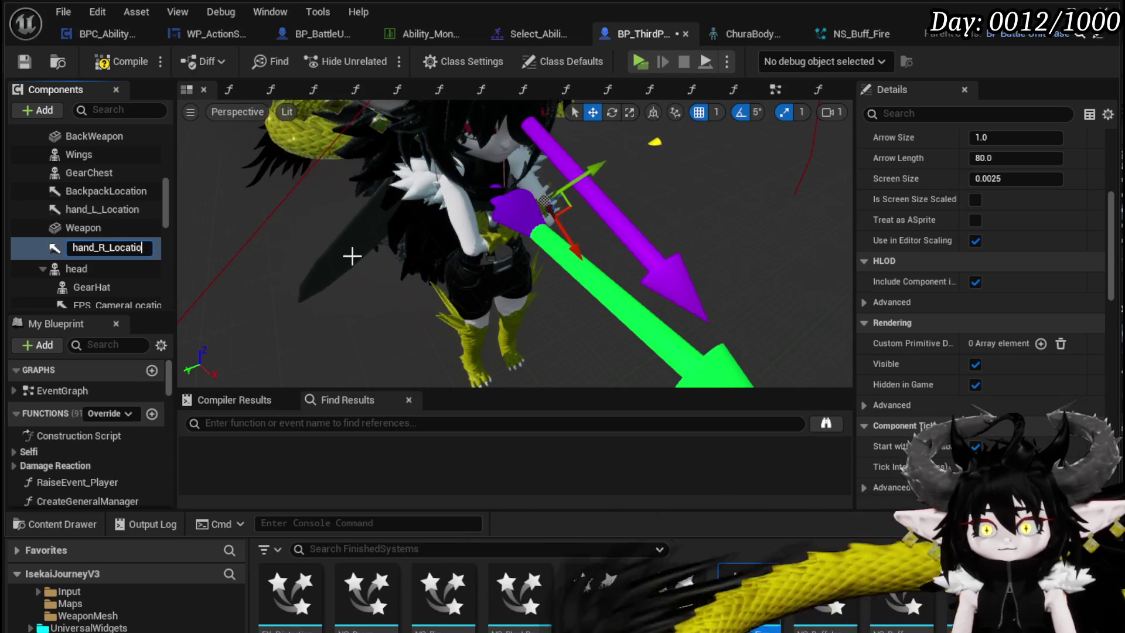
key(Return)
Undo the accidental reparent of hand_R_Location under Weapon, then compile and save
drag(100, 247, 83, 227)
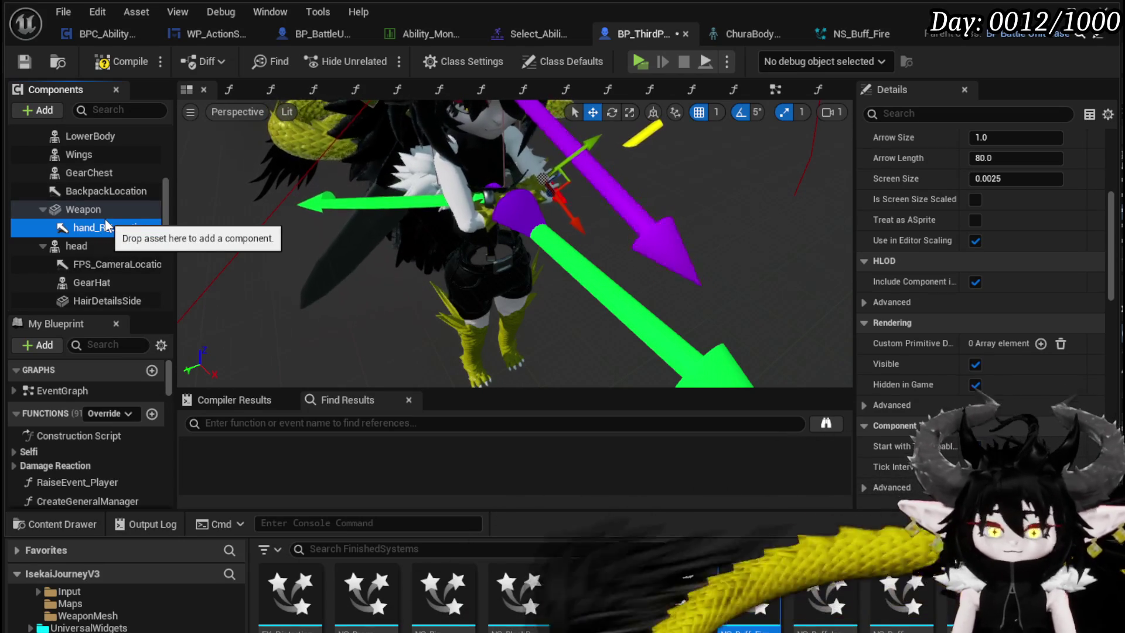
key(ctrl+z)
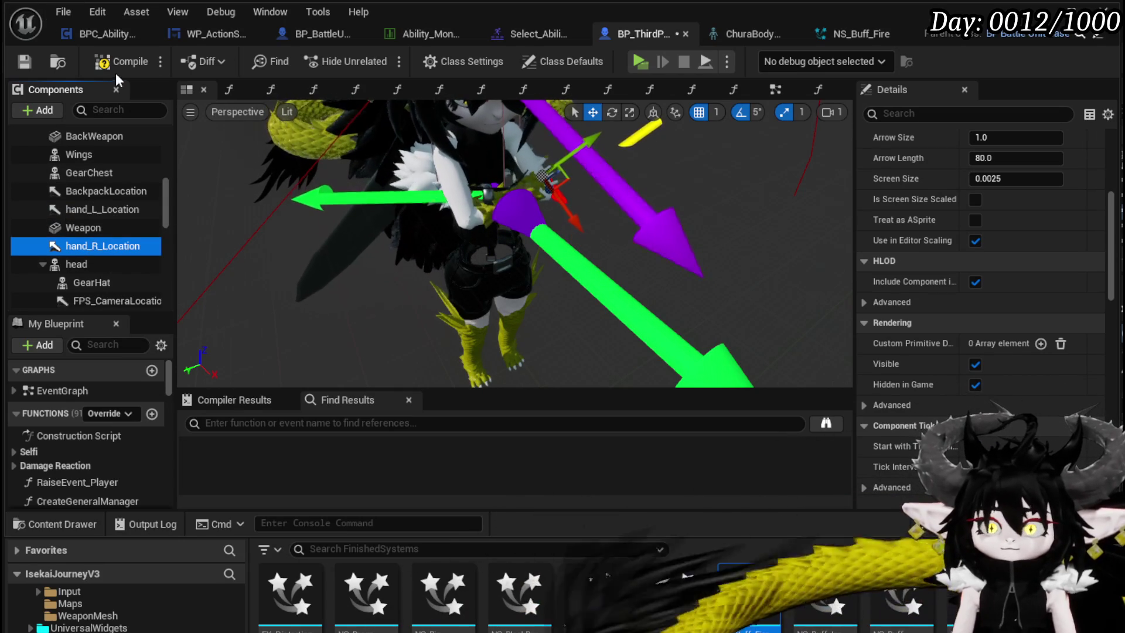
click(24, 62)
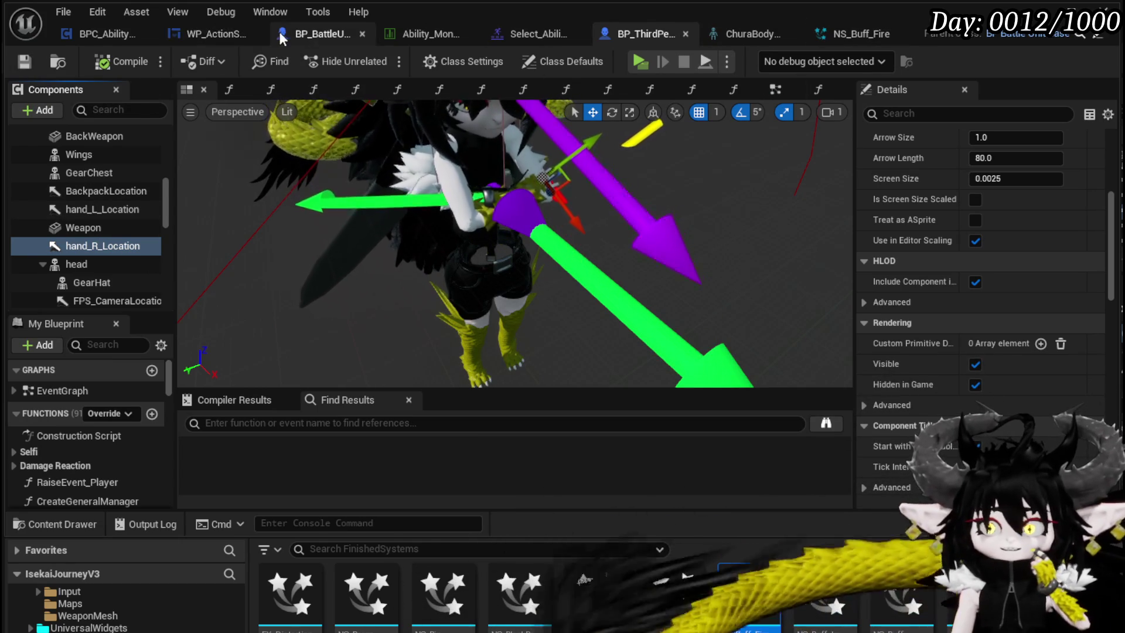
In BPC_AbilityVFX, search for hand_L_Location from the Owner node, then dismiss the action list
click(105, 34)
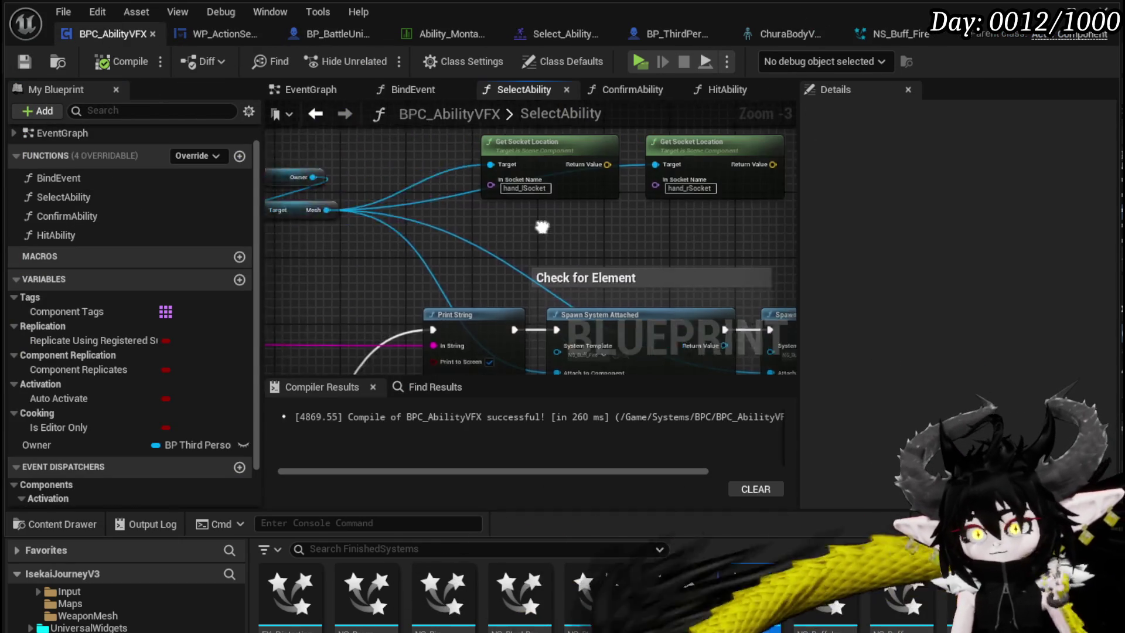
drag(376, 256, 376, 256)
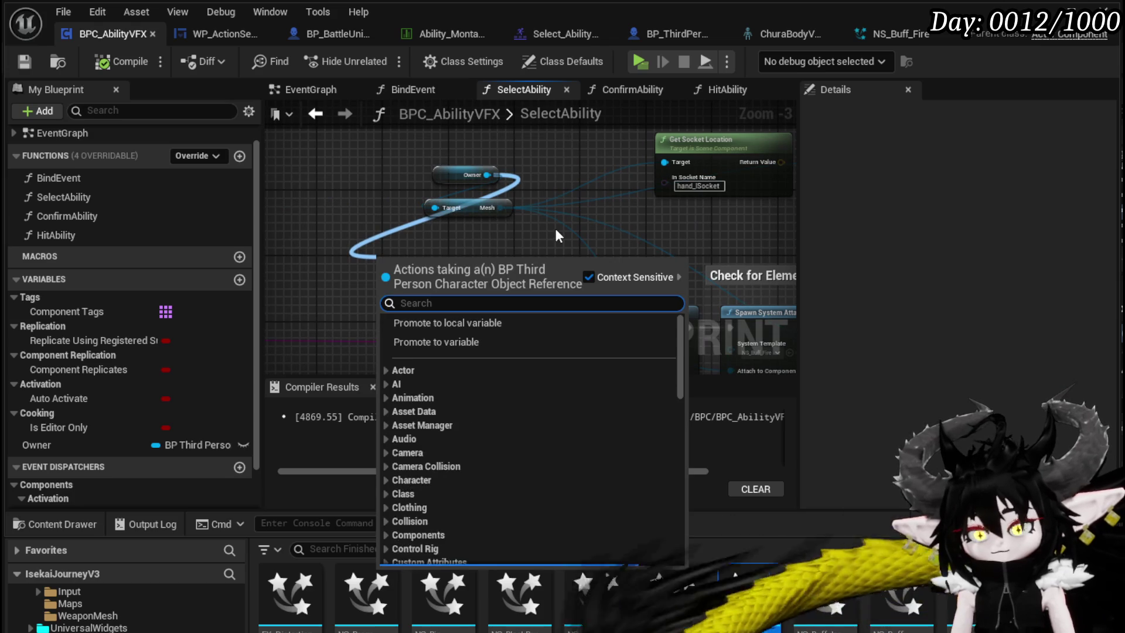
text(hand_L)
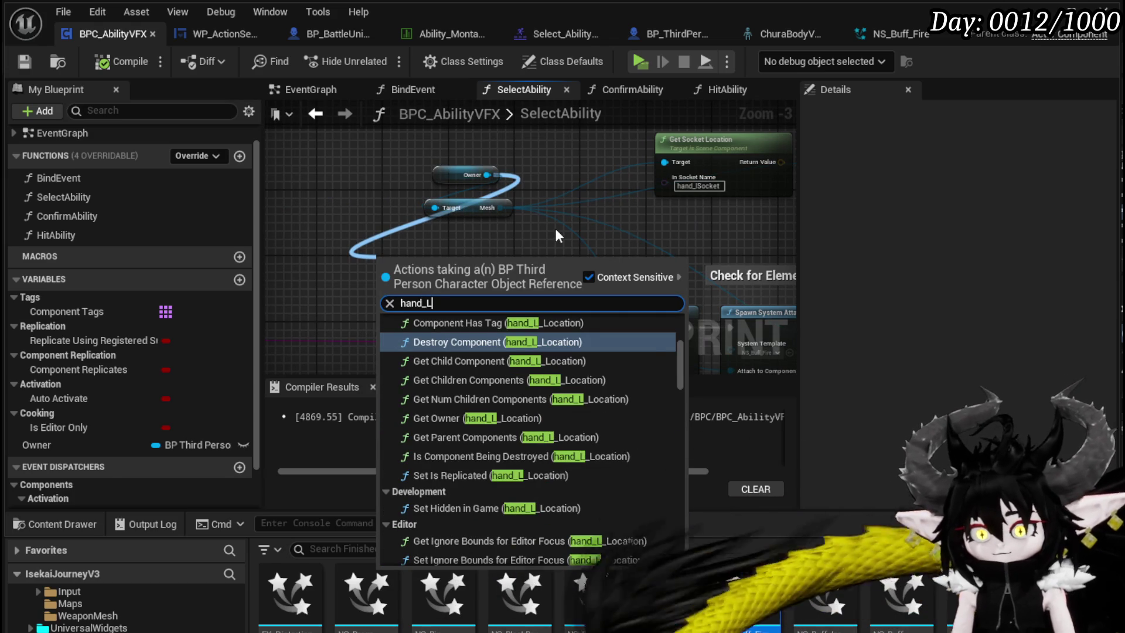
drag(679, 360, 698, 570)
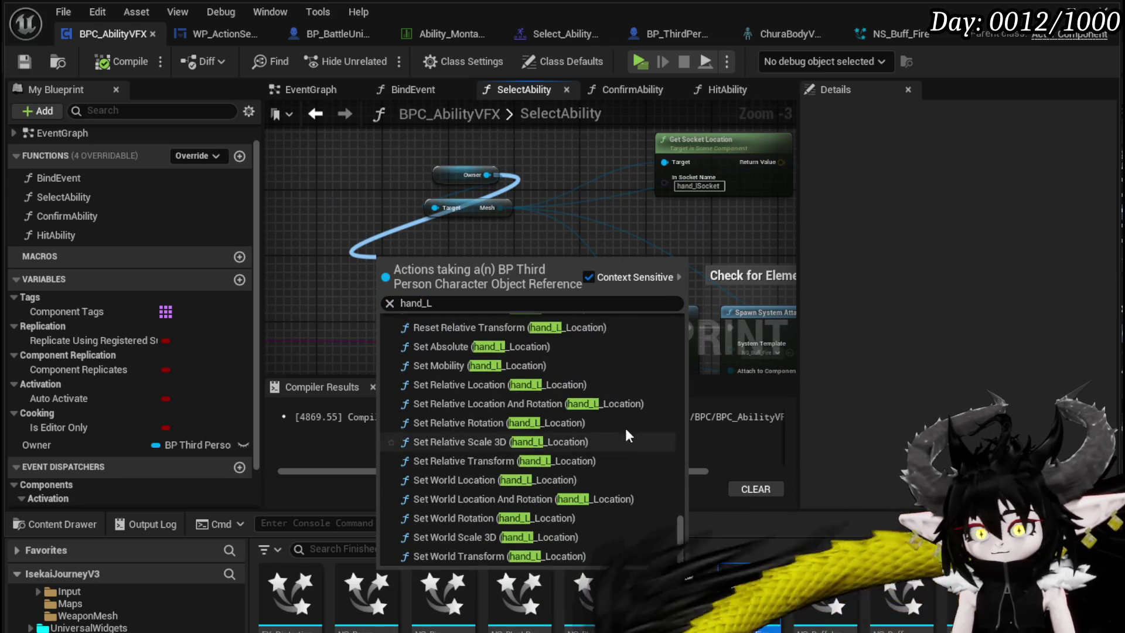
scroll(624, 407, up, 10)
scroll(624, 404, down, 8)
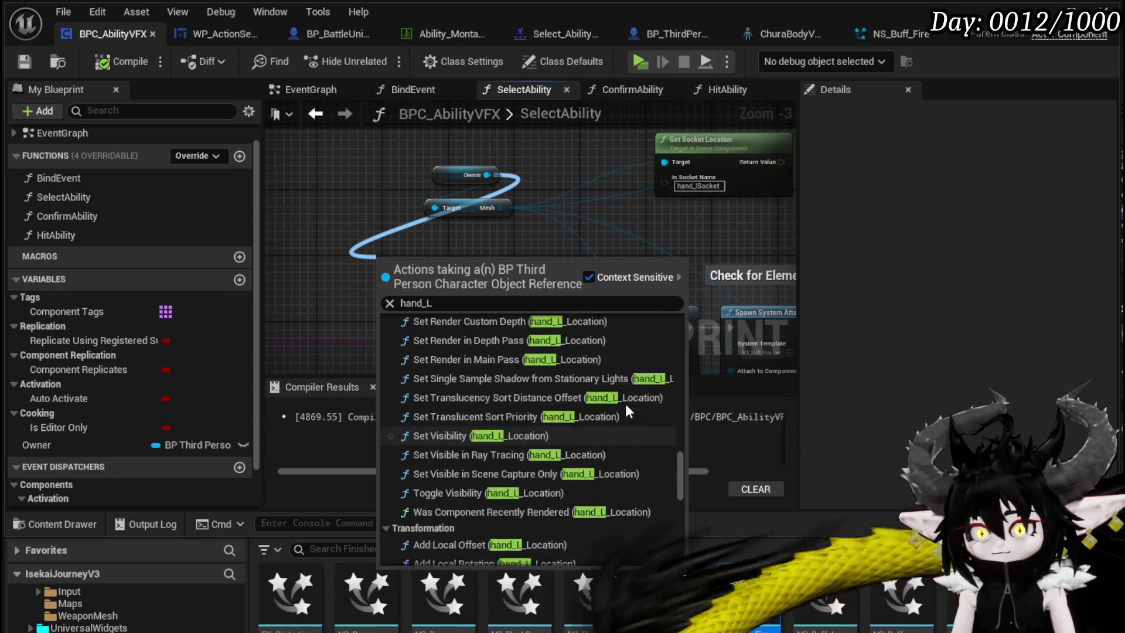
click(500, 304)
click(501, 304)
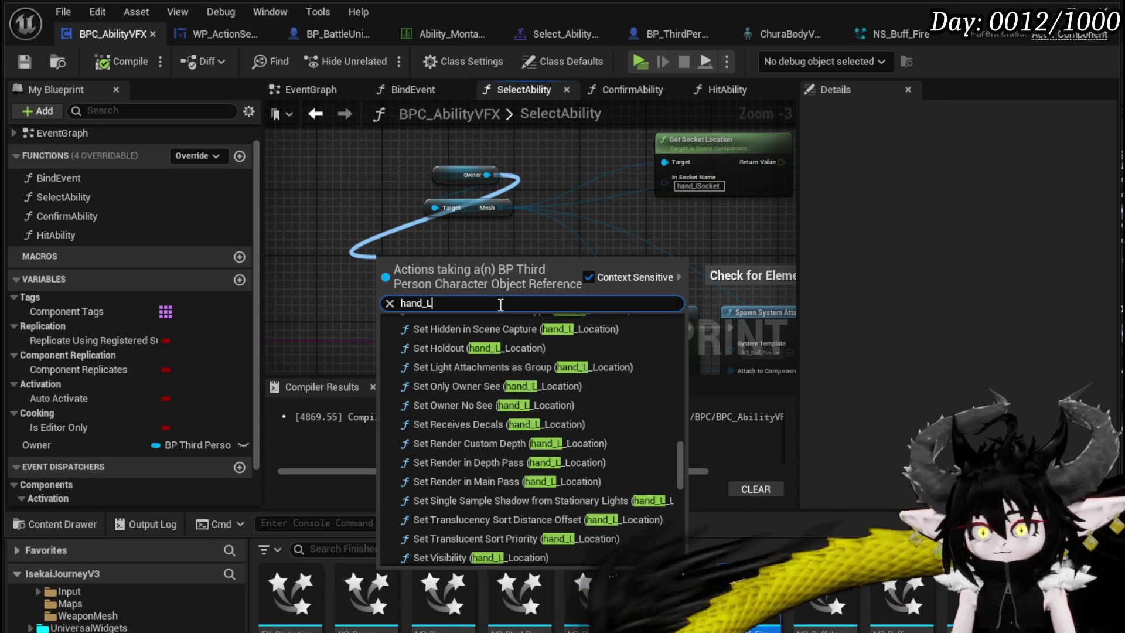
text(_Location)
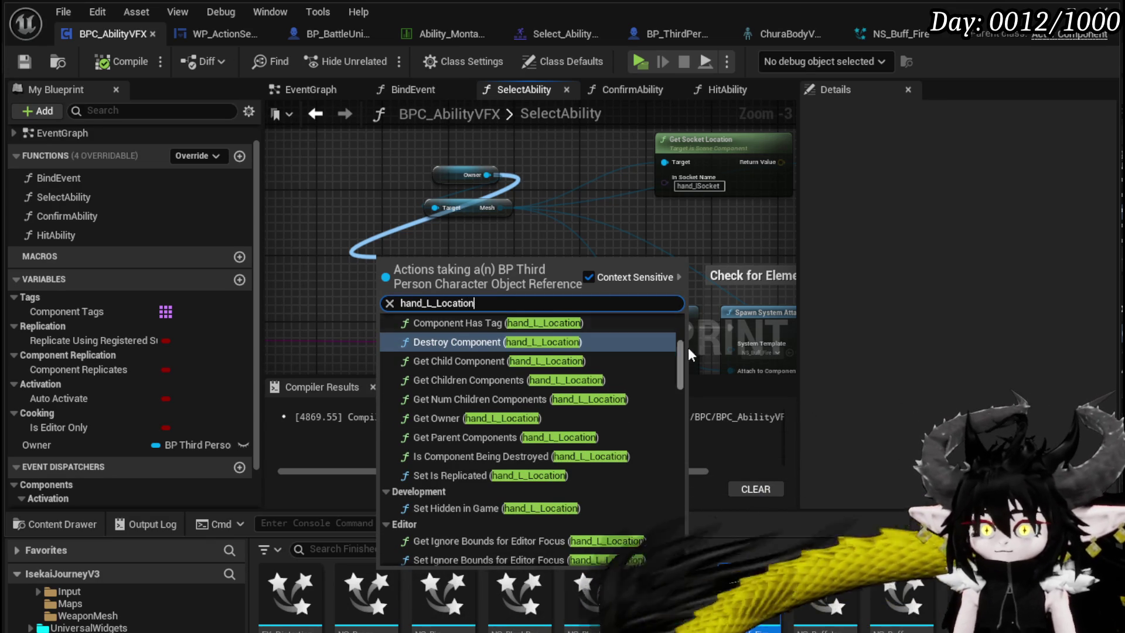
mouse_move(680, 363)
mouse_down()
mouse_move(694, 524)
mouse_move(690, 479)
mouse_up()
mouse_move(690, 450)
mouse_down()
mouse_move(693, 328)
mouse_move(703, 512)
mouse_up()
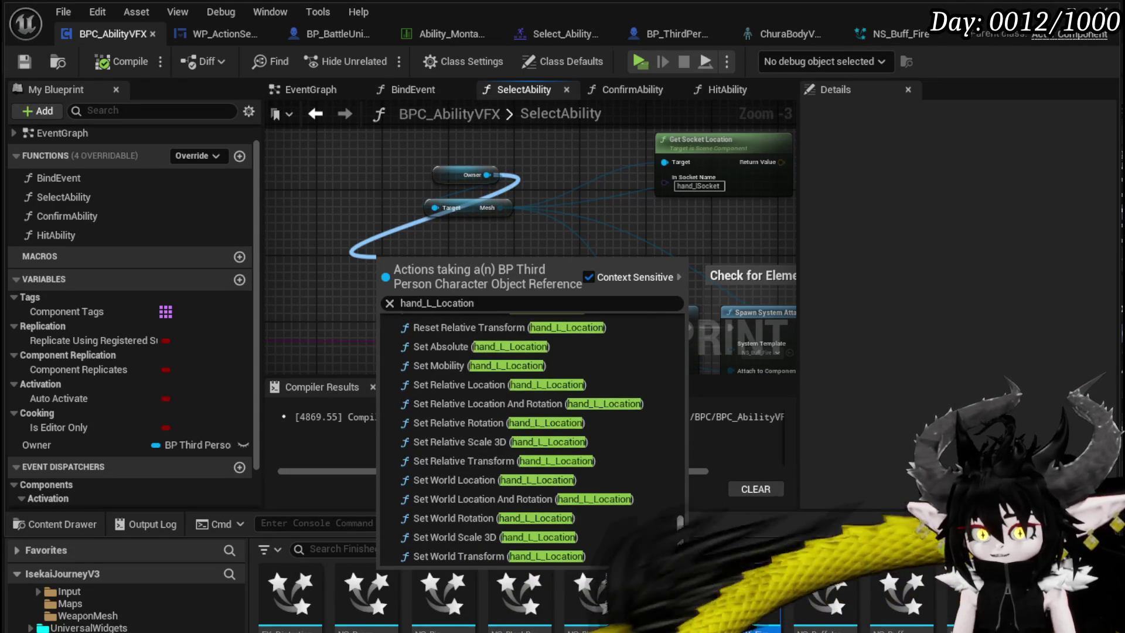
click(389, 184)
Add Get Hand L Location and Get Hand R Location nodes from the Owner node
scroll(408, 191, up, 4)
mouse_move(468, 281)
mouse_down()
mouse_move(346, 159)
mouse_move(501, 167)
mouse_up()
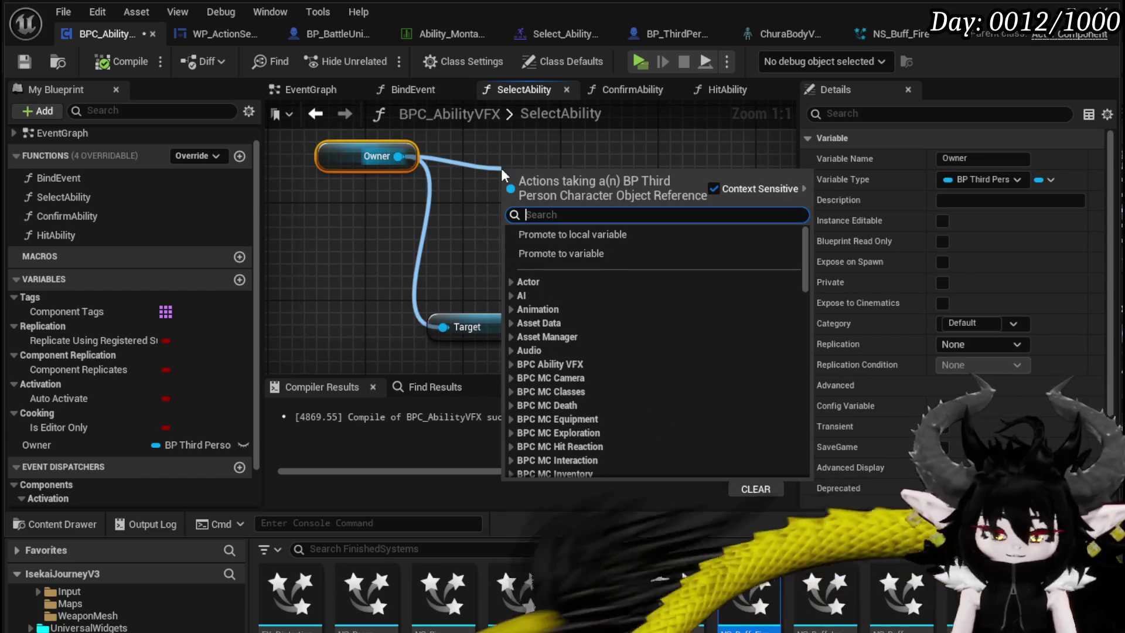
text(hand)
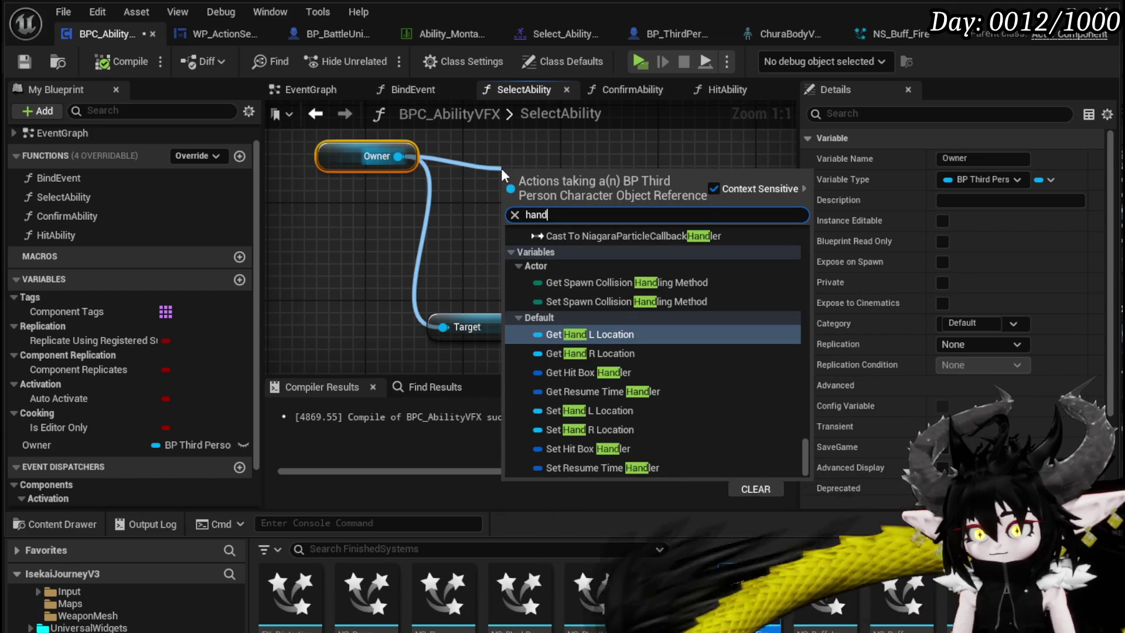
click(580, 334)
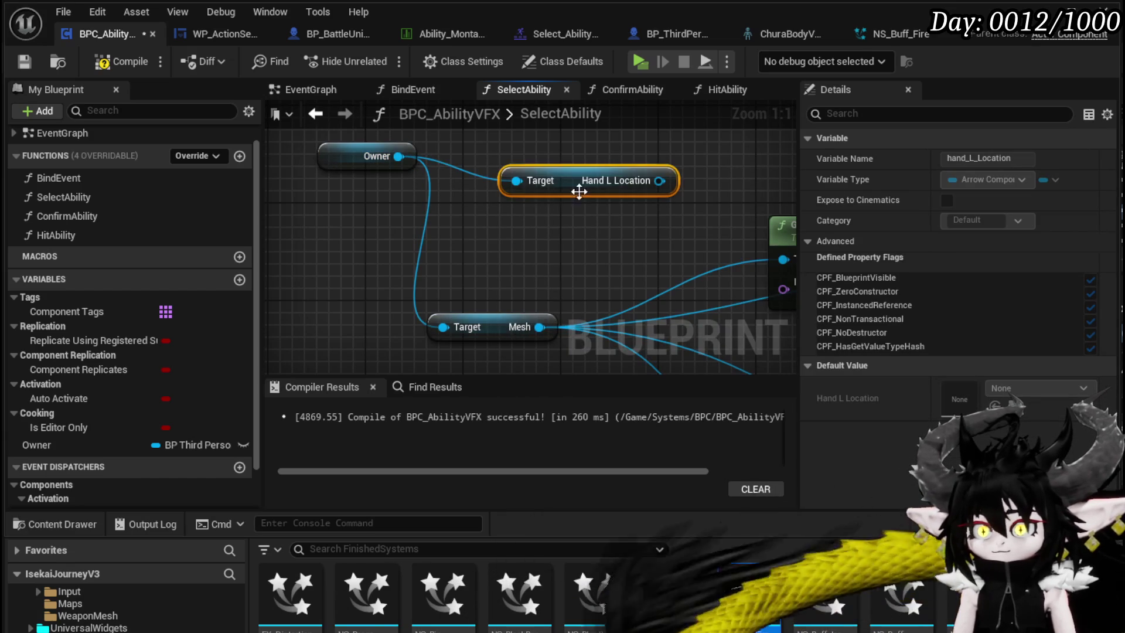
drag(579, 191, 567, 142)
drag(398, 155, 498, 212)
text(g)
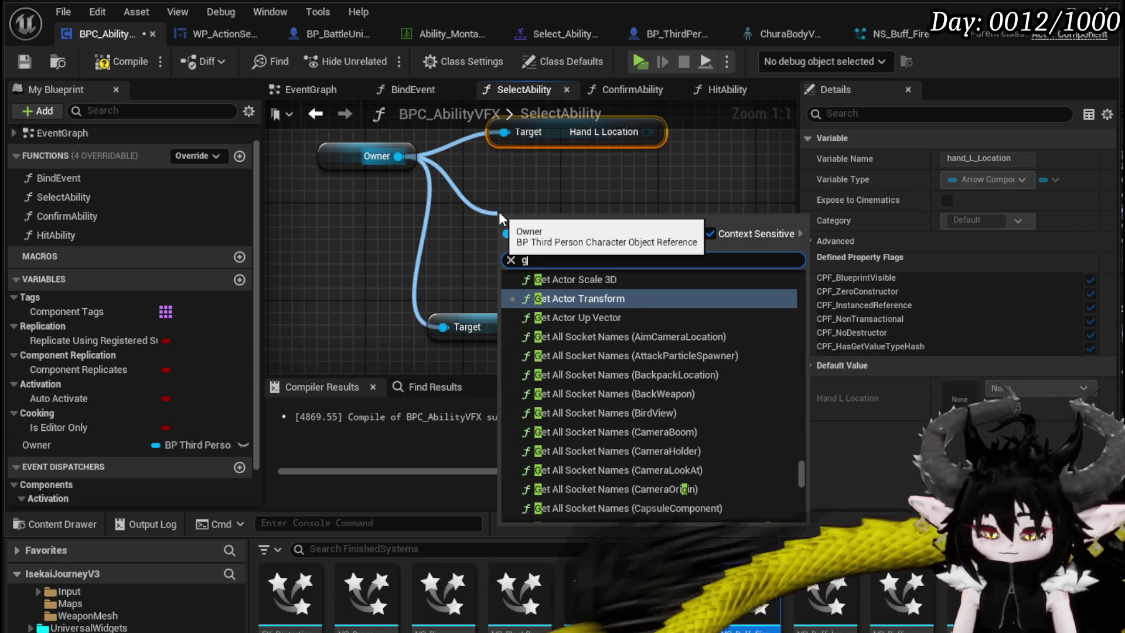
text(et hand)
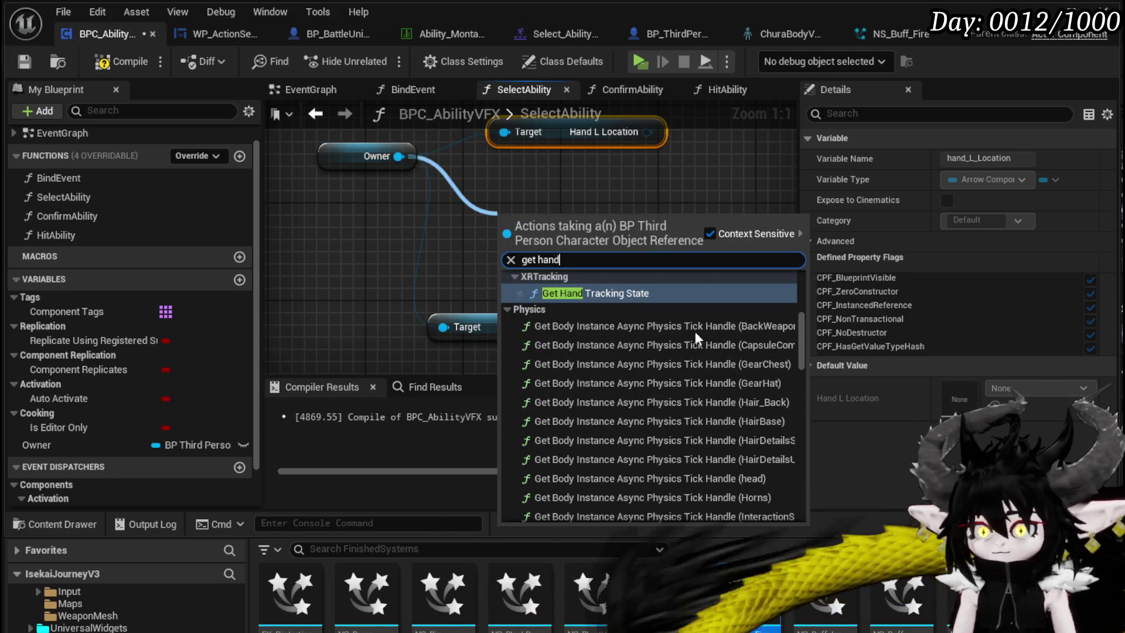
drag(801, 328, 806, 491)
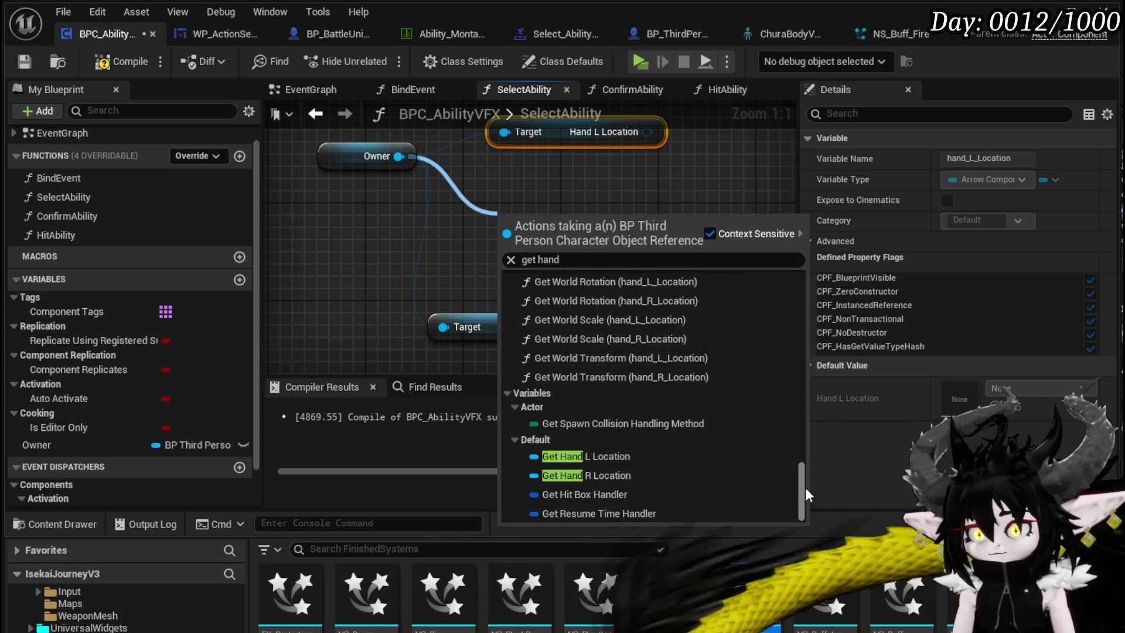
click(615, 475)
Wire Hand R Location into Spawn System Attached's Attach to Component pin and compile
scroll(381, 175, down, 4)
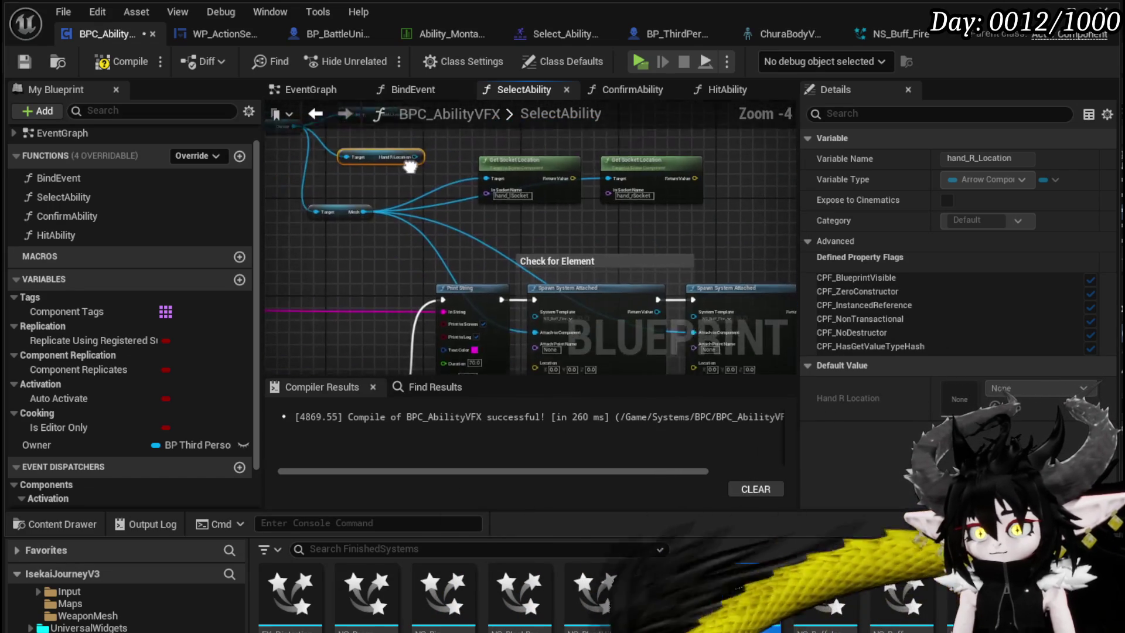
mouse_move(432, 159)
mouse_down()
mouse_move(539, 343)
mouse_move(550, 338)
mouse_up()
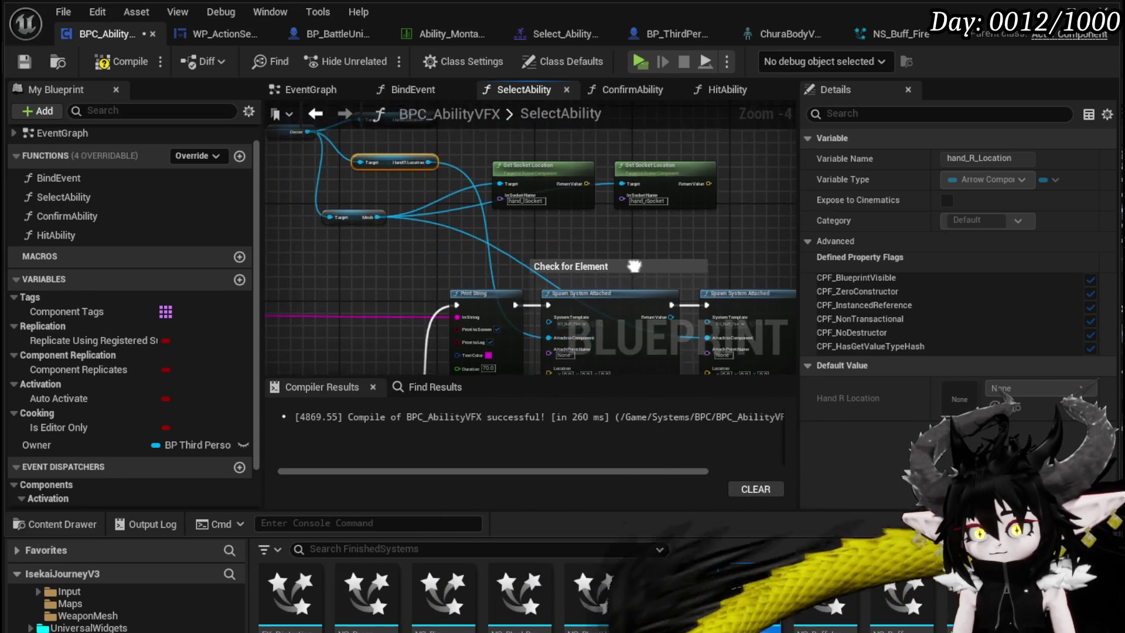
mouse_move(430, 162)
mouse_down()
mouse_move(704, 430)
mouse_move(726, 231)
mouse_move(697, 214)
mouse_up()
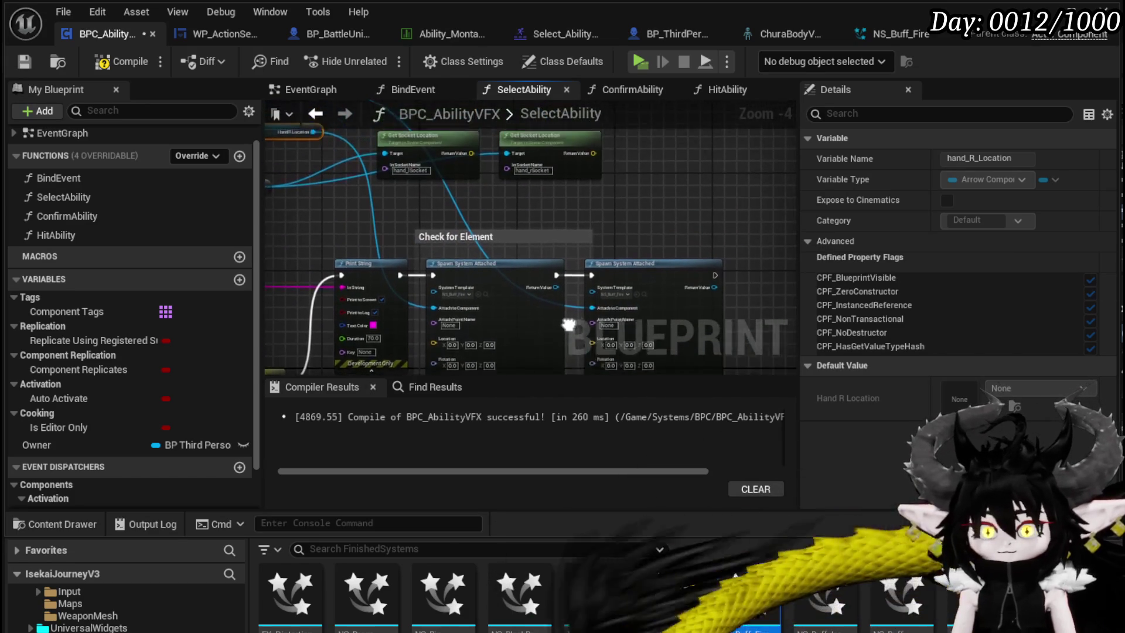
drag(709, 180, 742, 168)
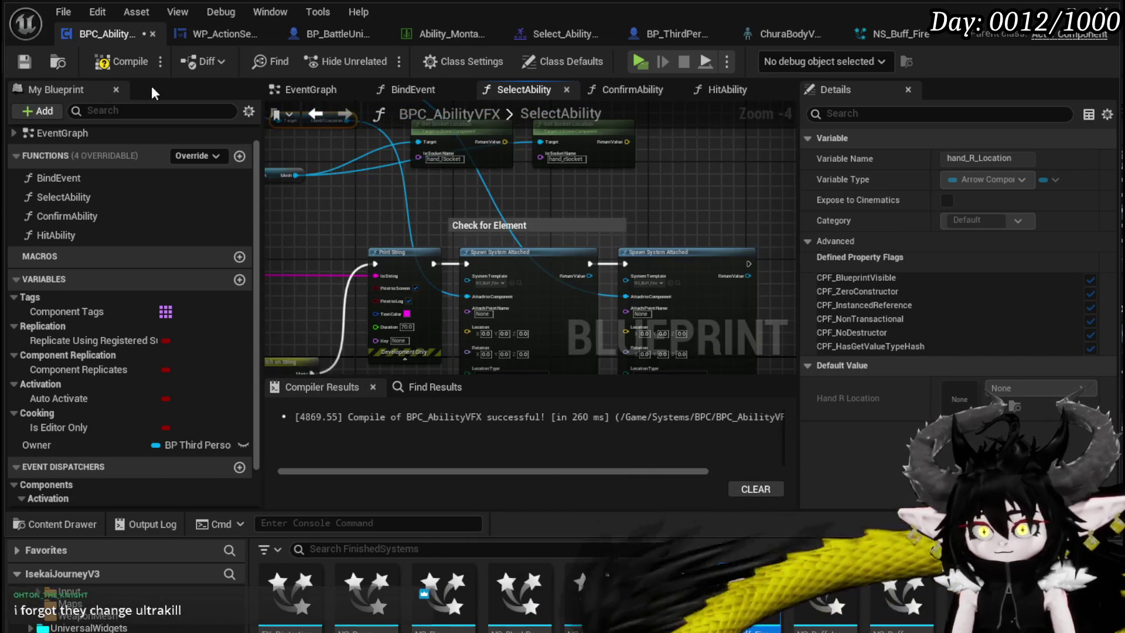
click(104, 63)
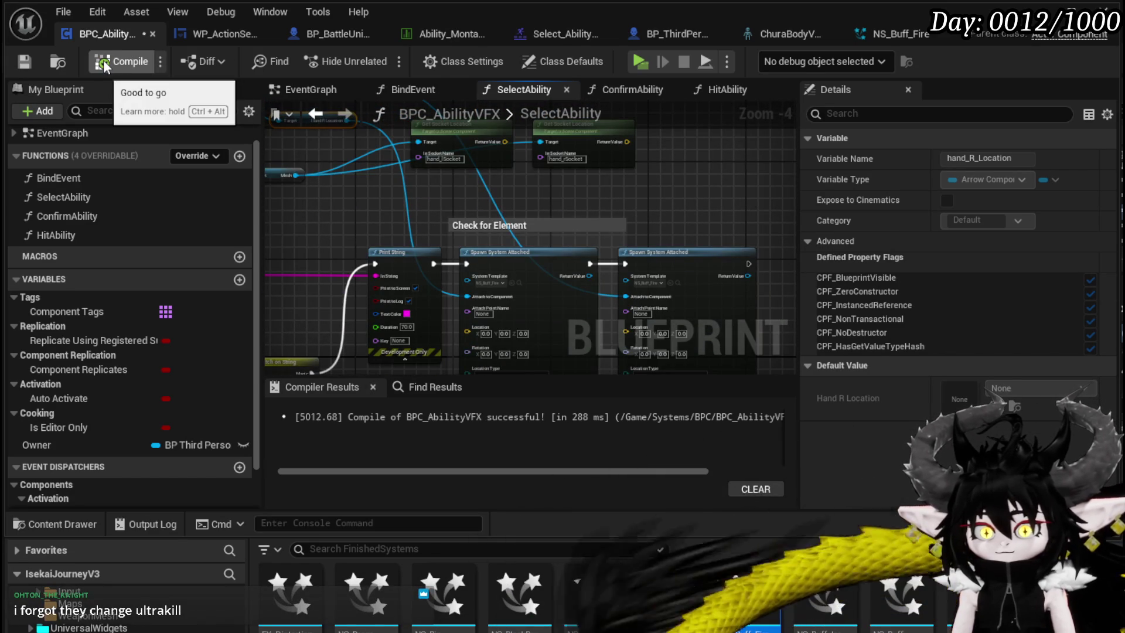
Save BPC_AbilityVFX, test-play to check flames on both hands, then stop
key(ctrl+s)
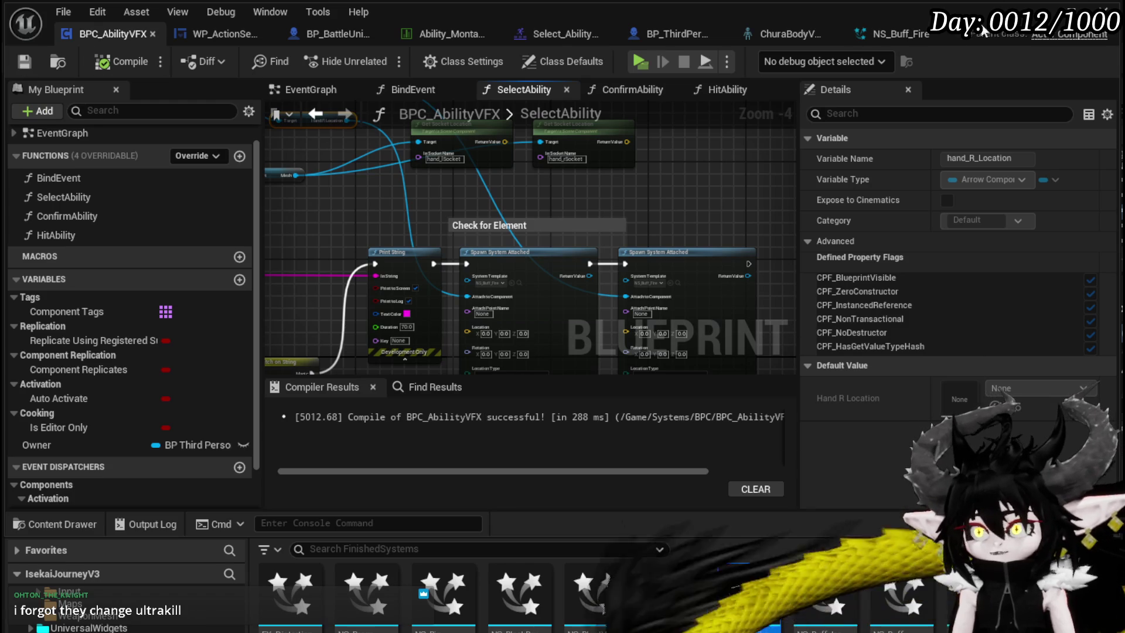
key(alt+Tab)
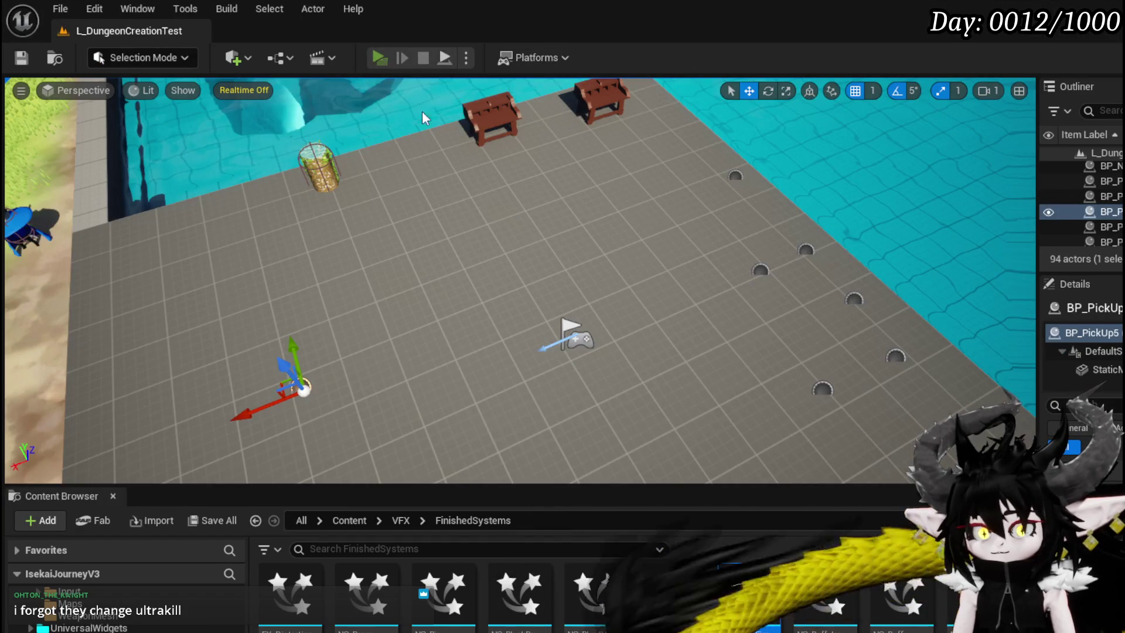
key(alt+Tab)
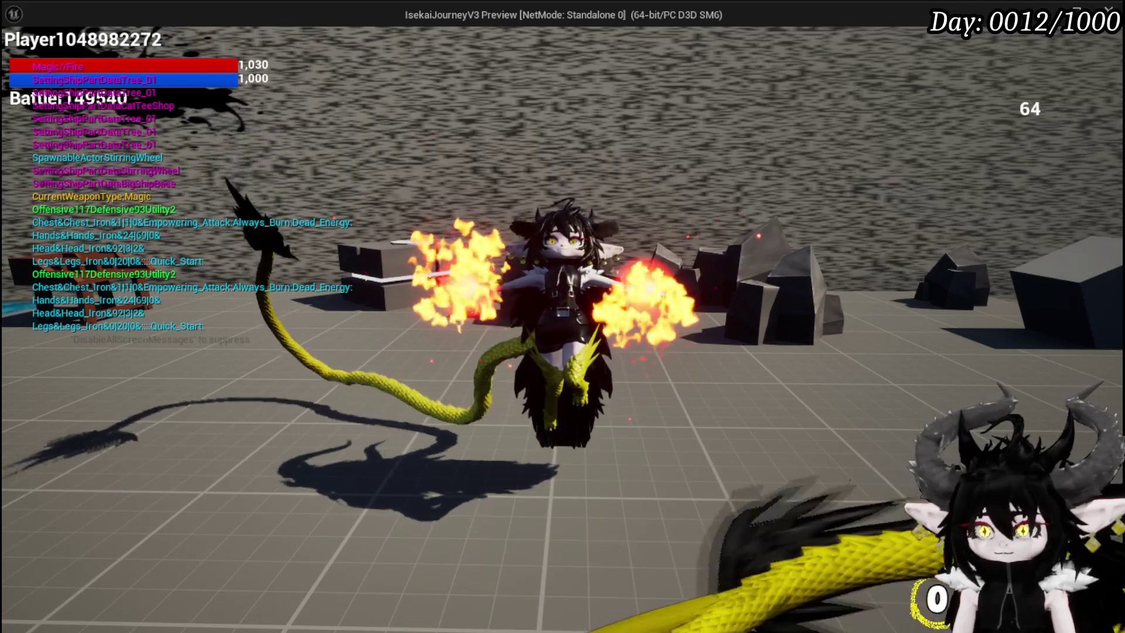
key(Escape)
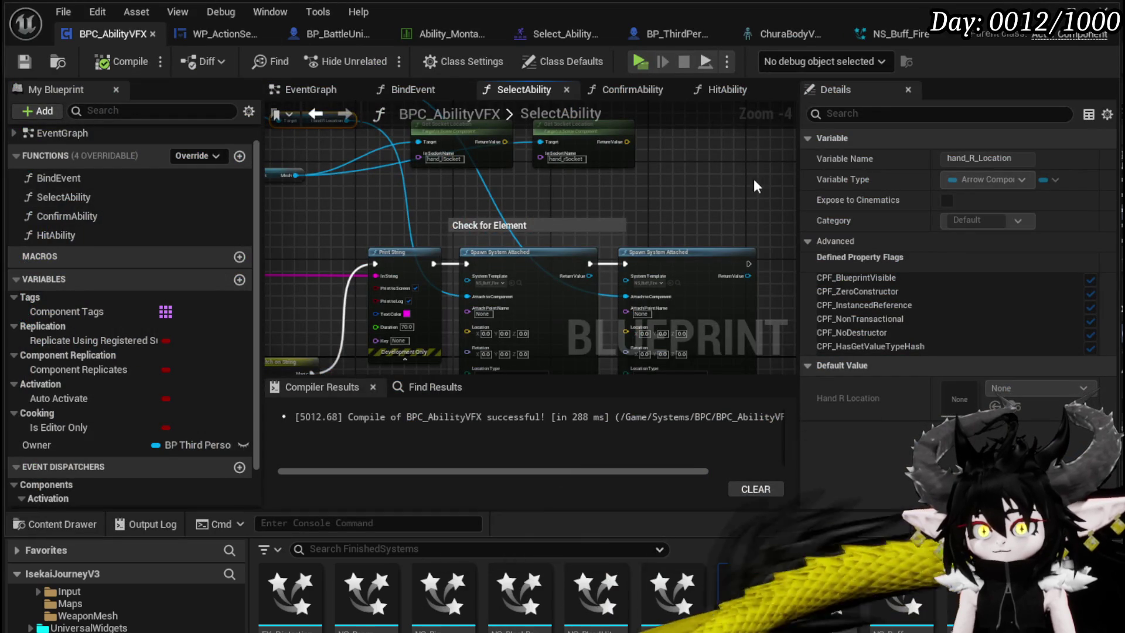
In NS_Buff_Fire, turn off Local Space on the emitter and save the system
mouse_move(789, 200)
mouse_down()
mouse_move(640, 201)
mouse_move(699, 131)
mouse_move(696, 147)
mouse_up()
click(909, 24)
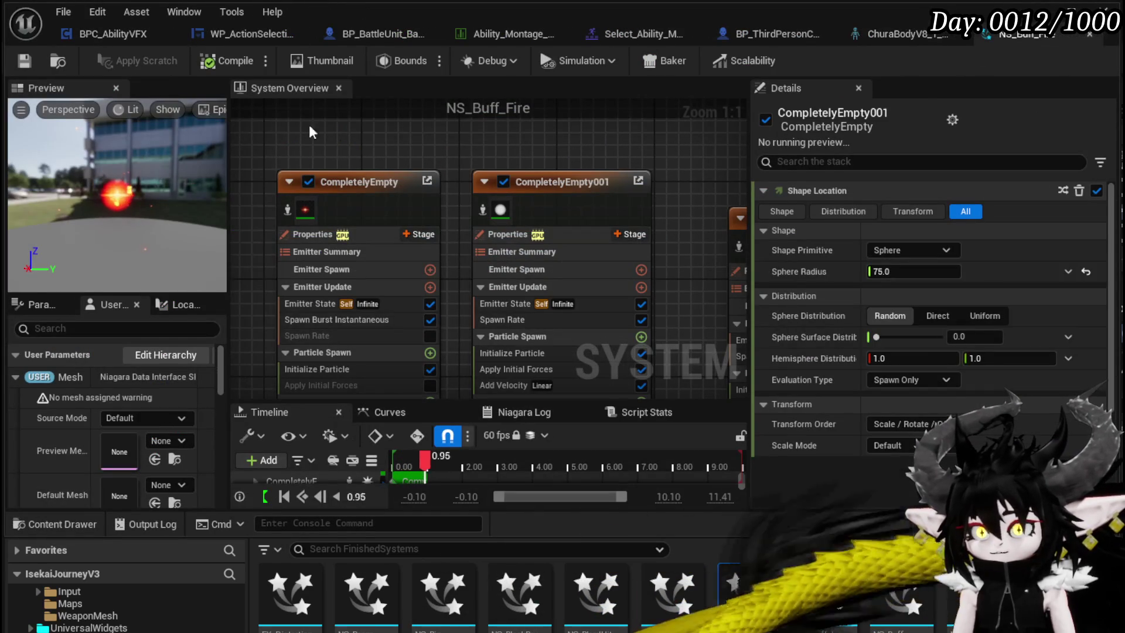
click(349, 185)
scroll(342, 137, down, 2)
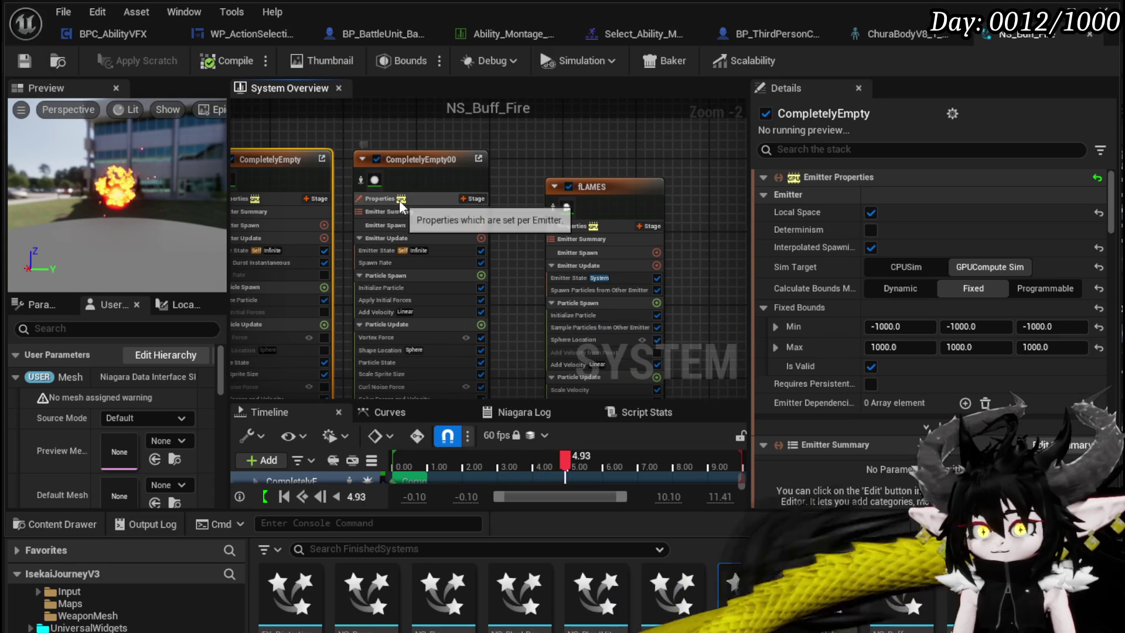
click(399, 200)
drag(452, 131, 526, 142)
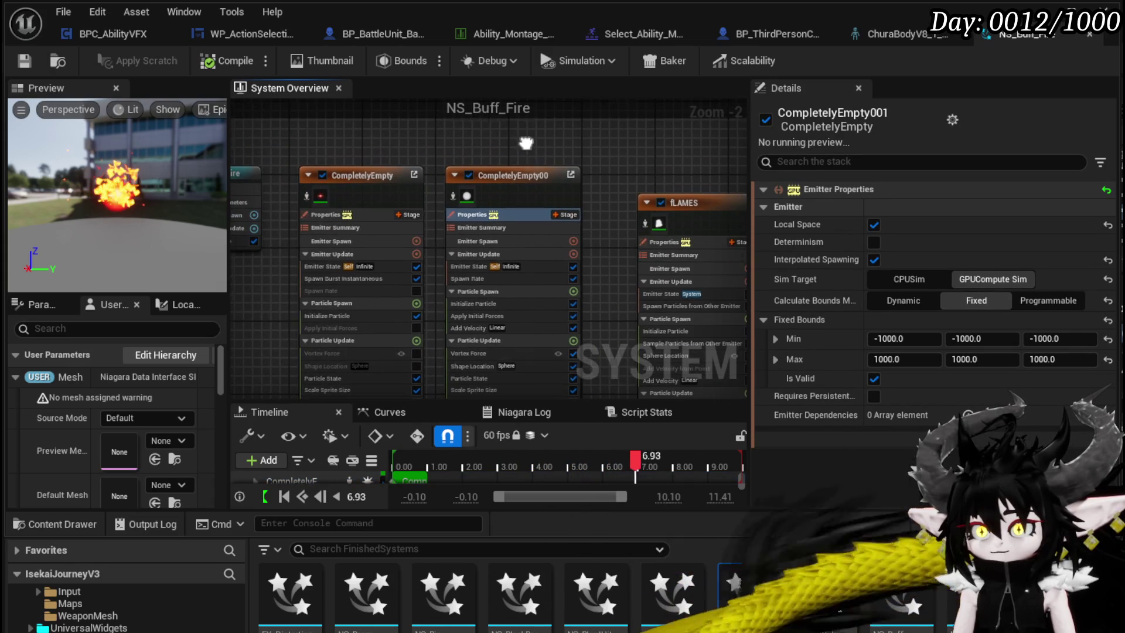
click(874, 225)
click(694, 208)
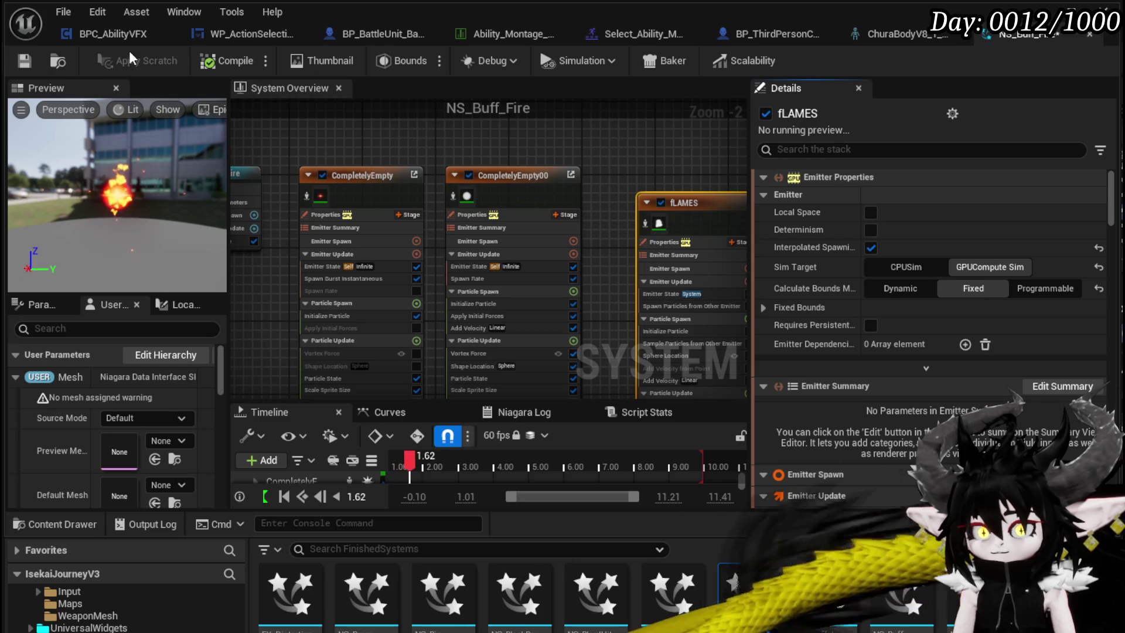
click(24, 58)
click(407, 179)
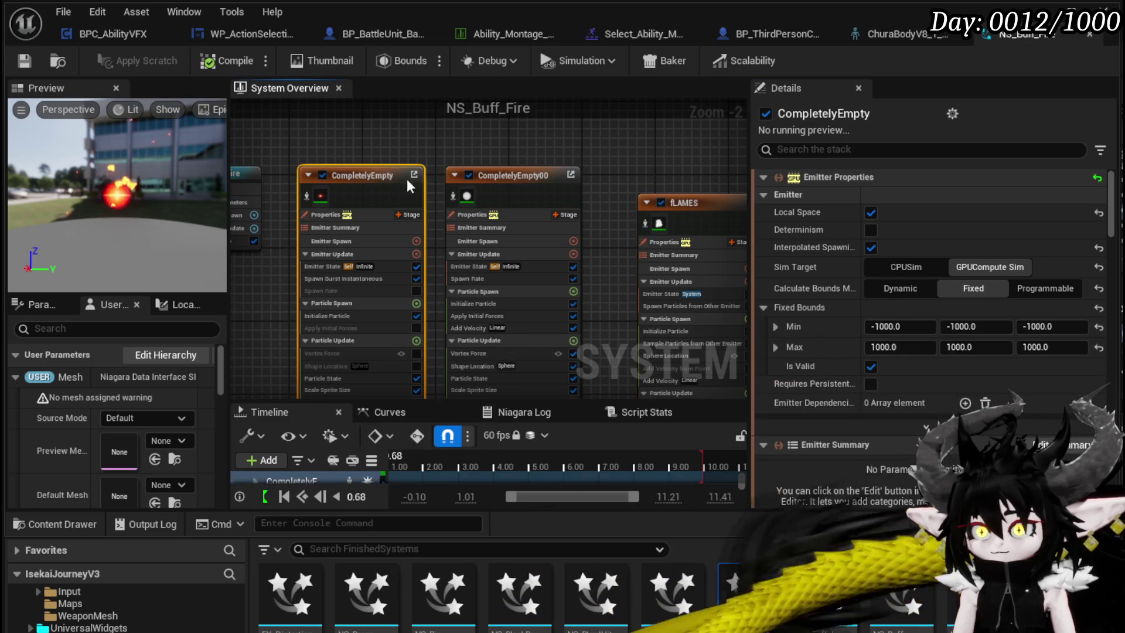
Test-play the level, moving the character to check the hand flames, then stop
click(25, 60)
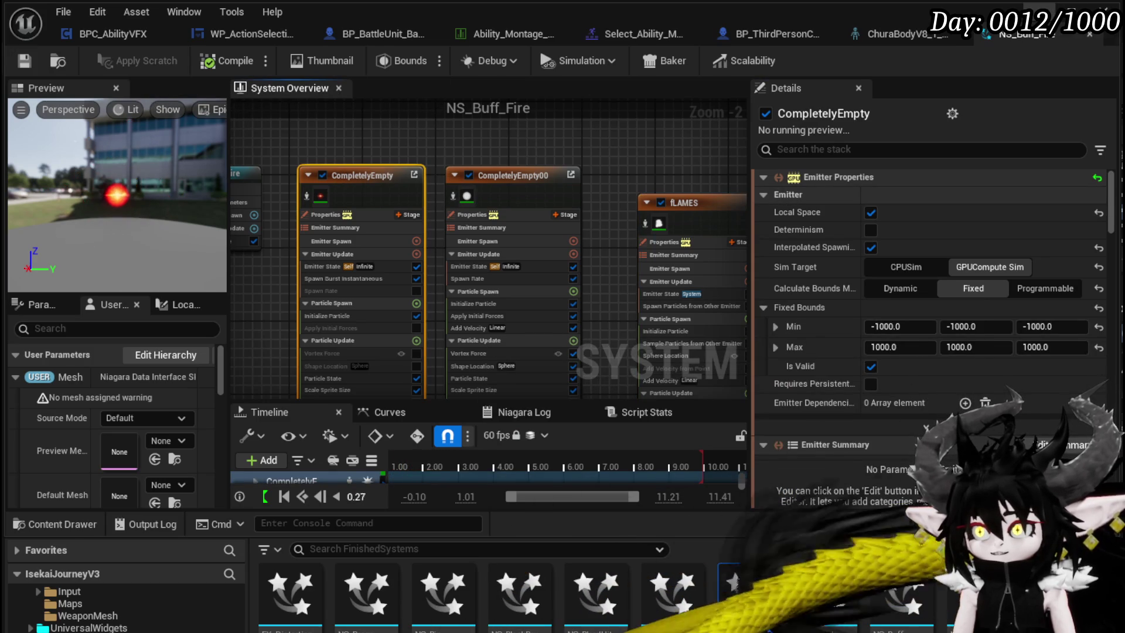
key(alt+Tab)
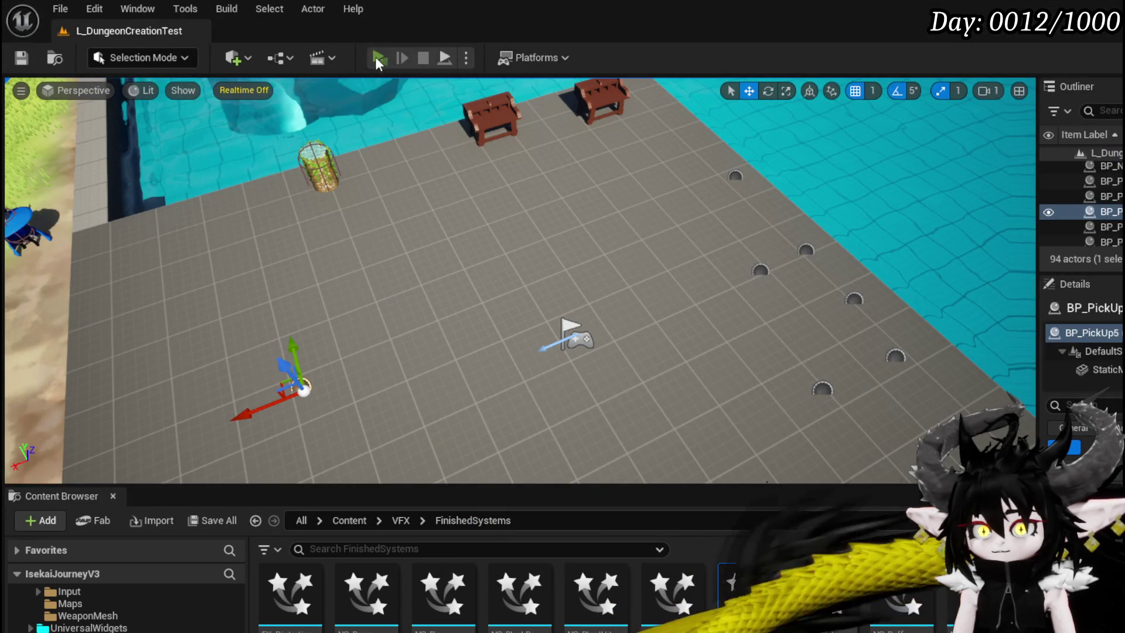
click(375, 57)
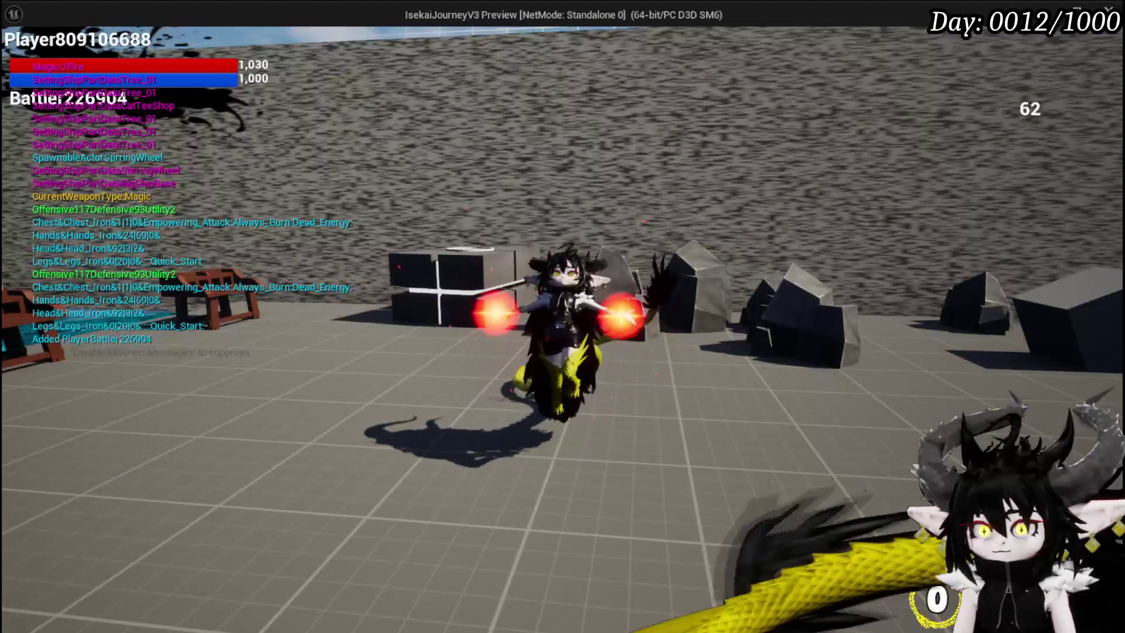
key(w)
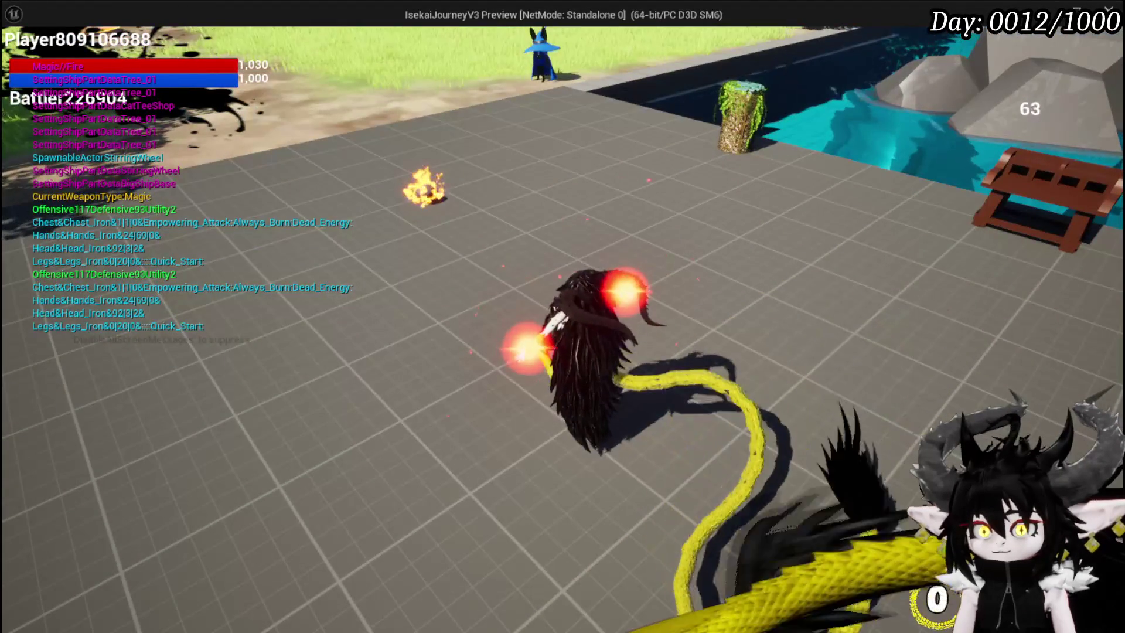
key(s)
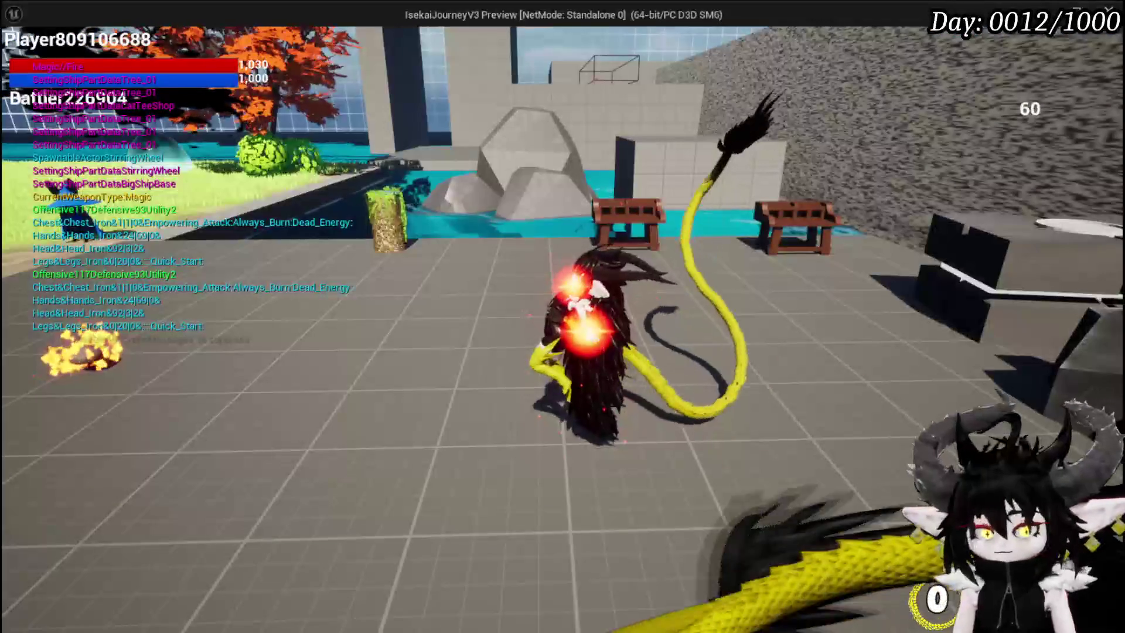
key(Escape)
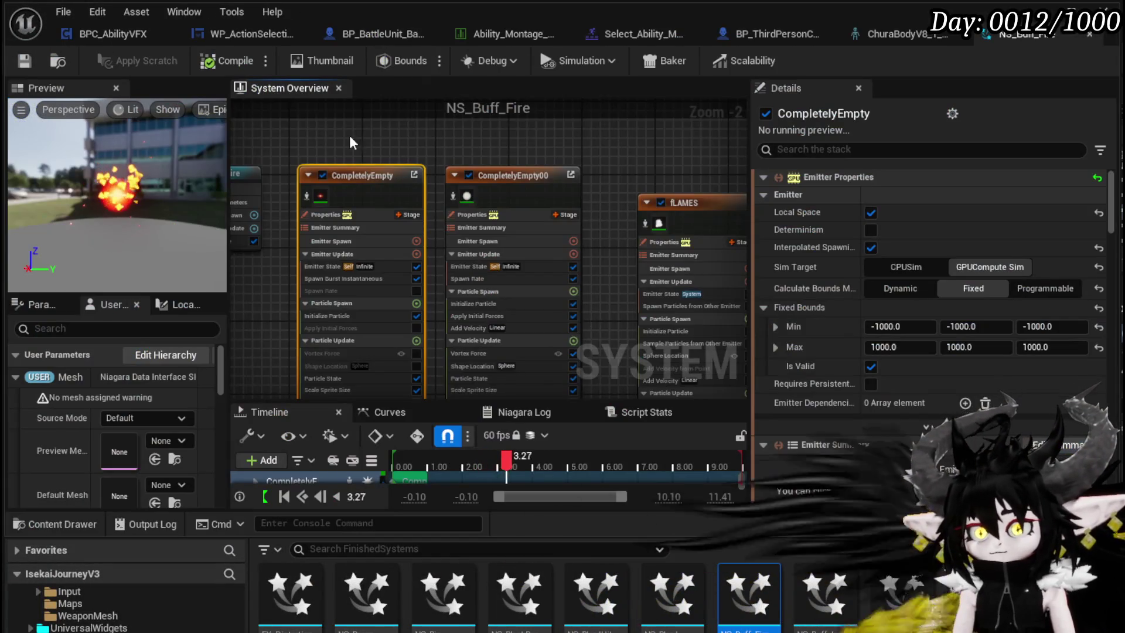
Clear the emitter selection in NS_Buff_Fire and save the system
mouse_move(351, 143)
mouse_down()
mouse_move(557, 181)
mouse_move(475, 201)
mouse_up()
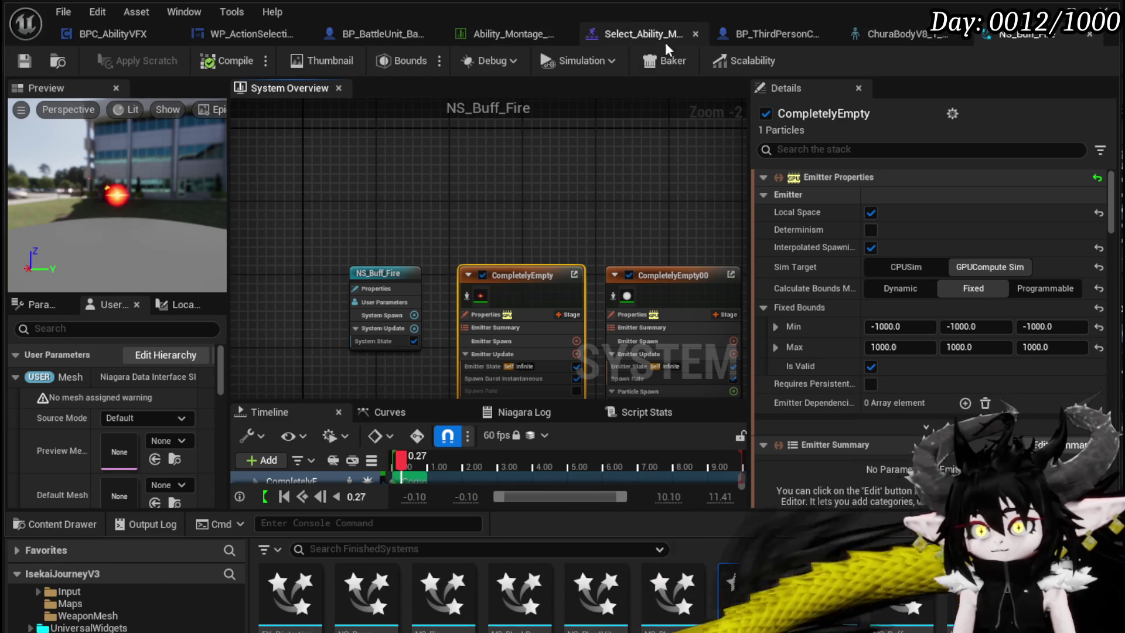
mouse_move(585, 202)
mouse_down()
mouse_move(502, 179)
mouse_move(430, 176)
mouse_up()
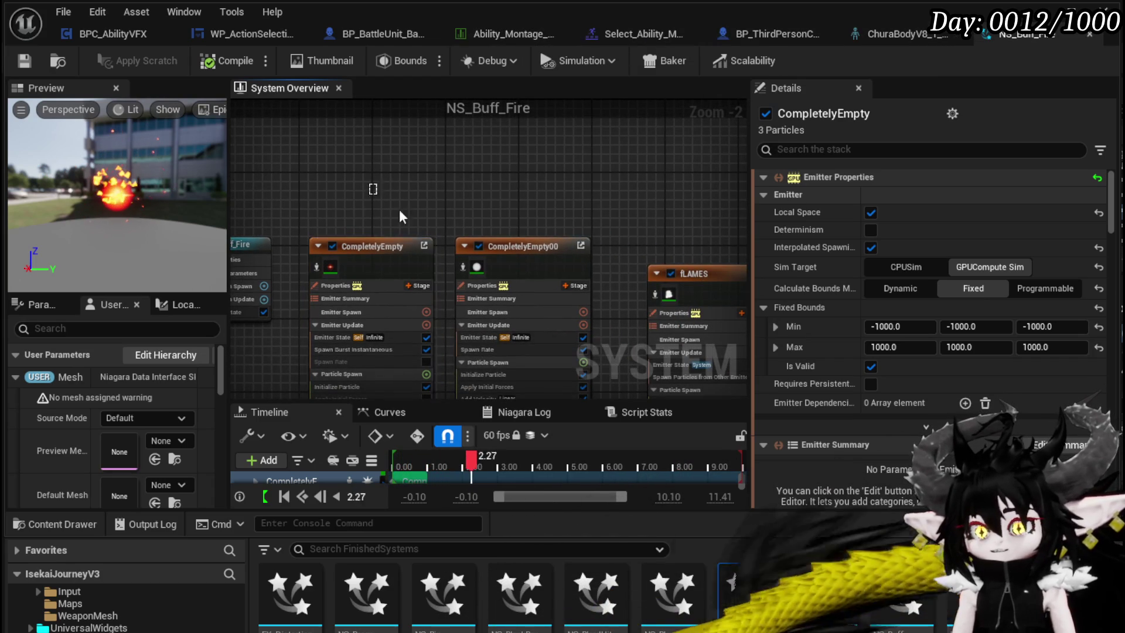
drag(673, 283, 230, 60)
click(24, 59)
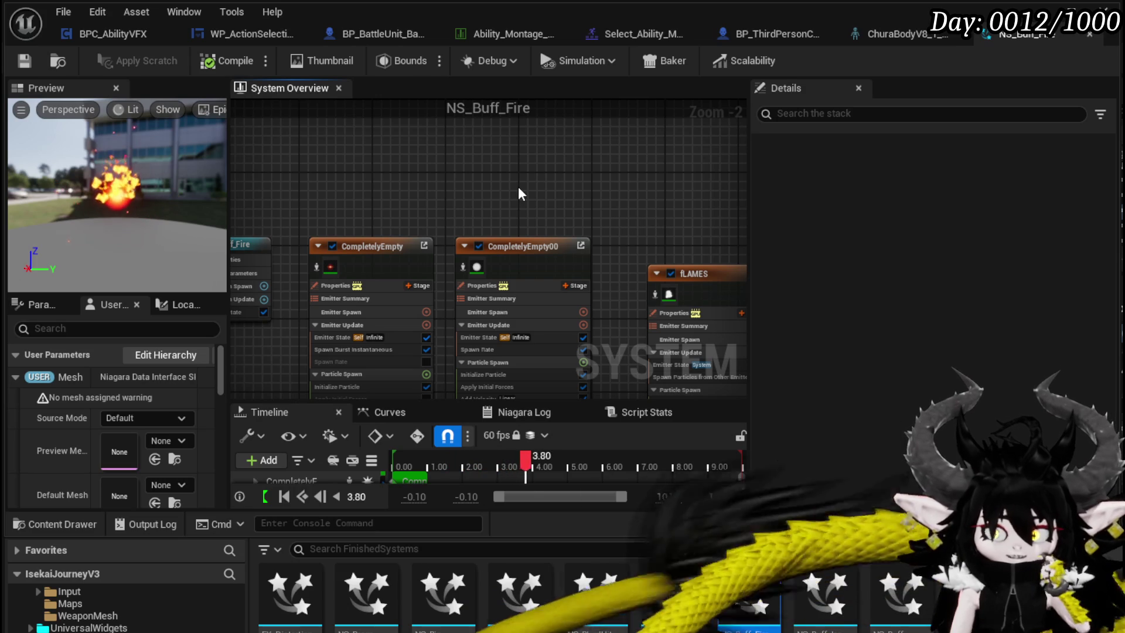
Return to BPC_AbilityVFX and pan to the spawn nodes and hand location getters
click(108, 33)
mouse_move(509, 196)
mouse_down()
mouse_move(543, 218)
mouse_move(564, 258)
mouse_move(532, 205)
mouse_move(552, 229)
mouse_move(597, 229)
mouse_move(427, 205)
mouse_move(459, 155)
mouse_up()
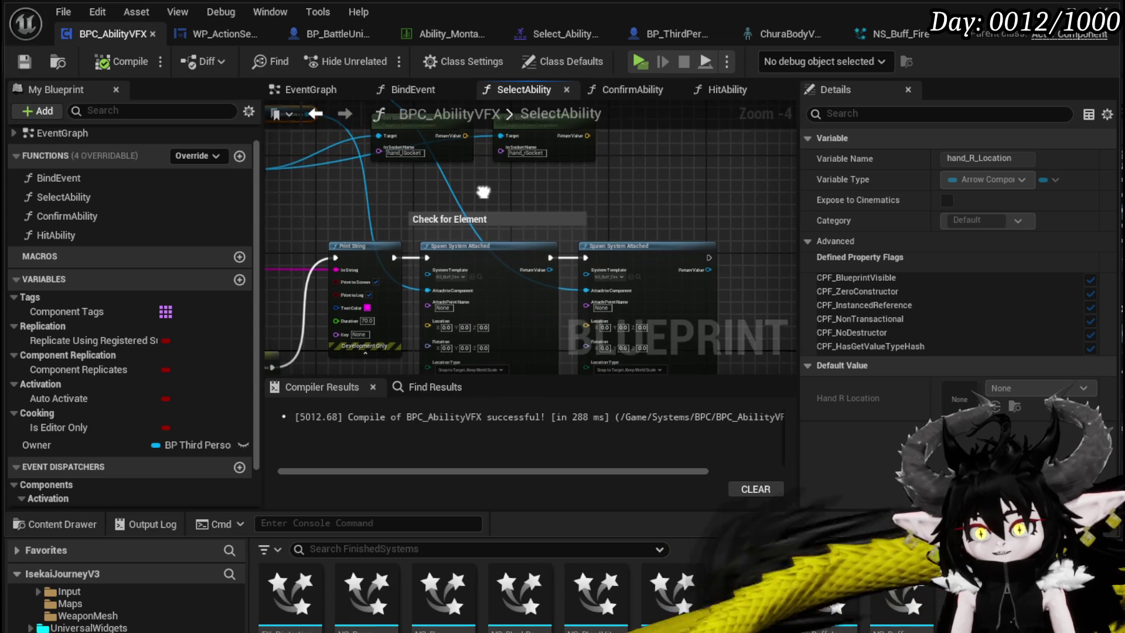
drag(483, 192, 586, 254)
mouse_move(447, 259)
mouse_down()
mouse_move(381, 190)
mouse_move(379, 237)
mouse_move(436, 248)
mouse_up()
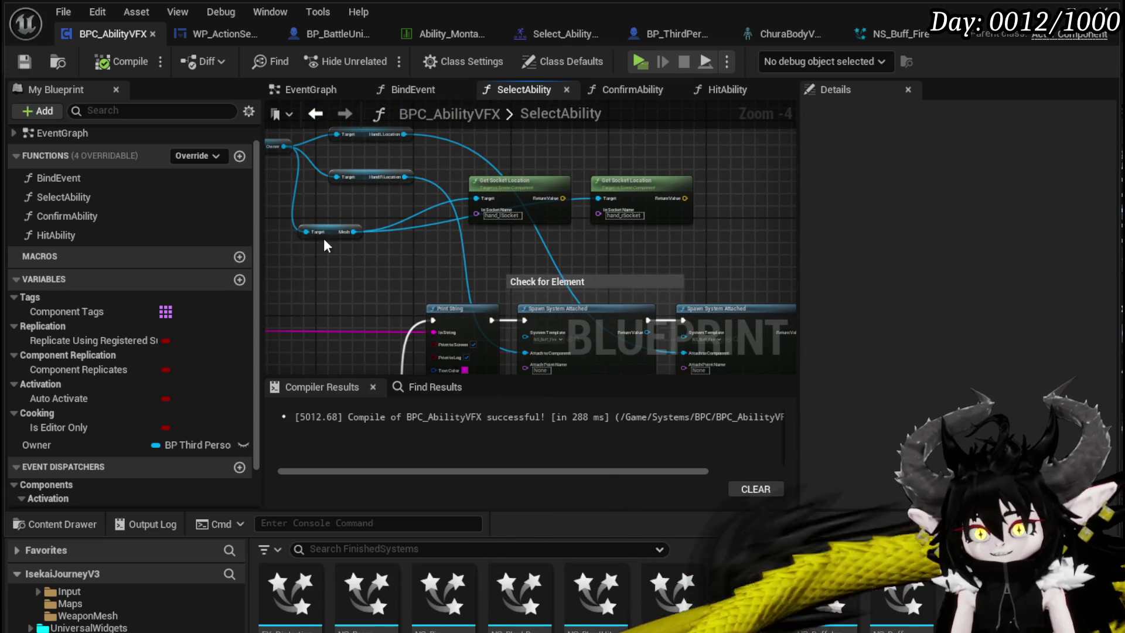
Add Get World Location nodes for the right and left hand location getters
mouse_move(411, 182)
mouse_down()
mouse_move(393, 207)
mouse_move(533, 145)
mouse_up()
text(get world loca)
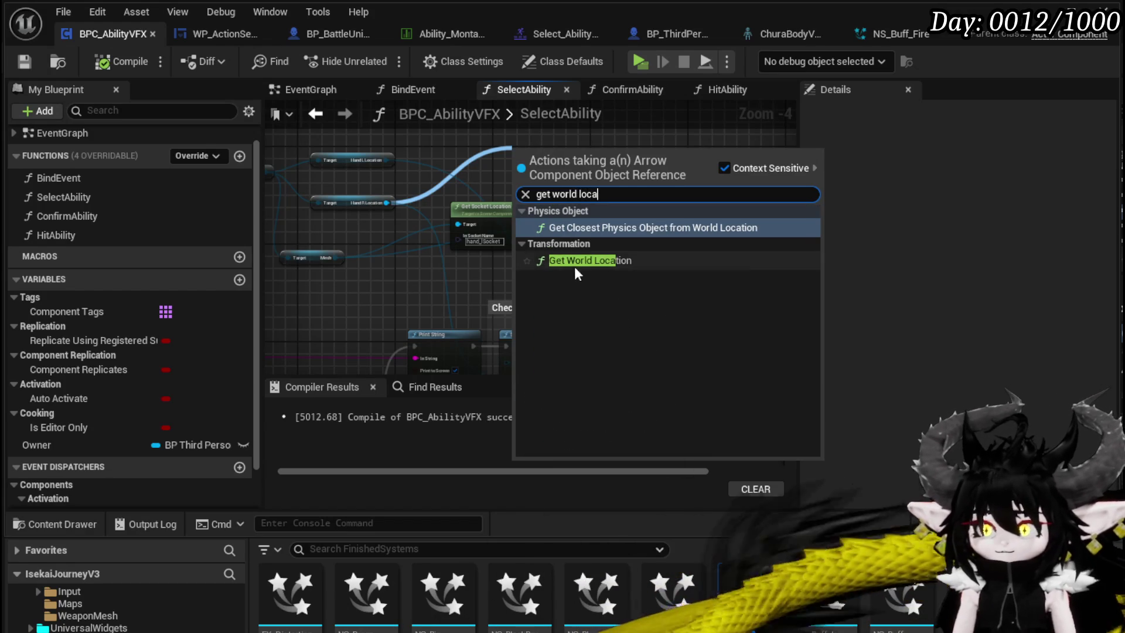
click(575, 267)
drag(386, 160, 476, 140)
text(get)
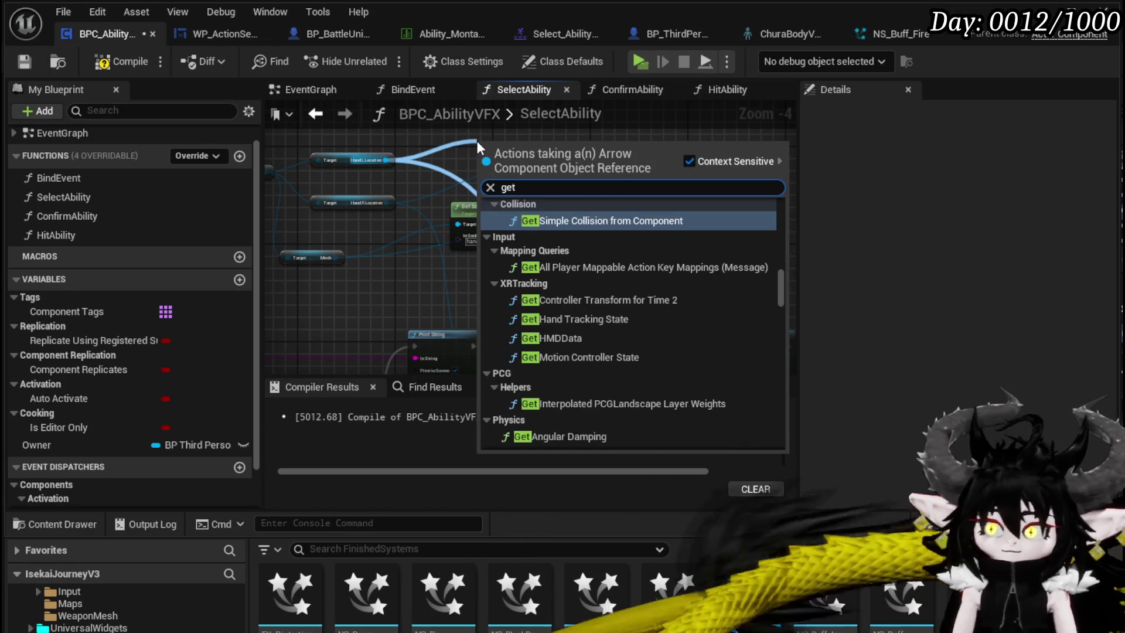
text( world loca)
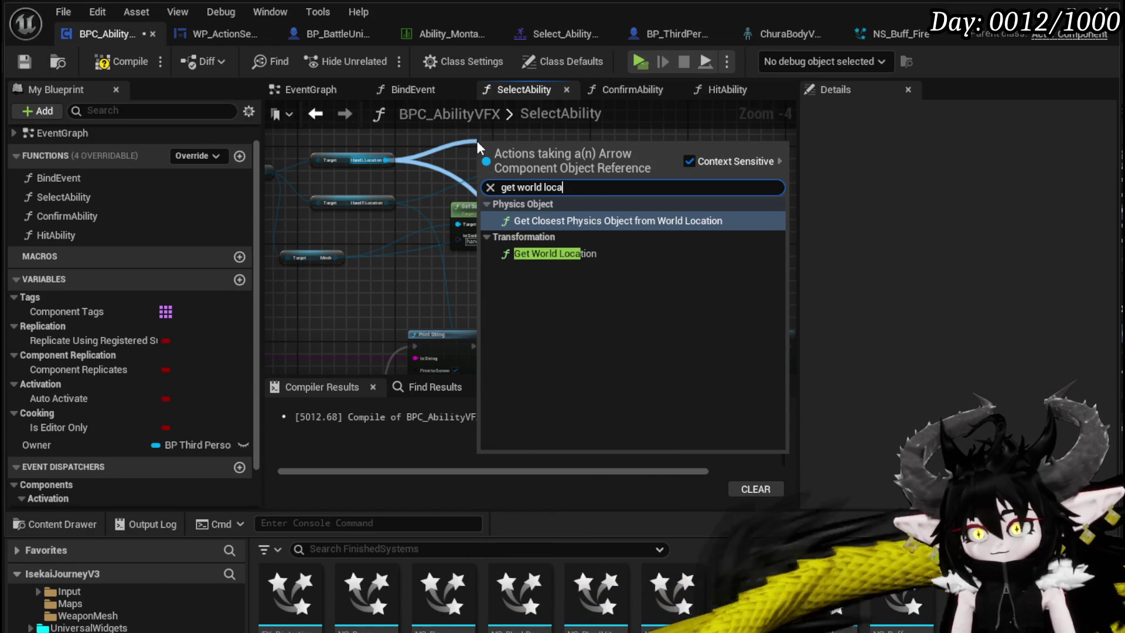
click(554, 253)
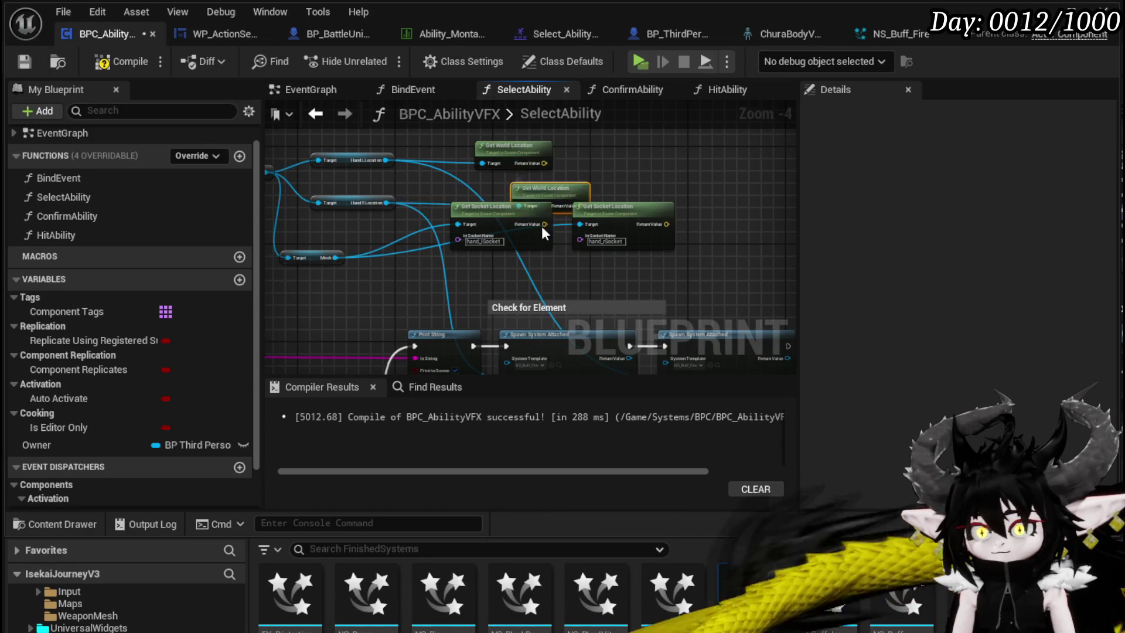
mouse_move(420, 283)
mouse_down()
mouse_move(515, 149)
mouse_move(691, 268)
mouse_move(632, 211)
mouse_move(573, 183)
mouse_up()
Pan to the Spawn System Attached nodes and switch back to the level editor
drag(342, 198, 473, 212)
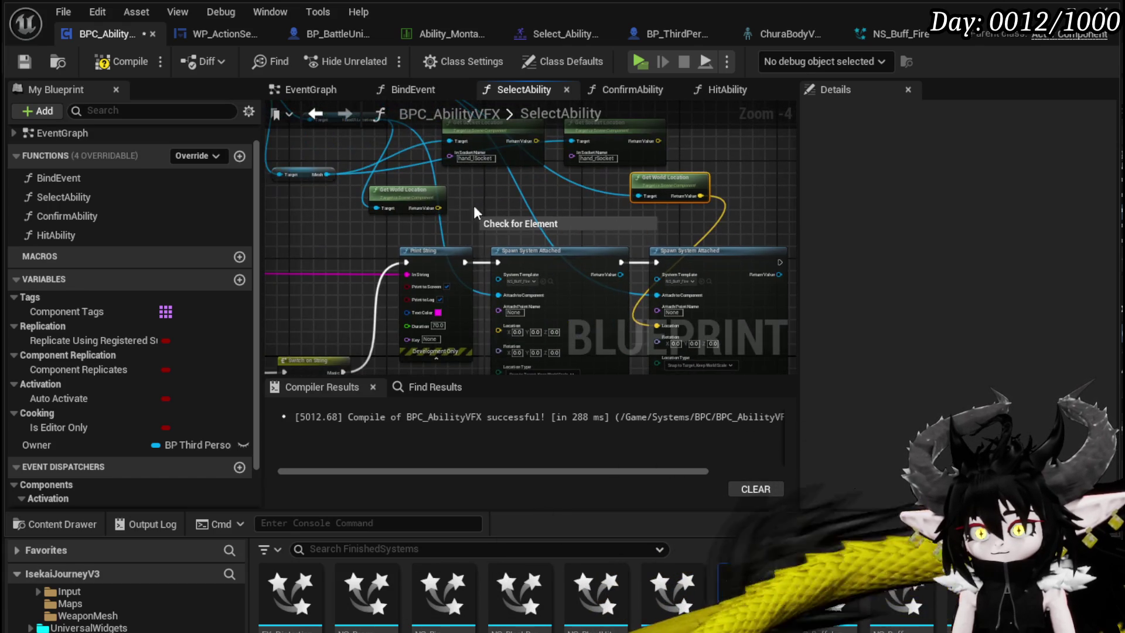
scroll(498, 325, up, 3)
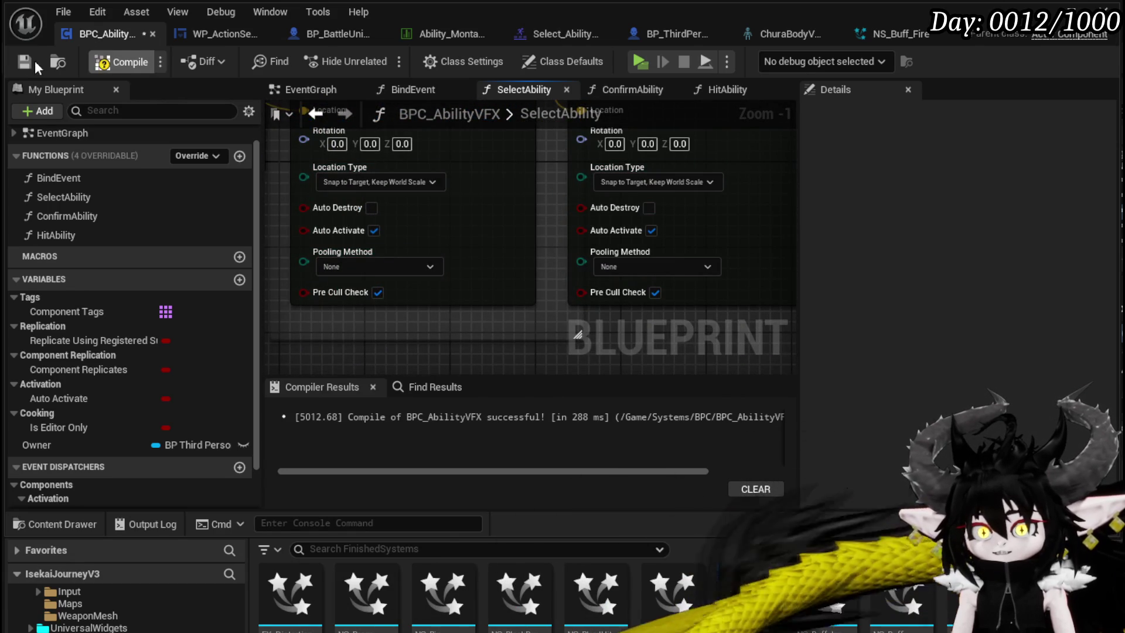
key(alt+Tab)
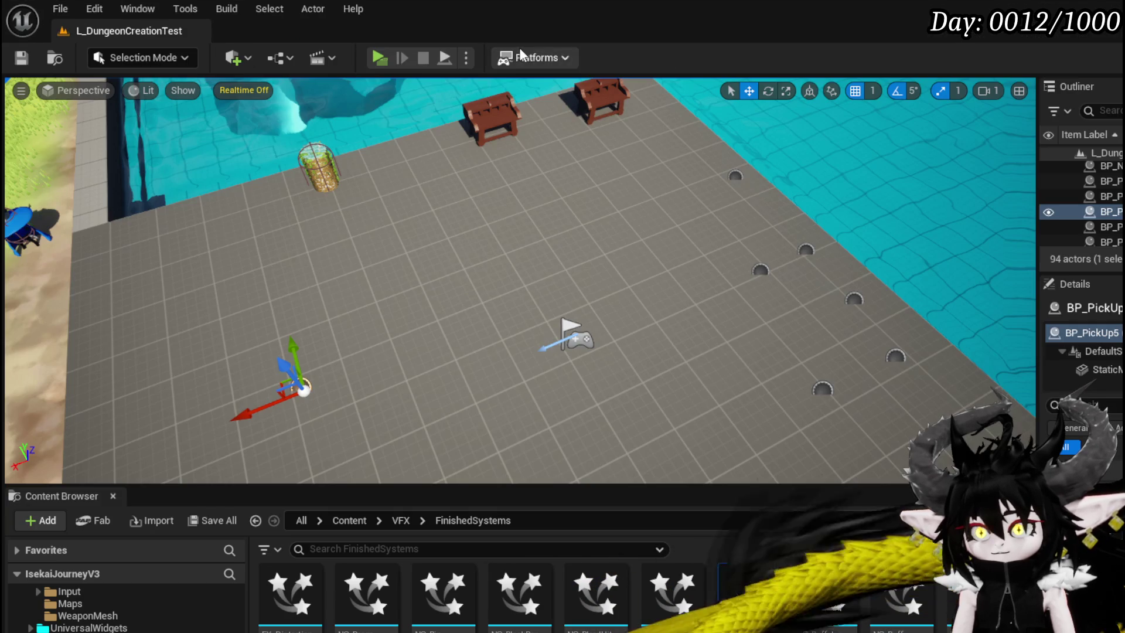
Test-play the level, then set the first spawn node's Location Type to Keep Relative Offset and save
click(386, 59)
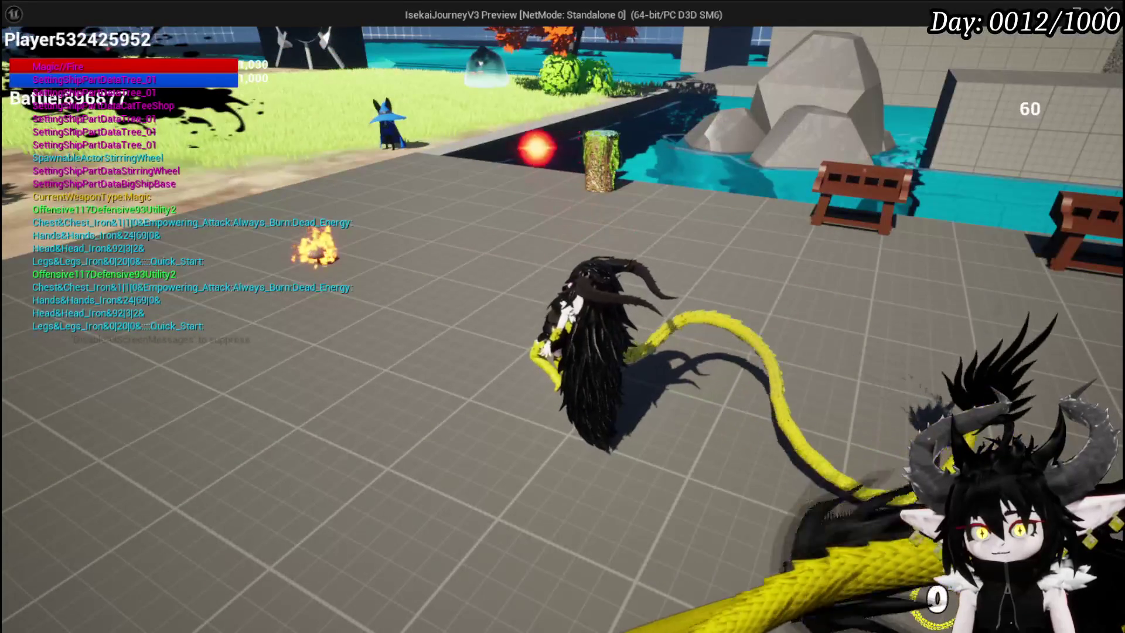
key(Escape)
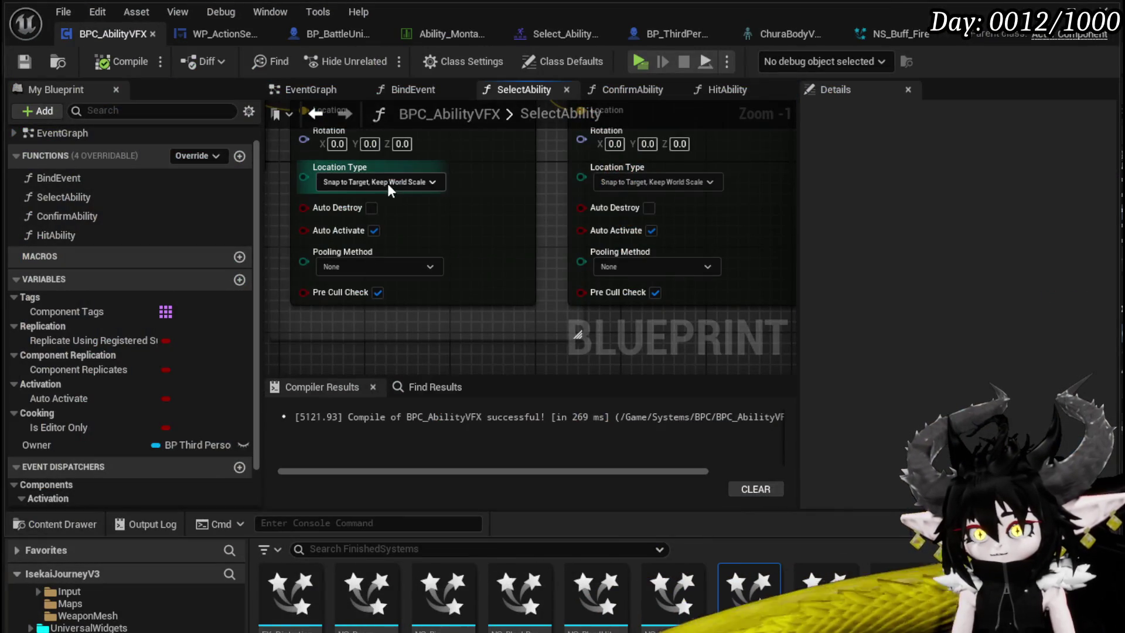
click(376, 180)
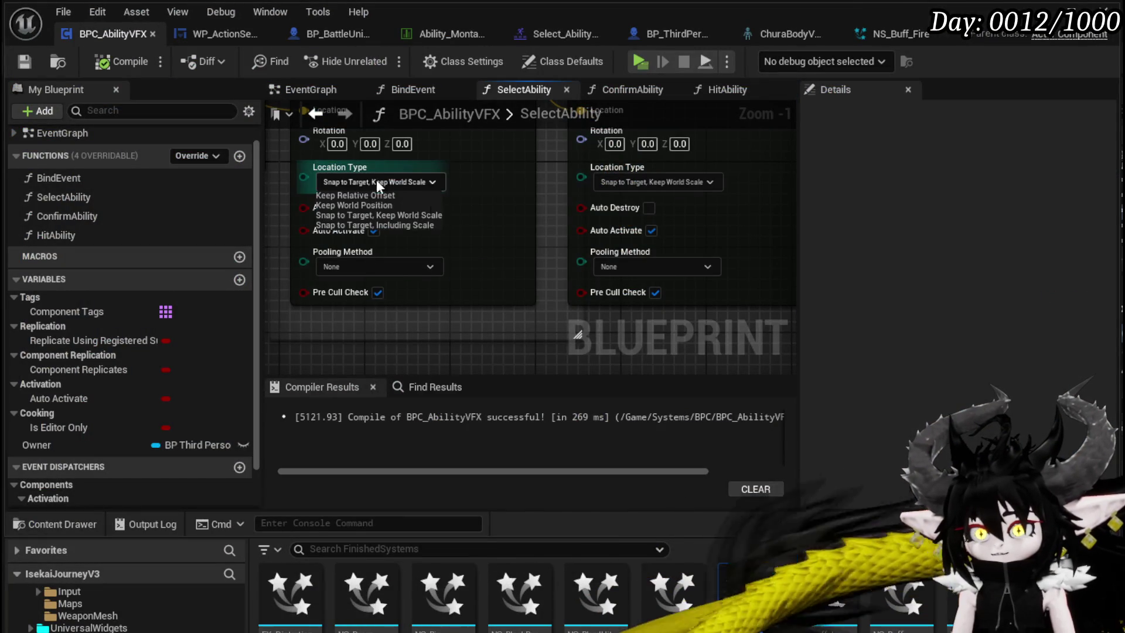
click(368, 197)
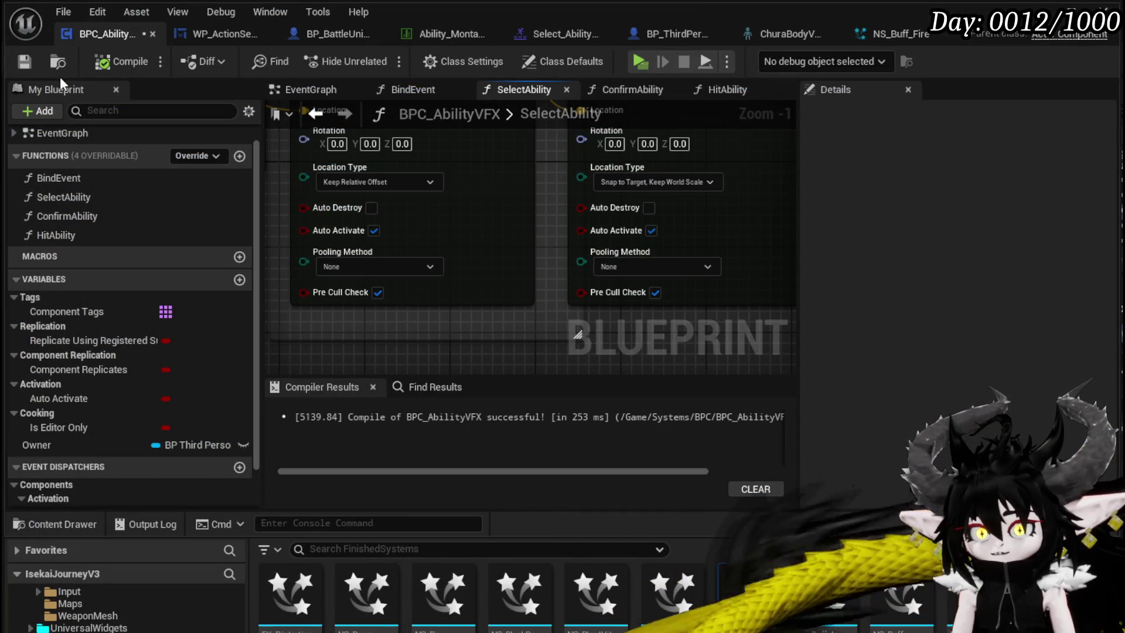
click(32, 62)
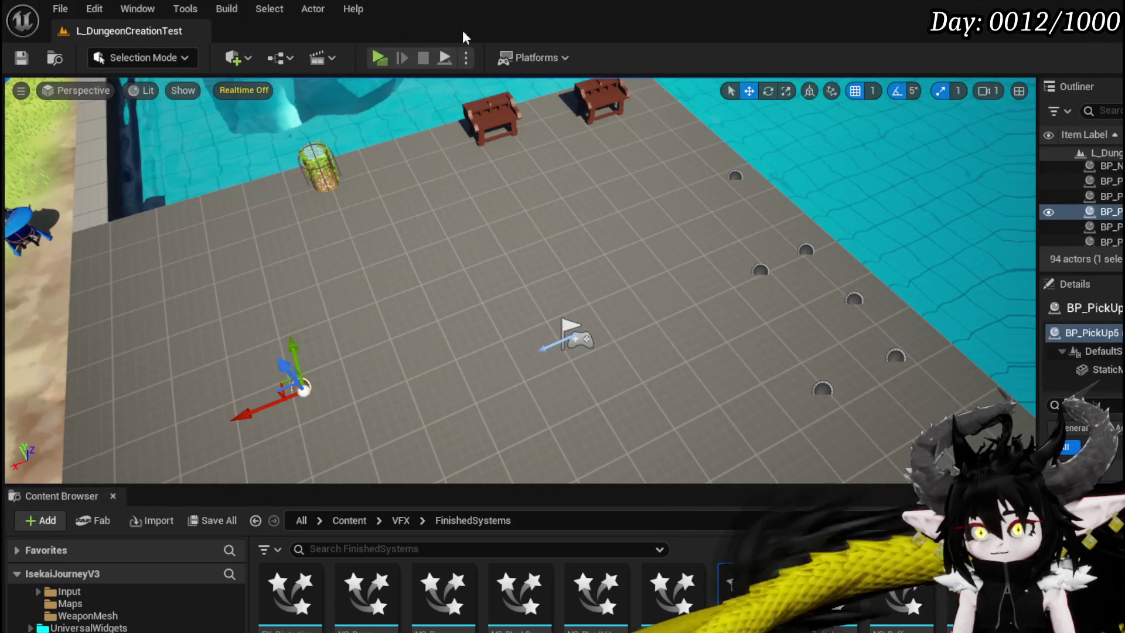
Test-play the level, turning the camera to check the fire on the character, then stop
click(379, 60)
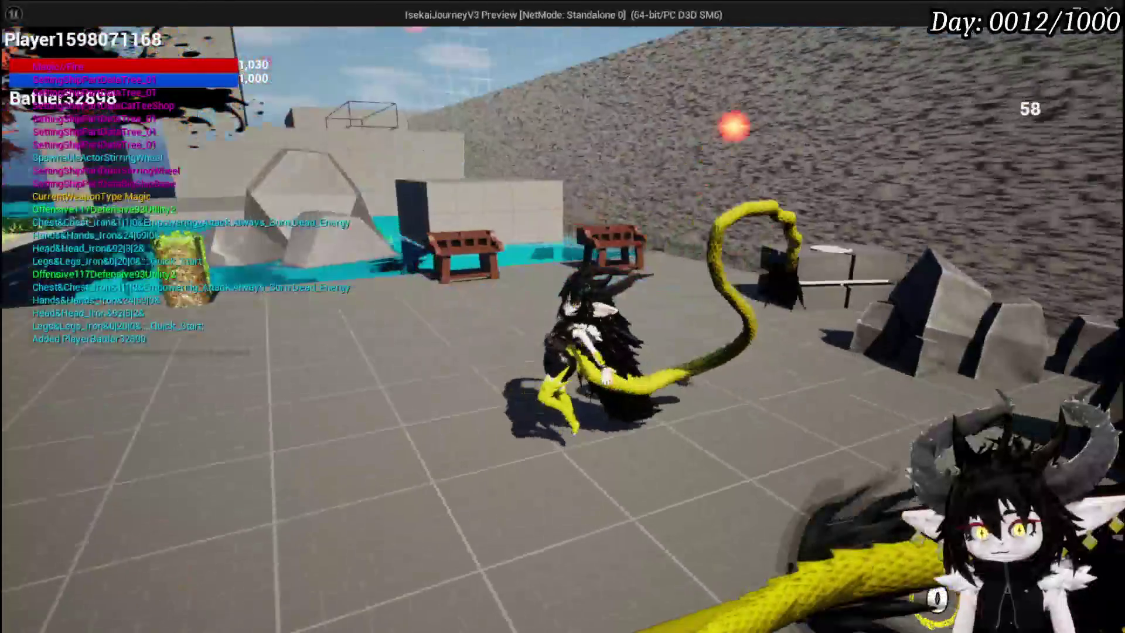
key(w)
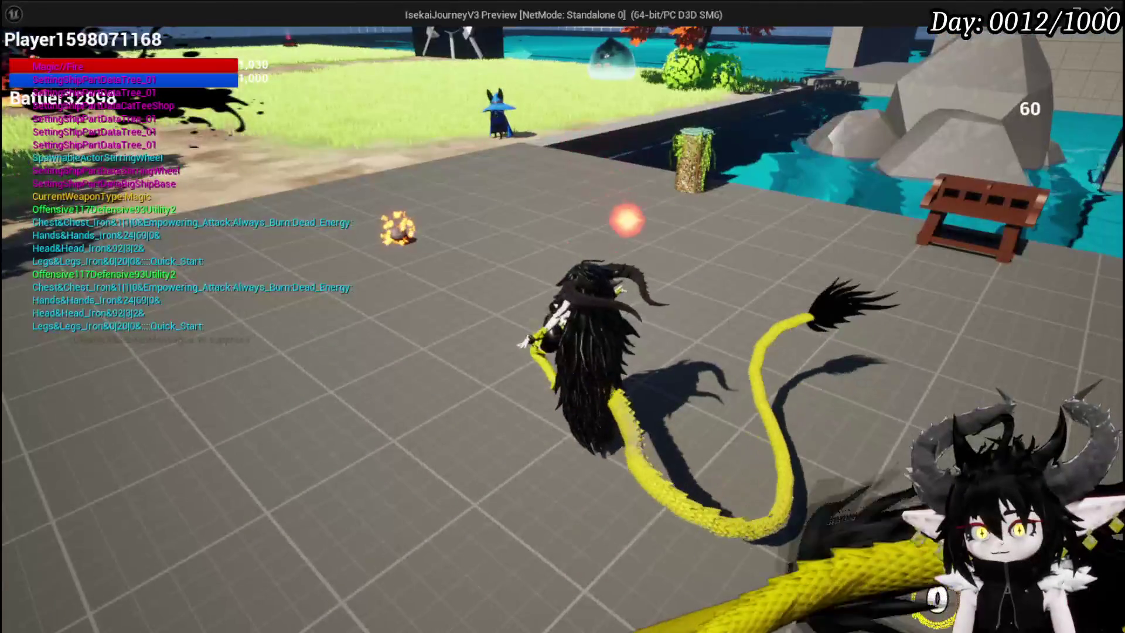
key(s)
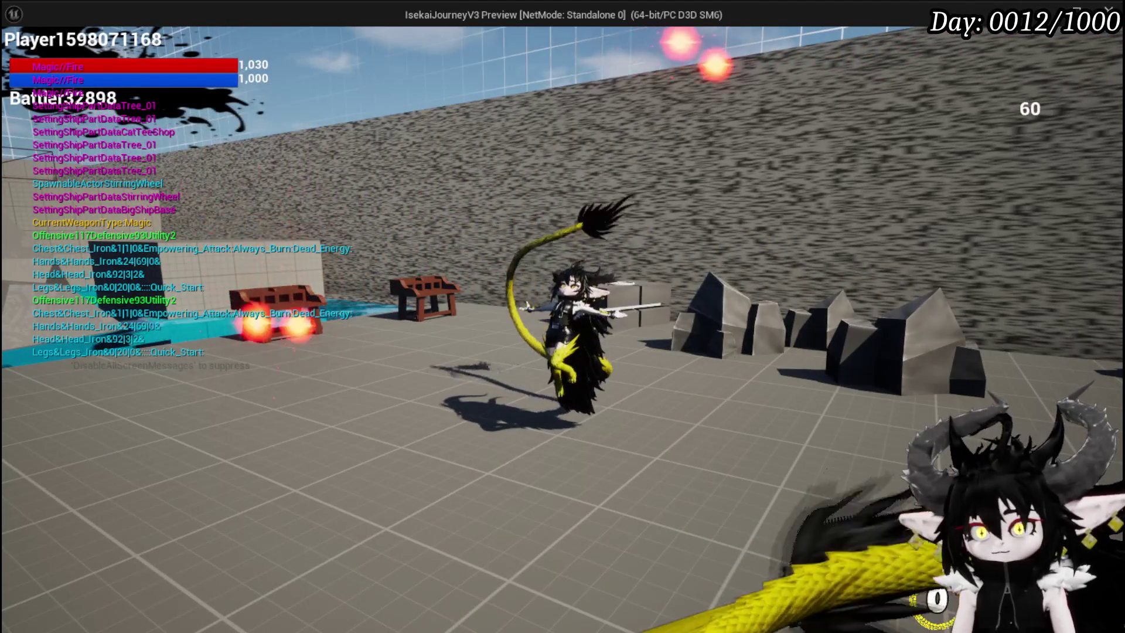
key(alt+Tab)
key(Escape)
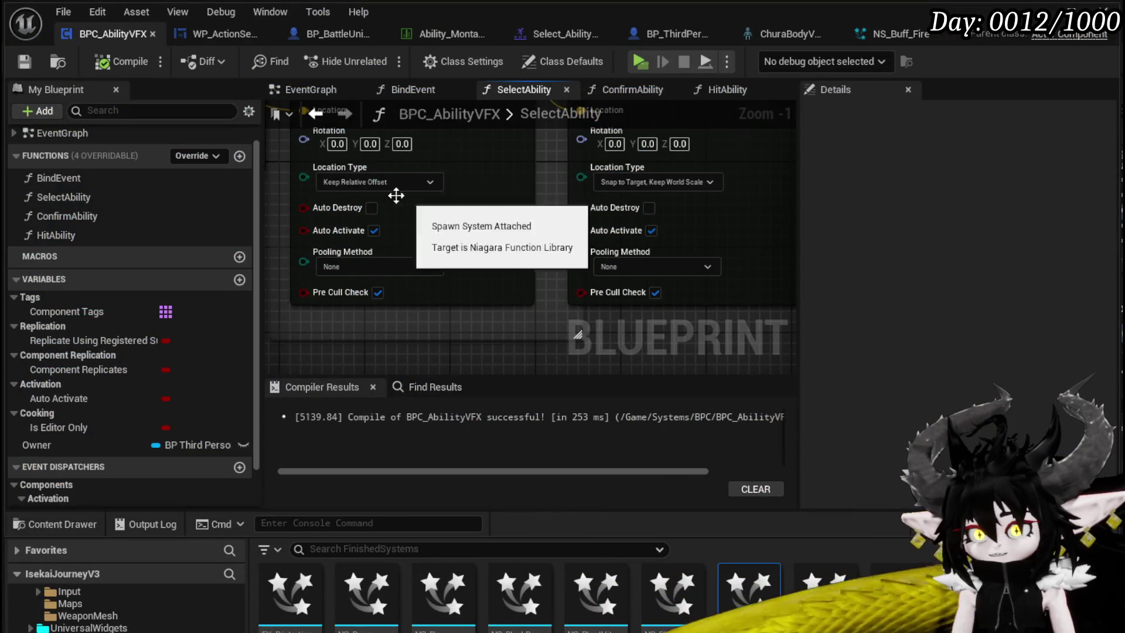
click(381, 181)
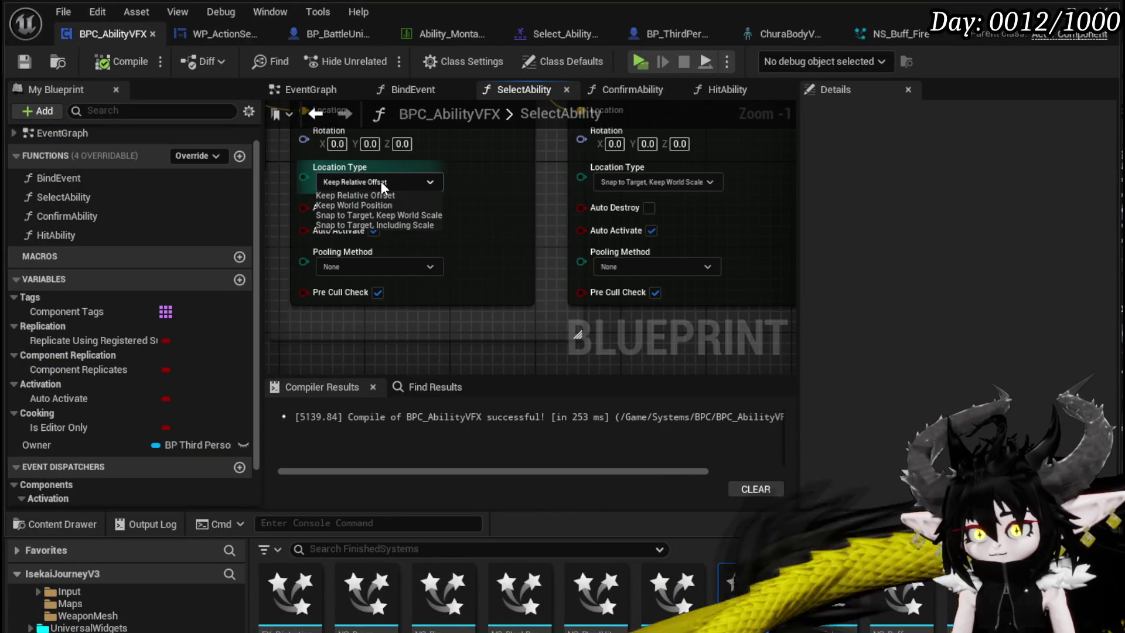
Change the first spawn node's Location Type to Keep World Position and pan to its lower pins
click(399, 183)
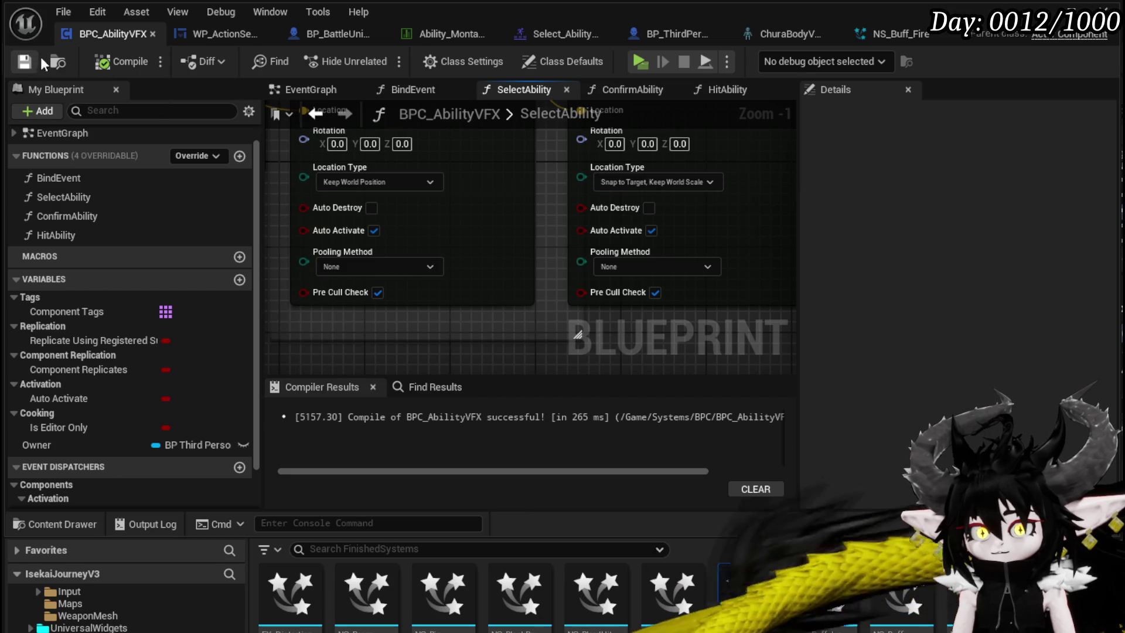
scroll(543, 287, down, 3)
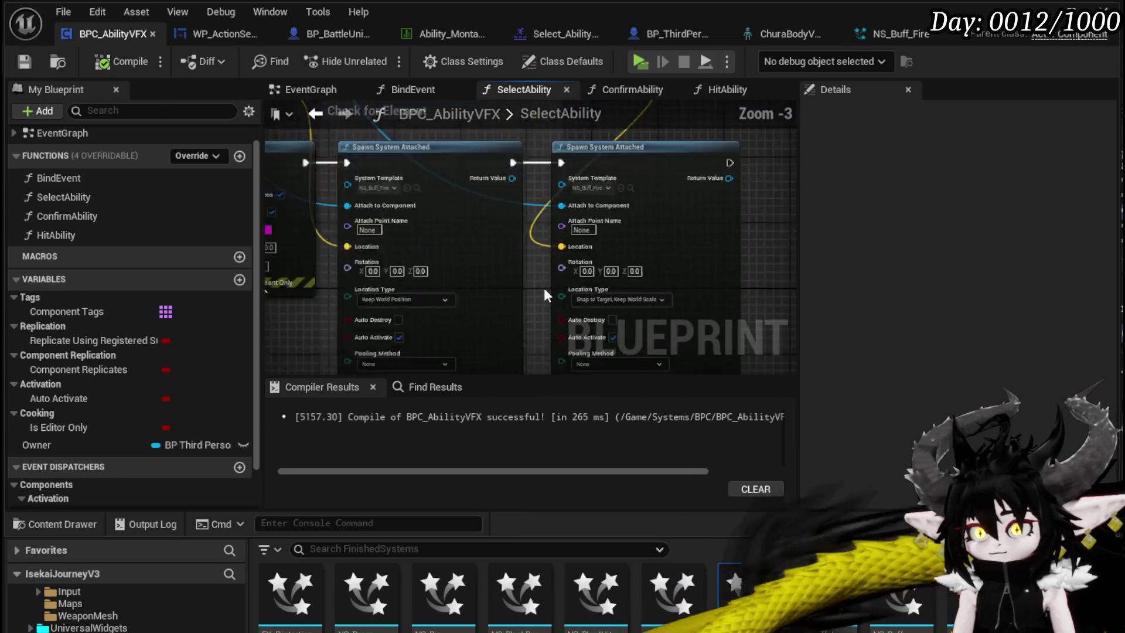
drag(595, 368, 590, 305)
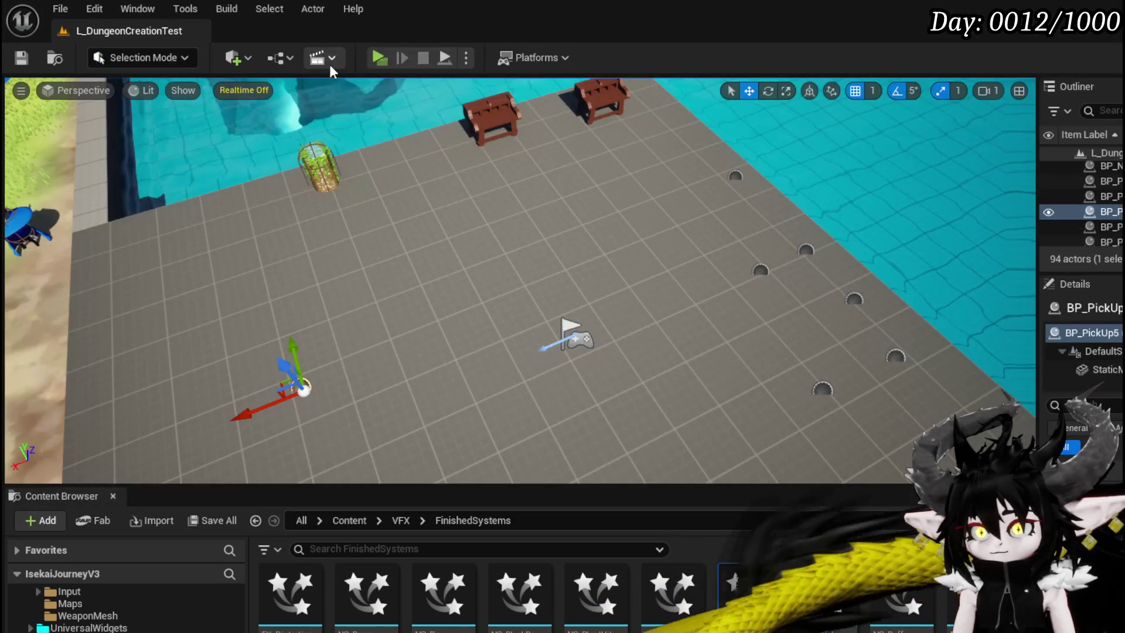
Test-play the level, turning the camera and casting fireballs, then stop and reopen NS_Buff_Fire
click(378, 57)
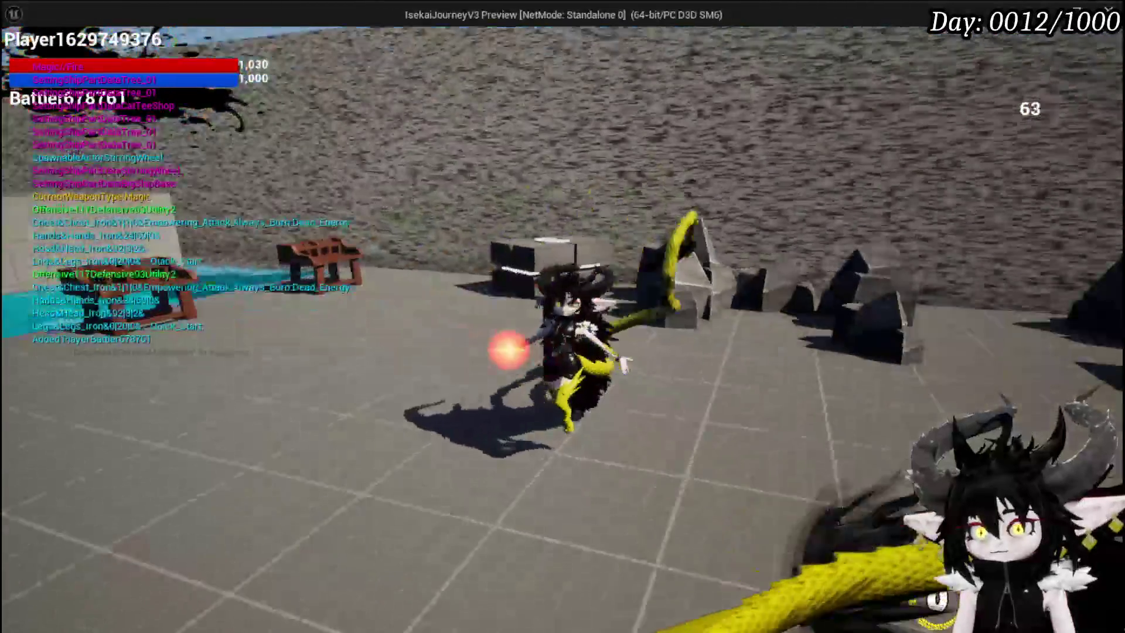
key(w)
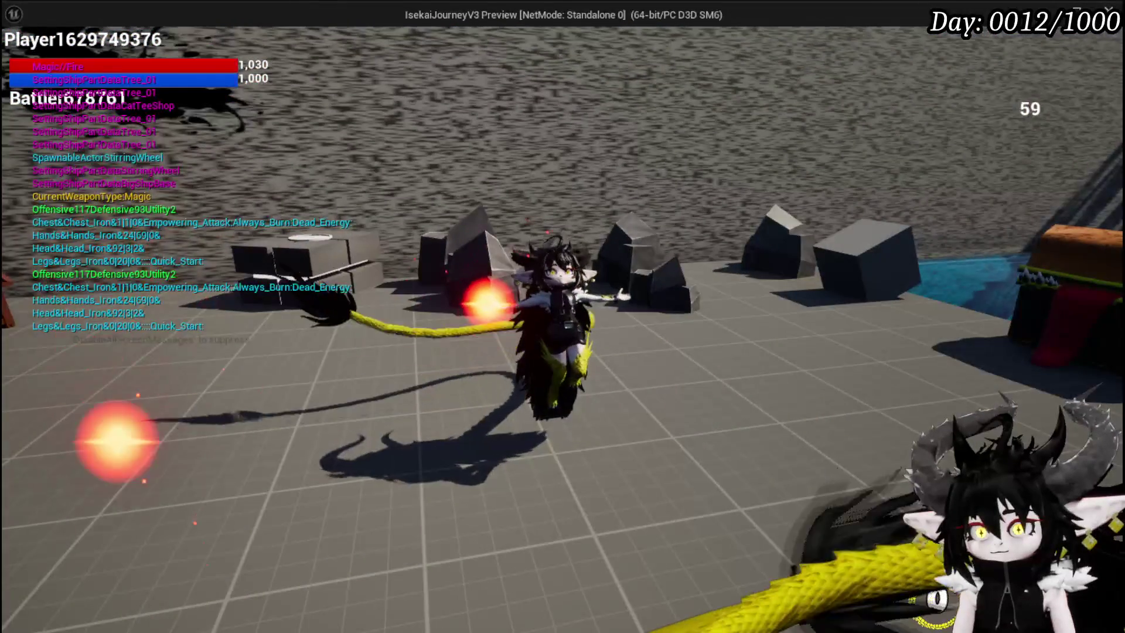
key(w)
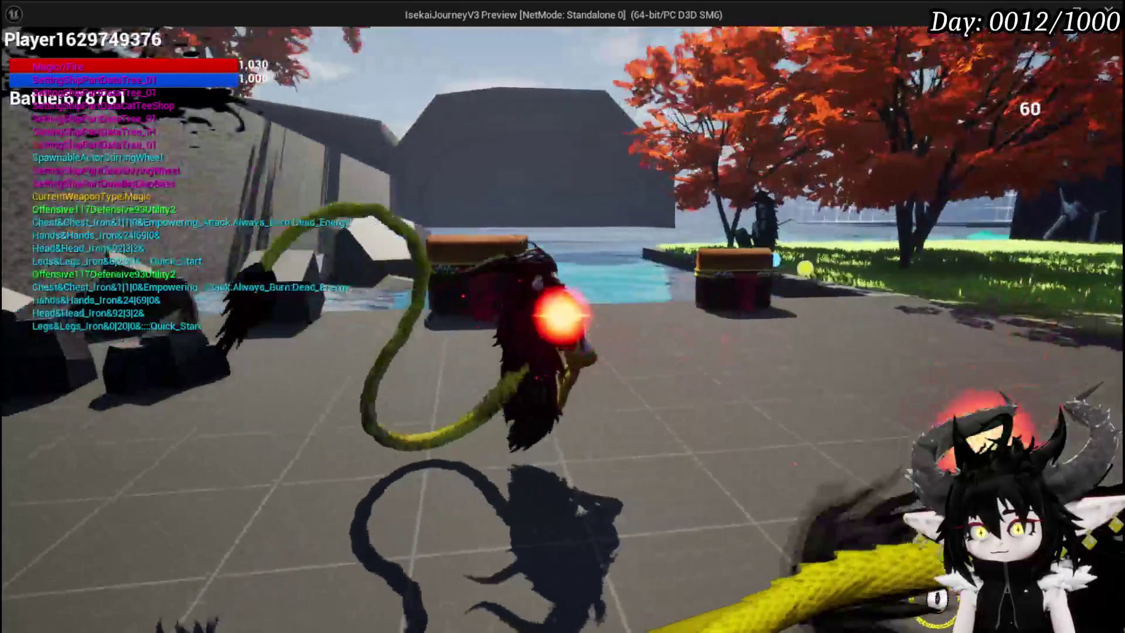
key(w)
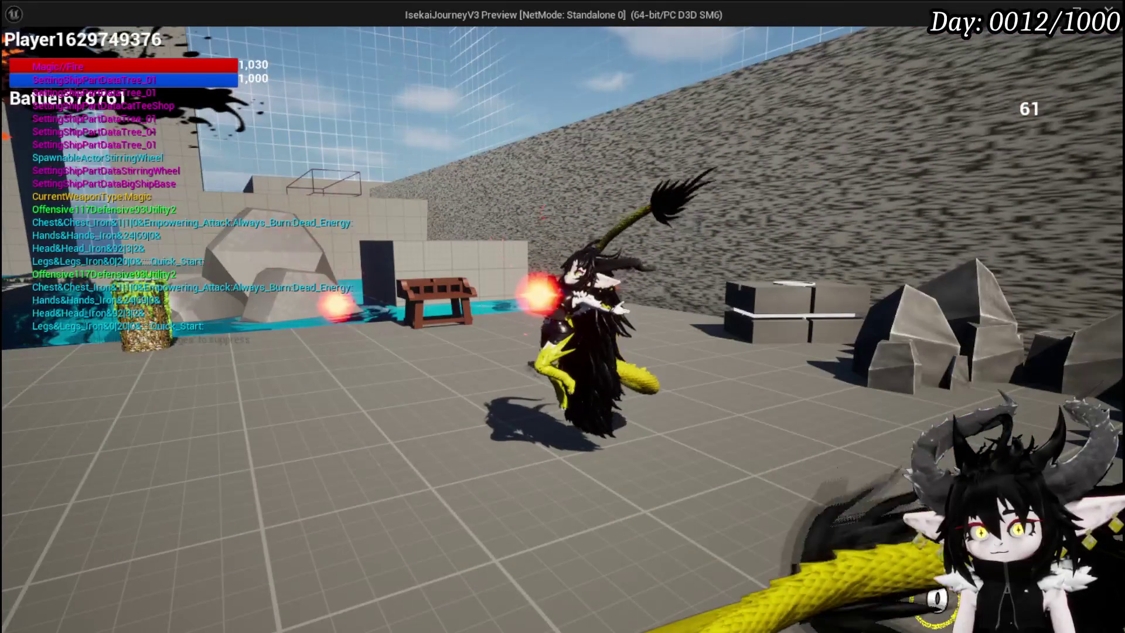
key(w)
key(w)
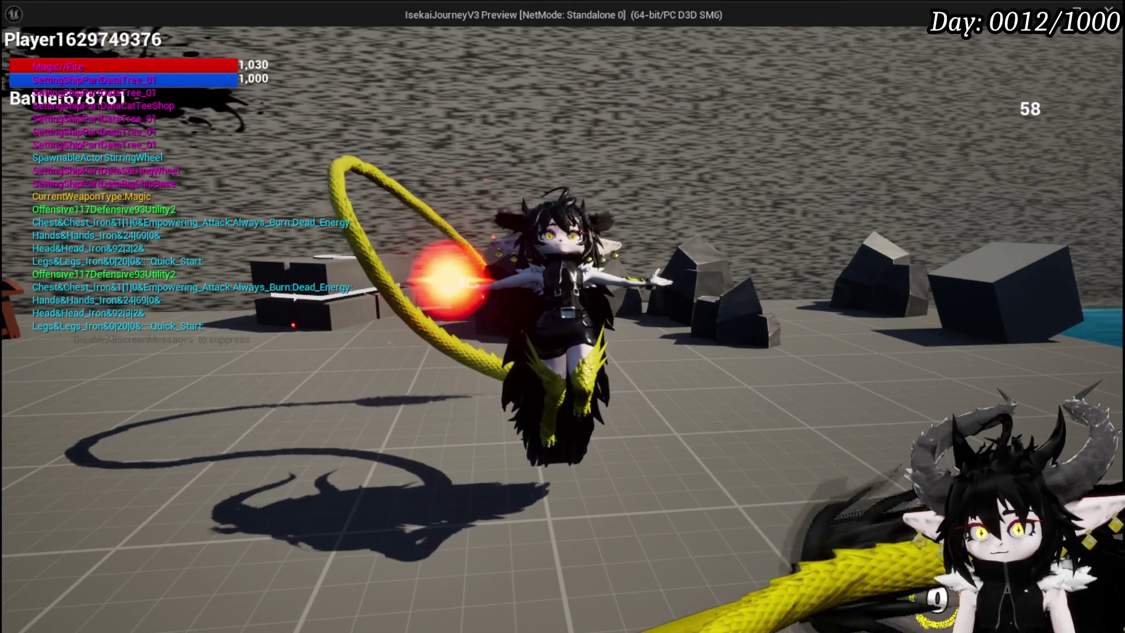
key(w)
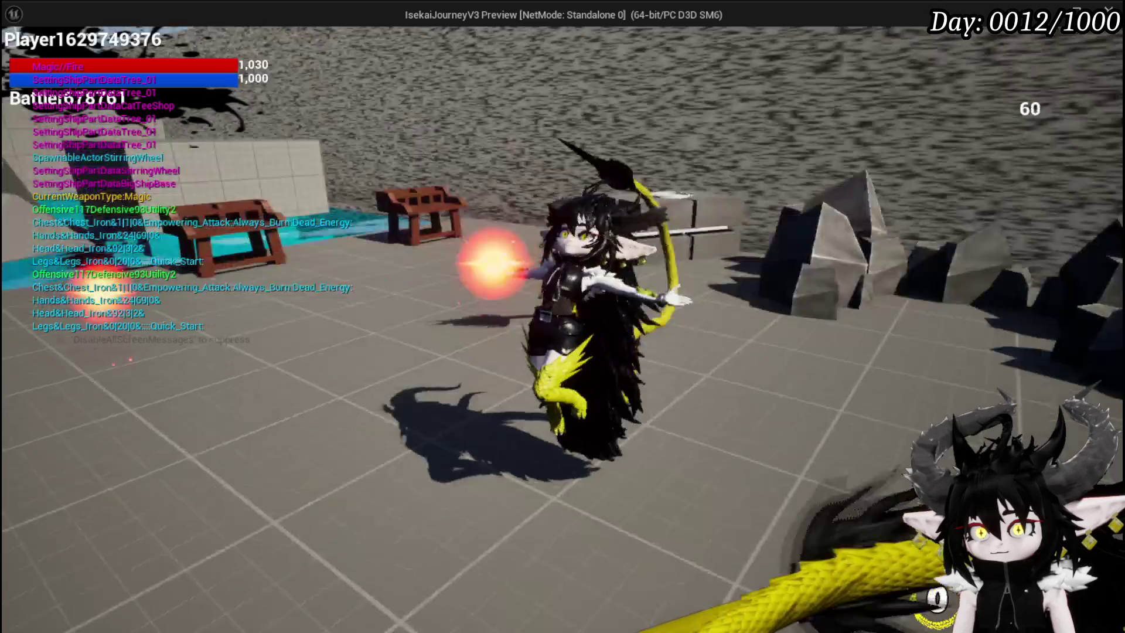
key(w)
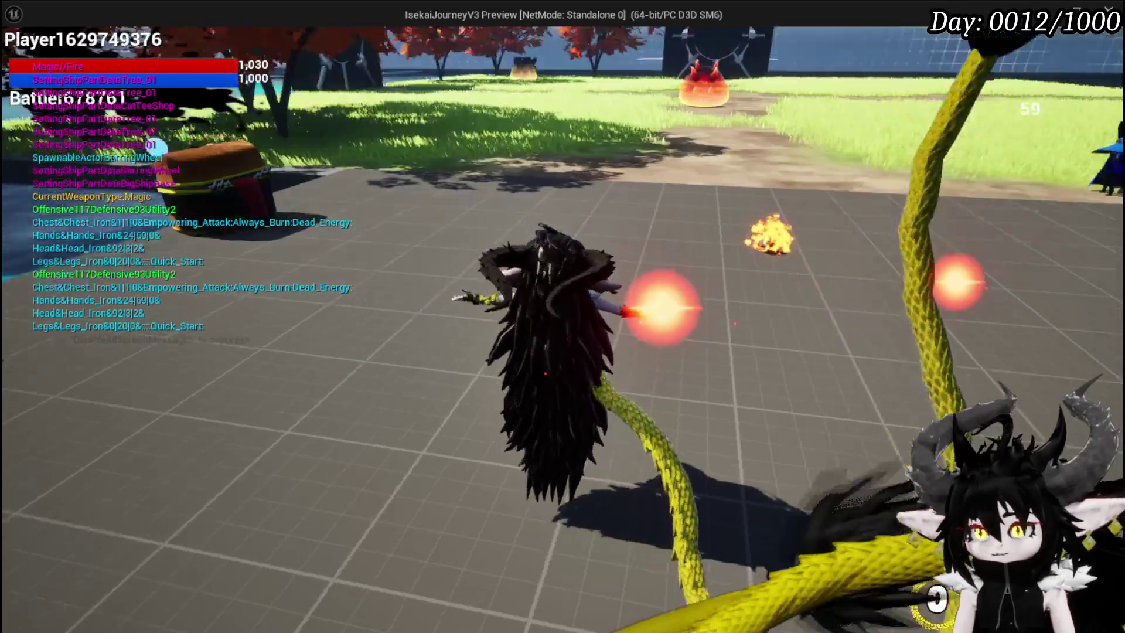
key(w)
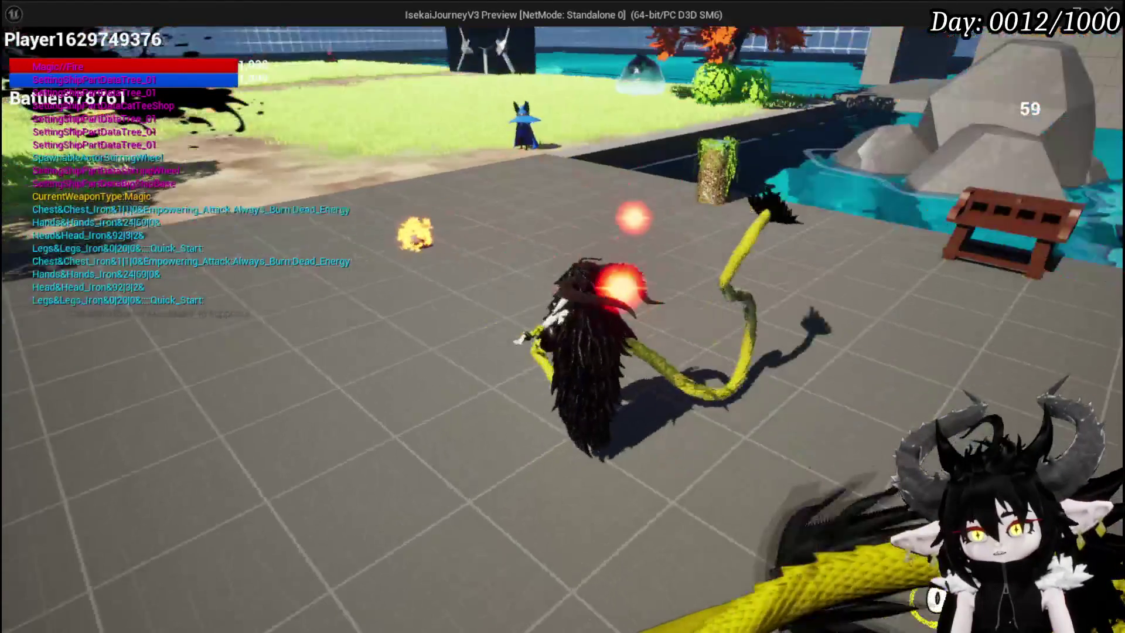
key(Escape)
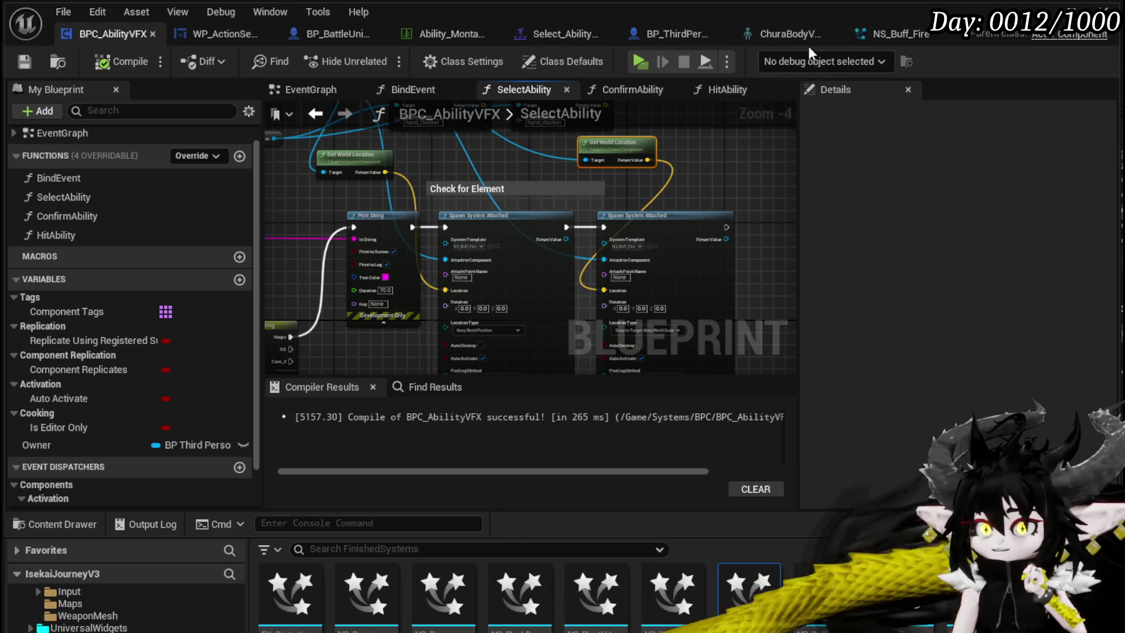
click(866, 40)
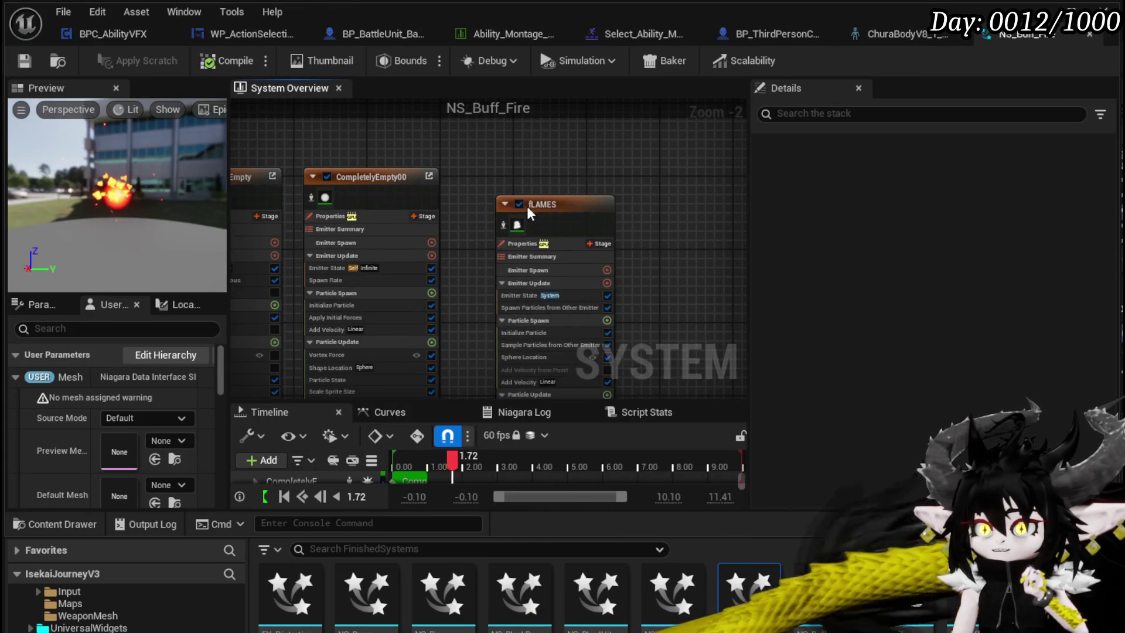
Move the fLAMES emitter node and widen the preview and parameters panel
drag(526, 206, 663, 189)
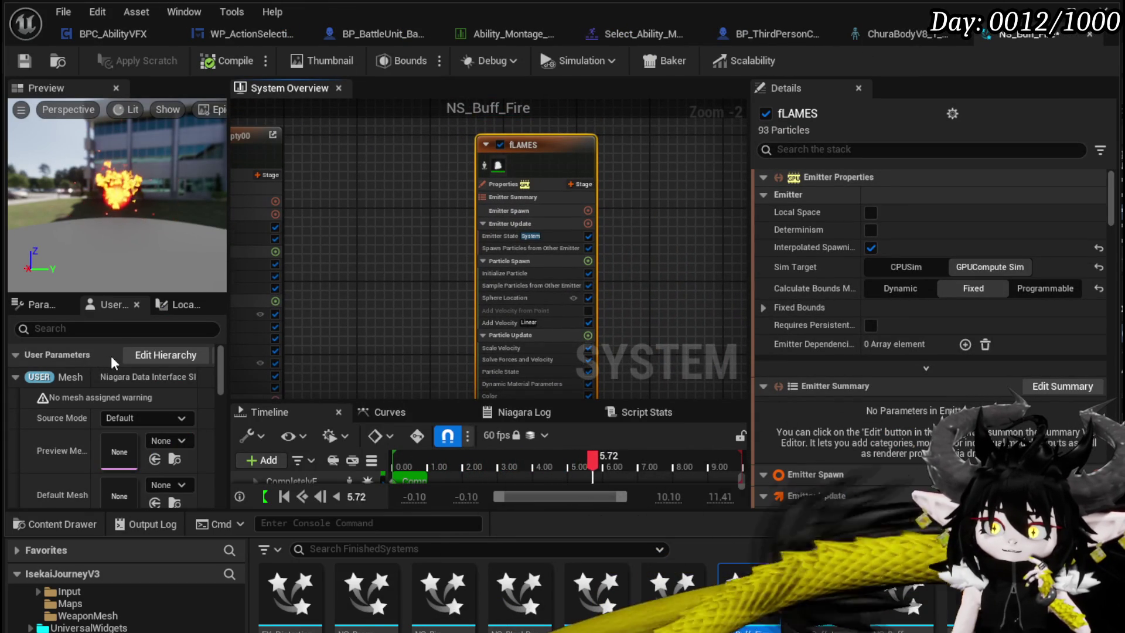
click(227, 361)
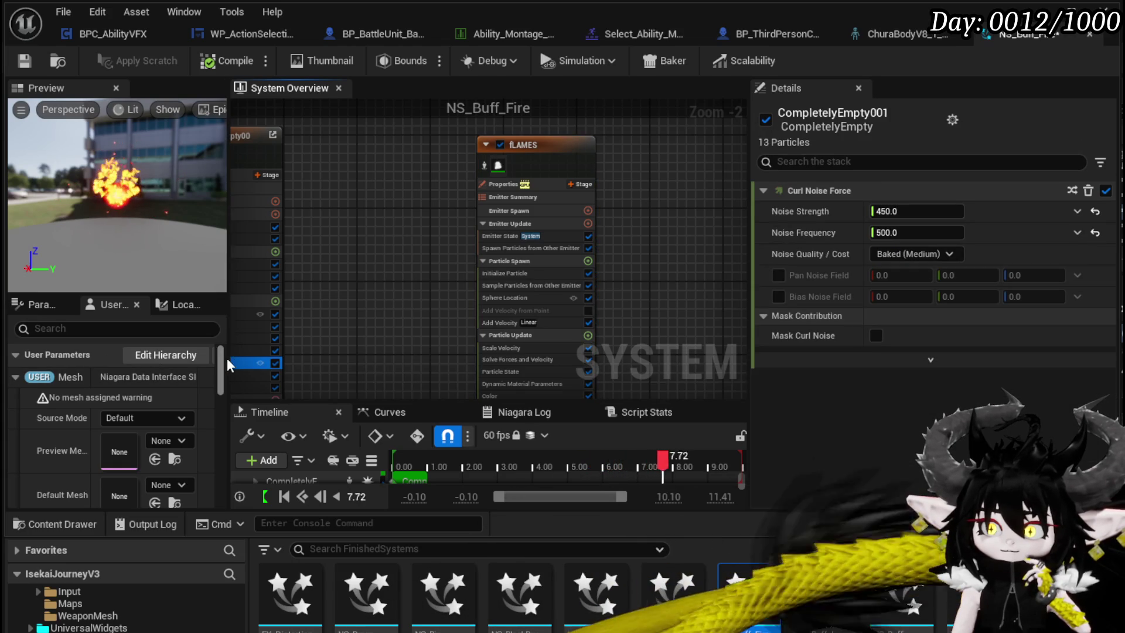
mouse_move(228, 361)
mouse_down()
mouse_move(363, 371)
mouse_move(343, 371)
mouse_up()
scroll(87, 381, down, 3)
scroll(86, 380, up, 3)
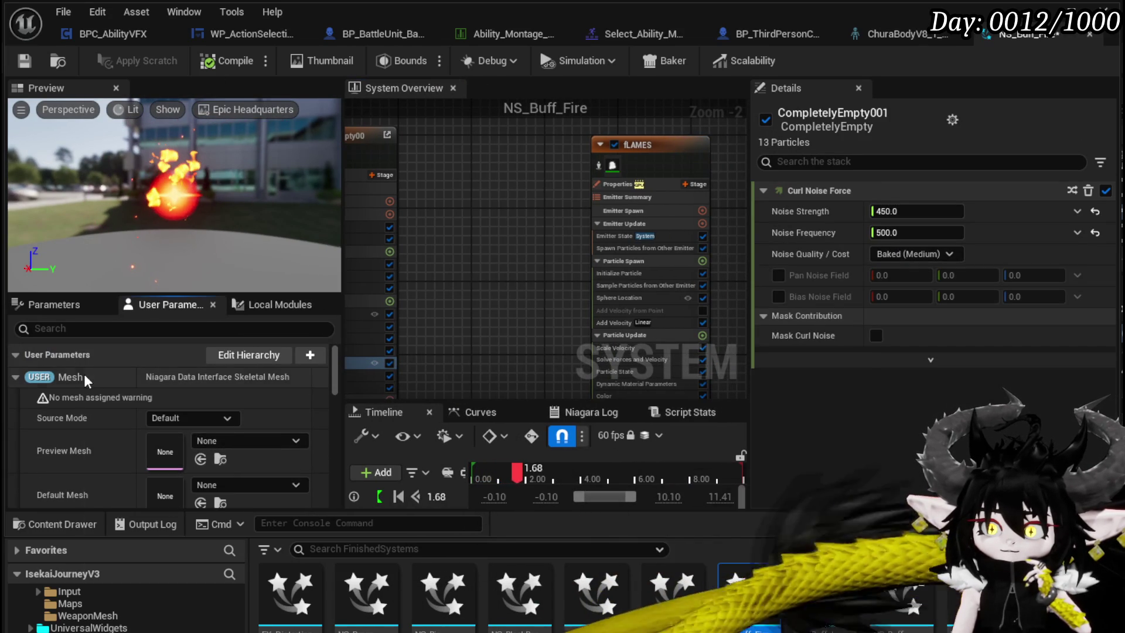
Delete the Mesh and Skeletal Mesh user parameters
right_click(87, 380)
click(108, 562)
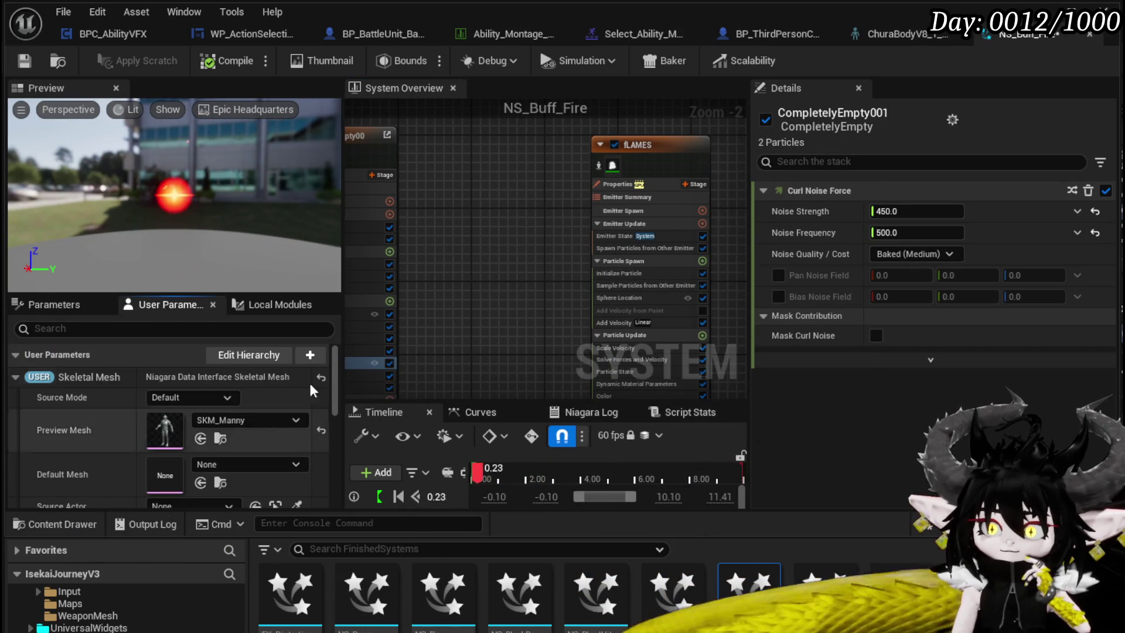
right_click(64, 376)
click(109, 563)
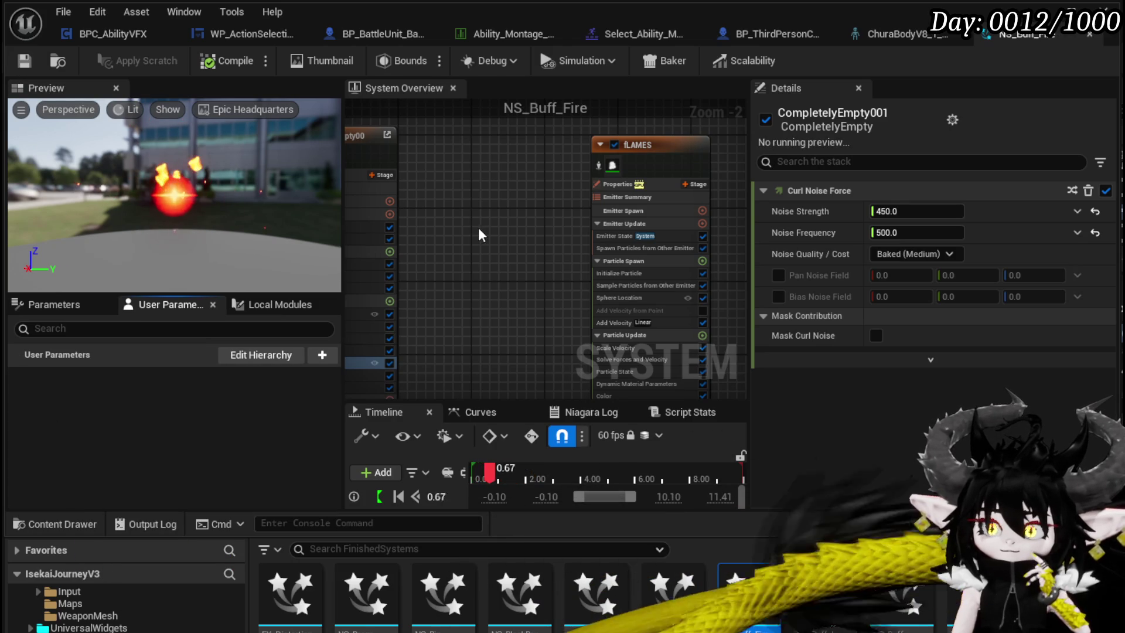
Pan the overview to fLAMES and select its Initialize Particle module
scroll(476, 229, up, 2)
mouse_move(393, 221)
mouse_down()
mouse_move(345, 203)
mouse_move(395, 230)
mouse_up()
click(550, 262)
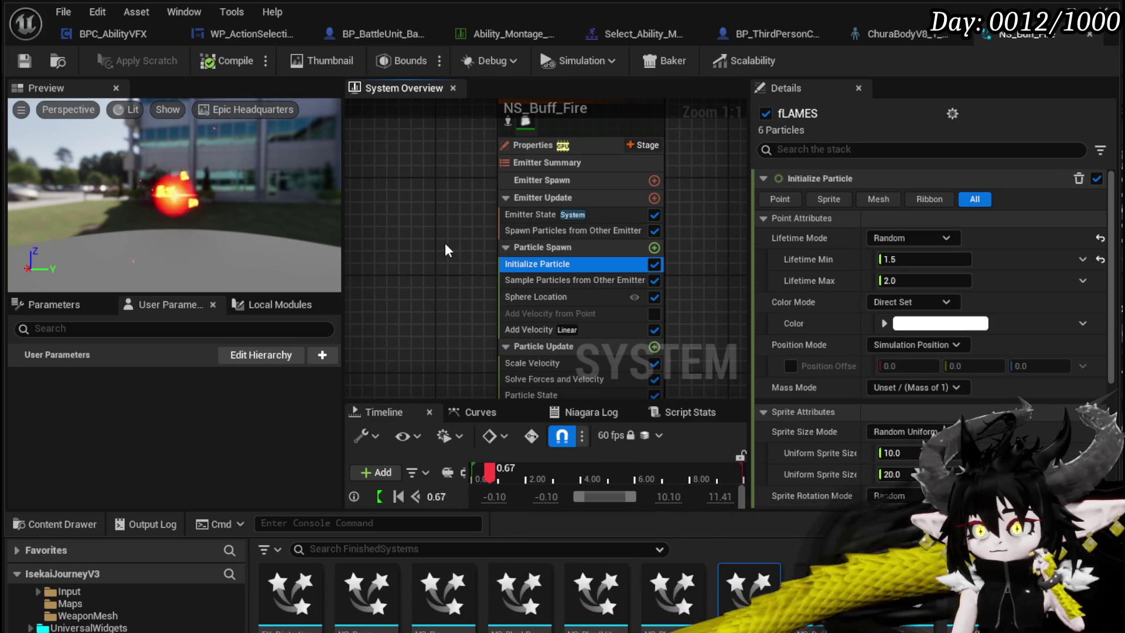
Change Initialize Particle's Position Mode from Simulation Position to Direct Set
click(934, 346)
click(1032, 350)
click(914, 345)
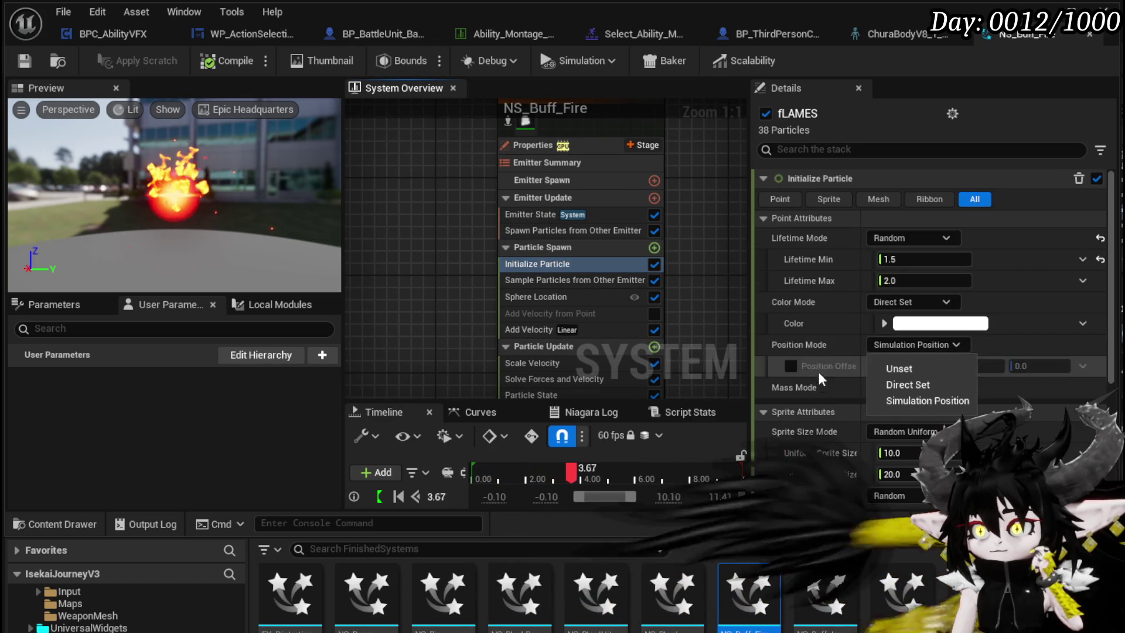
click(906, 386)
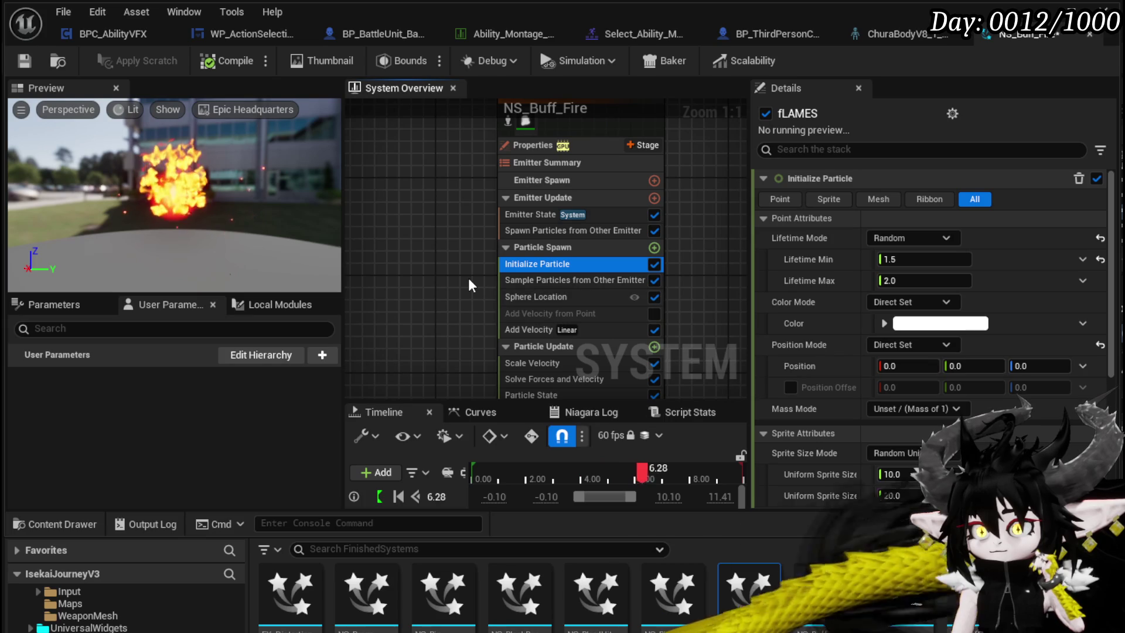
Select fLAMES' Sample Particles from Other Emitter module
scroll(466, 277, down, 1)
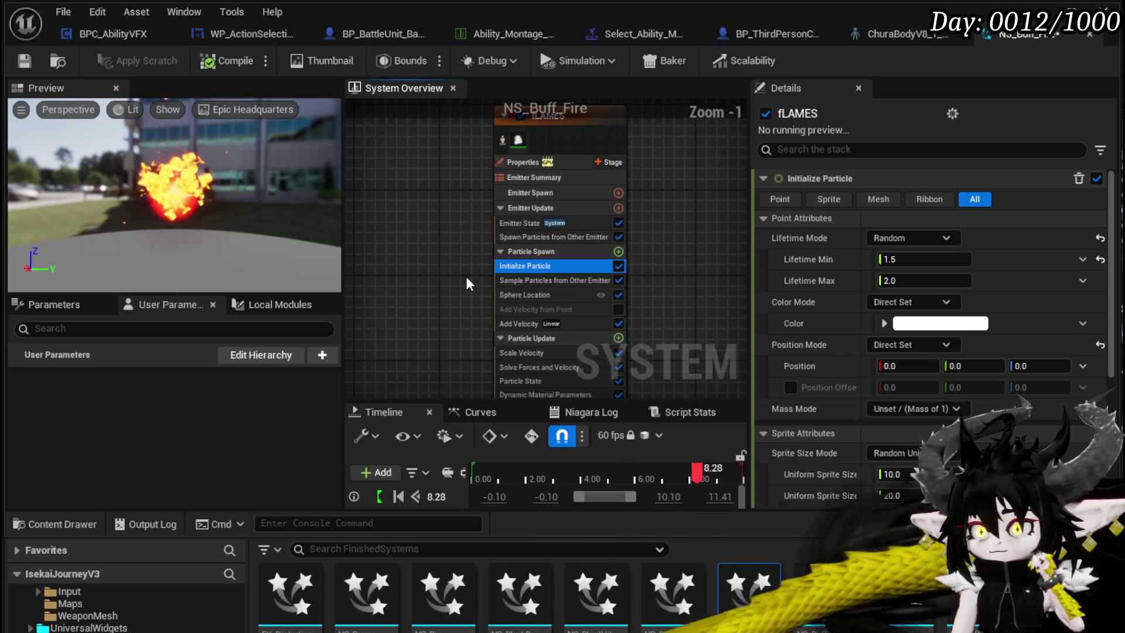
scroll(466, 276, up, 1)
click(589, 281)
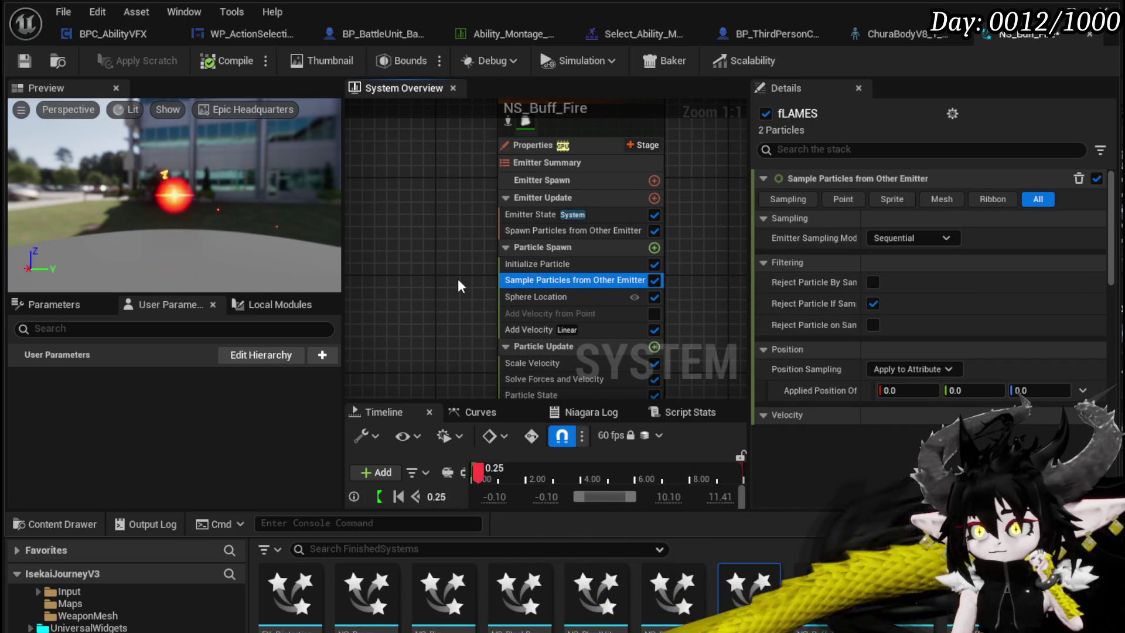
Widen the module settings and switch Position Sampling from Apply to Attribute to Disabled
click(946, 369)
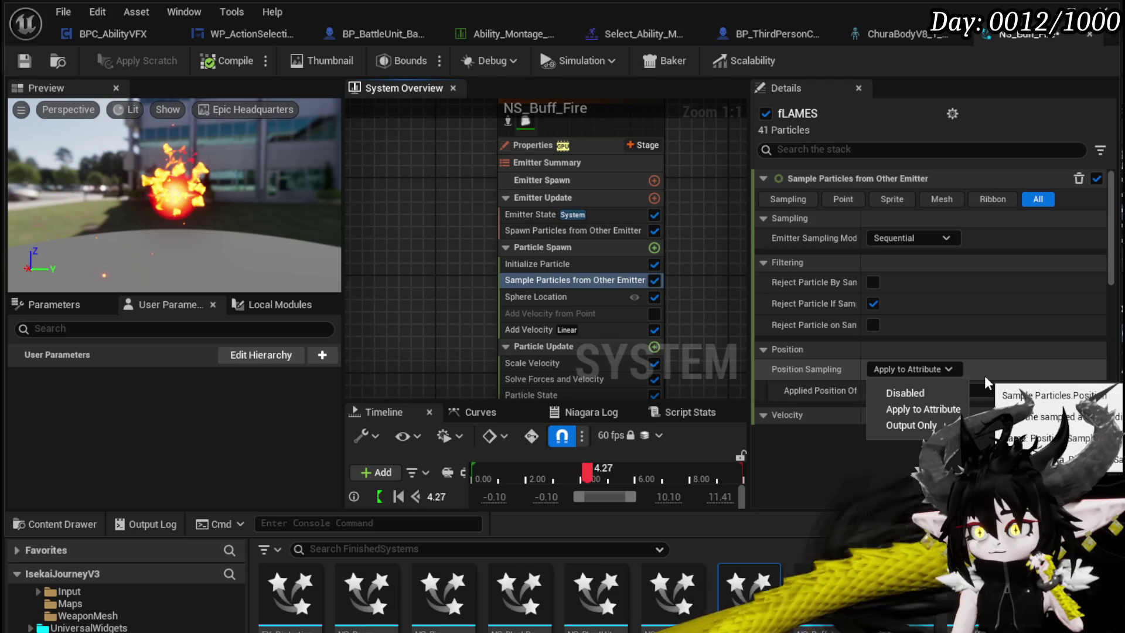
click(944, 368)
click(919, 367)
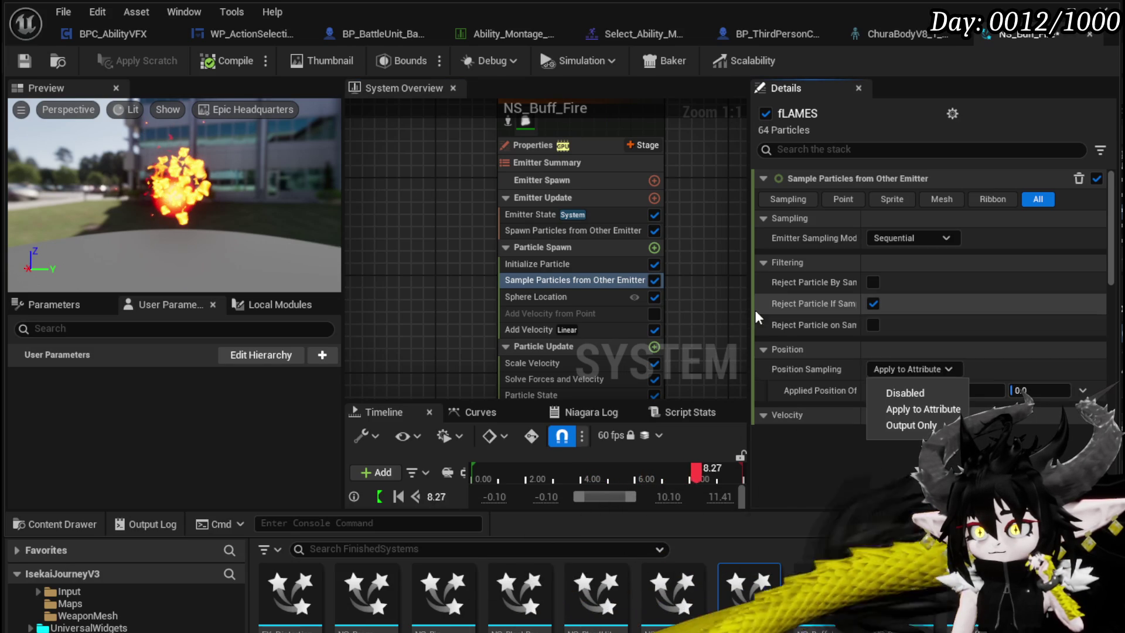
drag(751, 304, 554, 300)
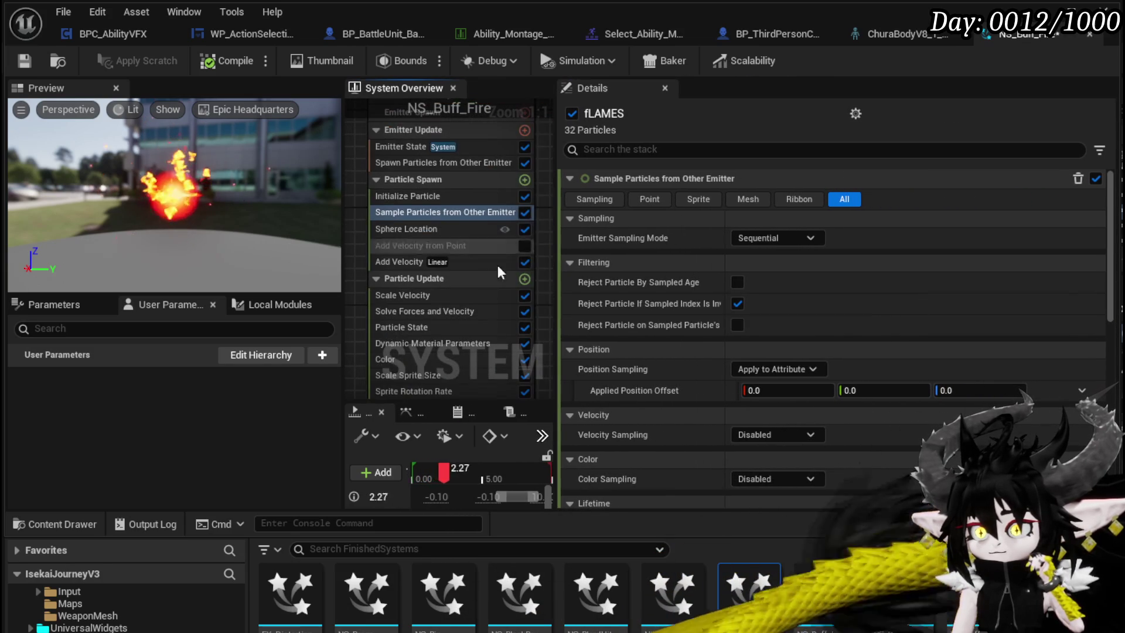
scroll(803, 339, down, 3)
scroll(921, 348, down, 2)
scroll(922, 351, down, 5)
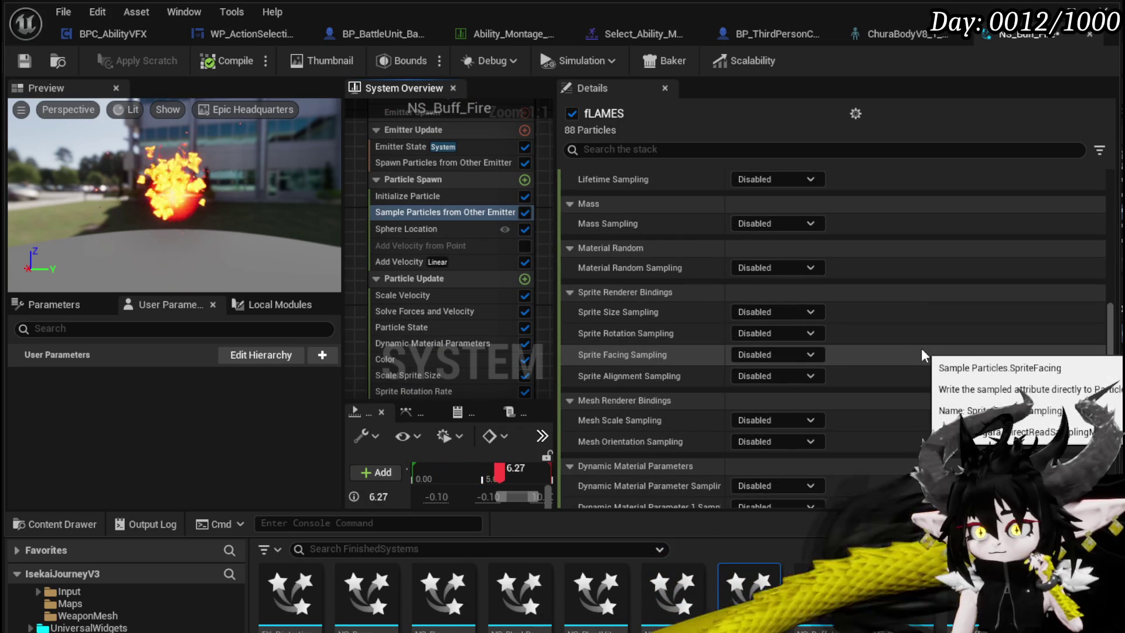
scroll(920, 350, down, 5)
scroll(971, 360, up, 10)
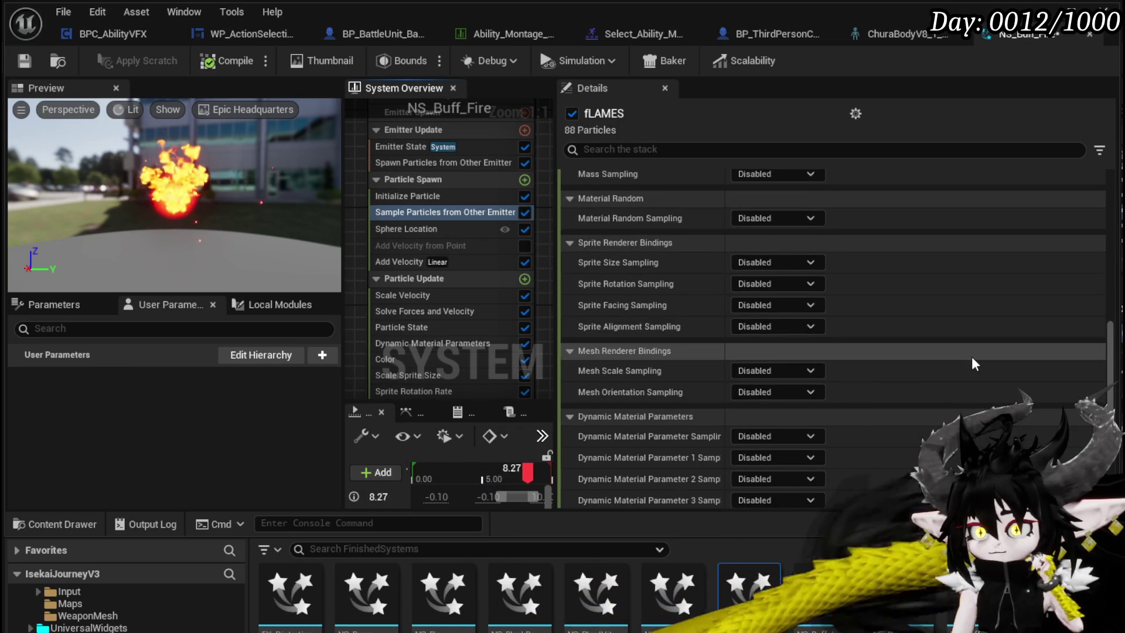
scroll(972, 363, up, 3)
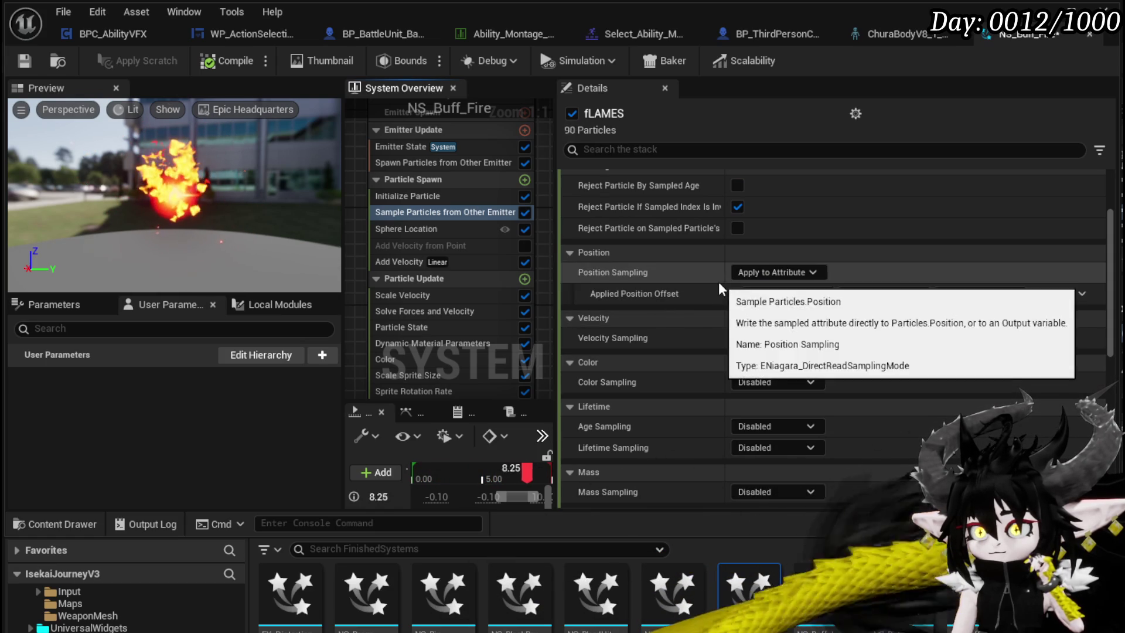
click(776, 272)
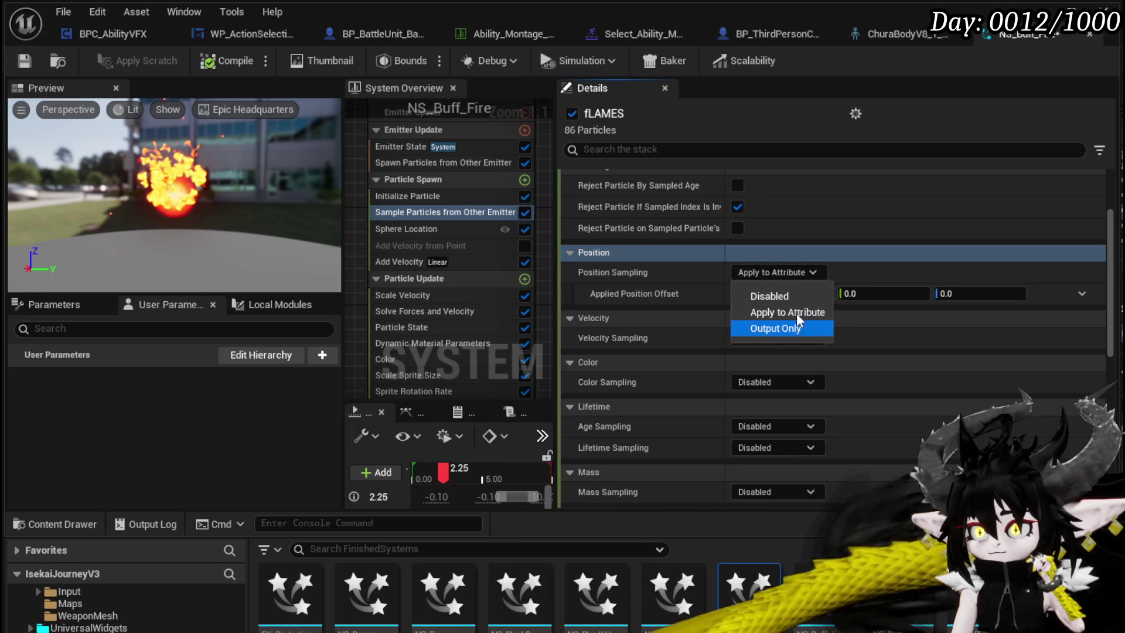
click(769, 296)
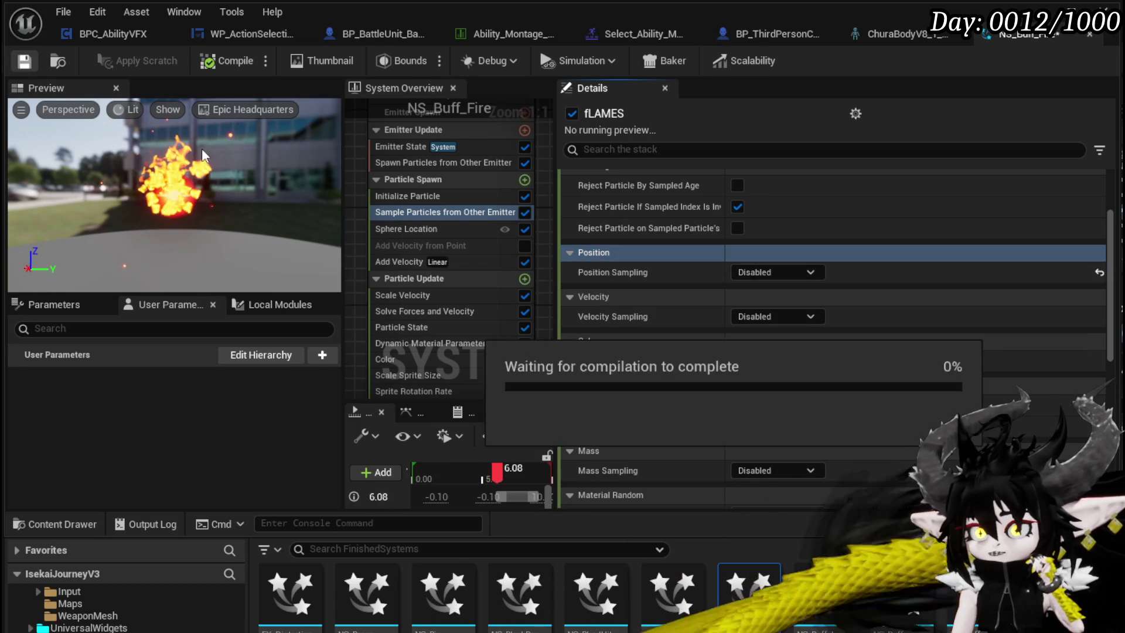
Set Initialize Particle's Position Mode to Unset, save NS_Buff_Fire, and return to the level editor
click(401, 198)
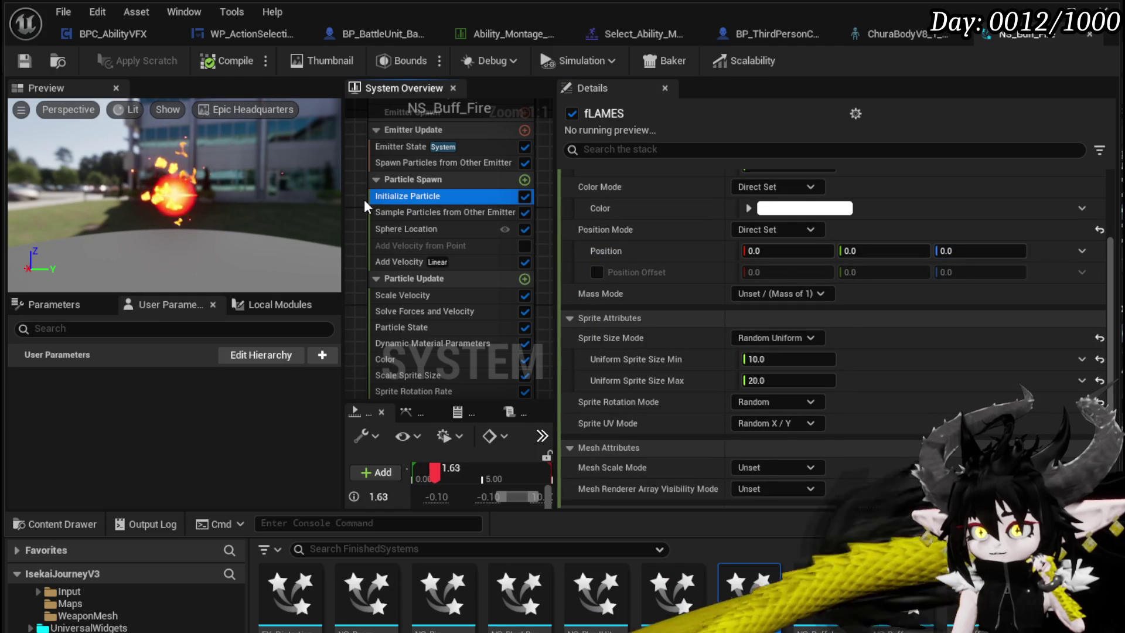
click(802, 228)
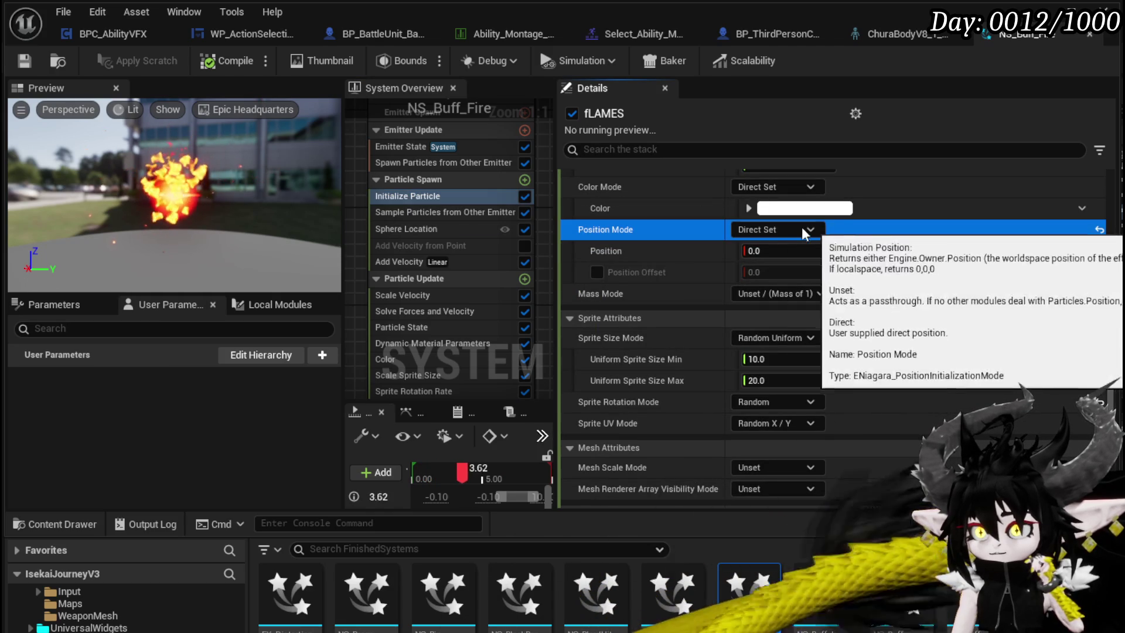
click(775, 252)
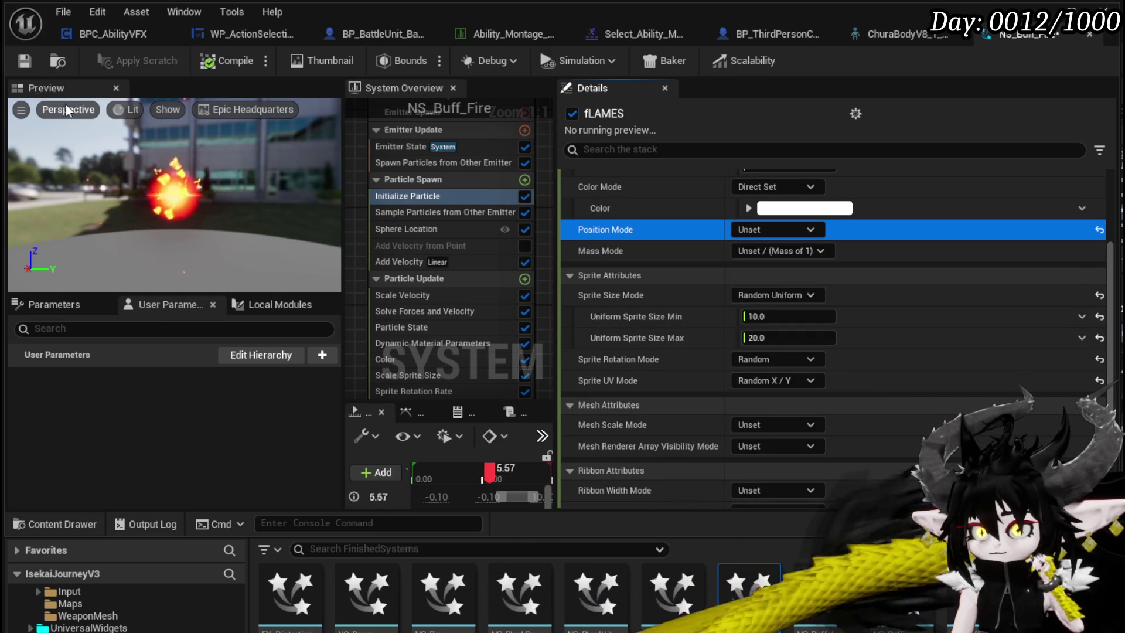
click(25, 61)
key(alt+Tab)
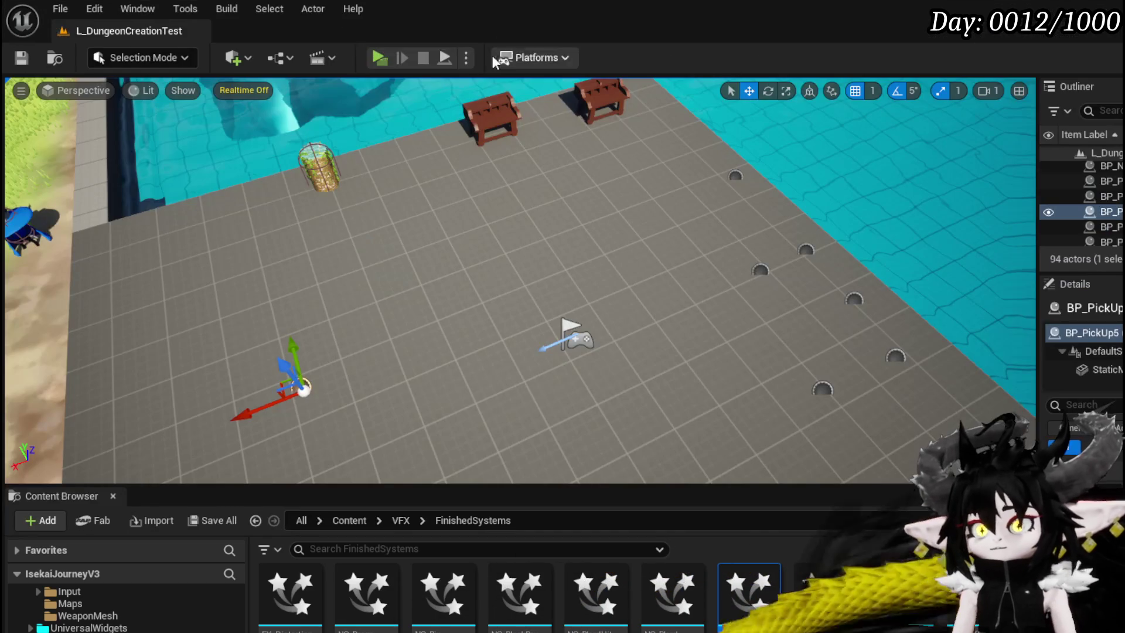
Play-test the level to see the fire bursts, stop it, and switch to BPC_AbilityVFX
click(381, 60)
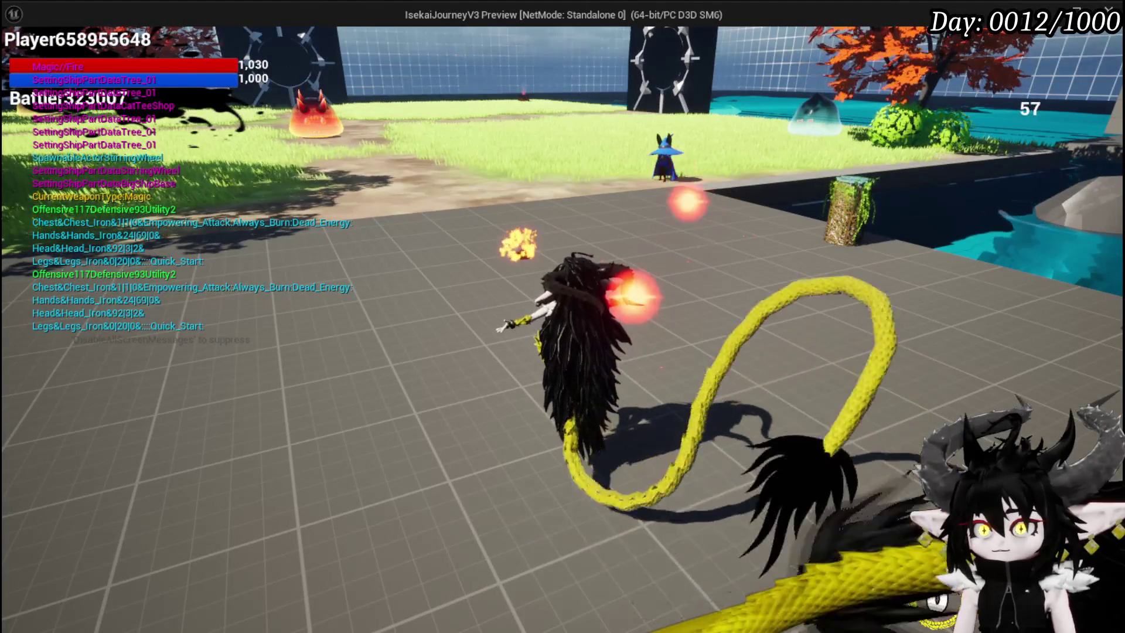
key(Escape)
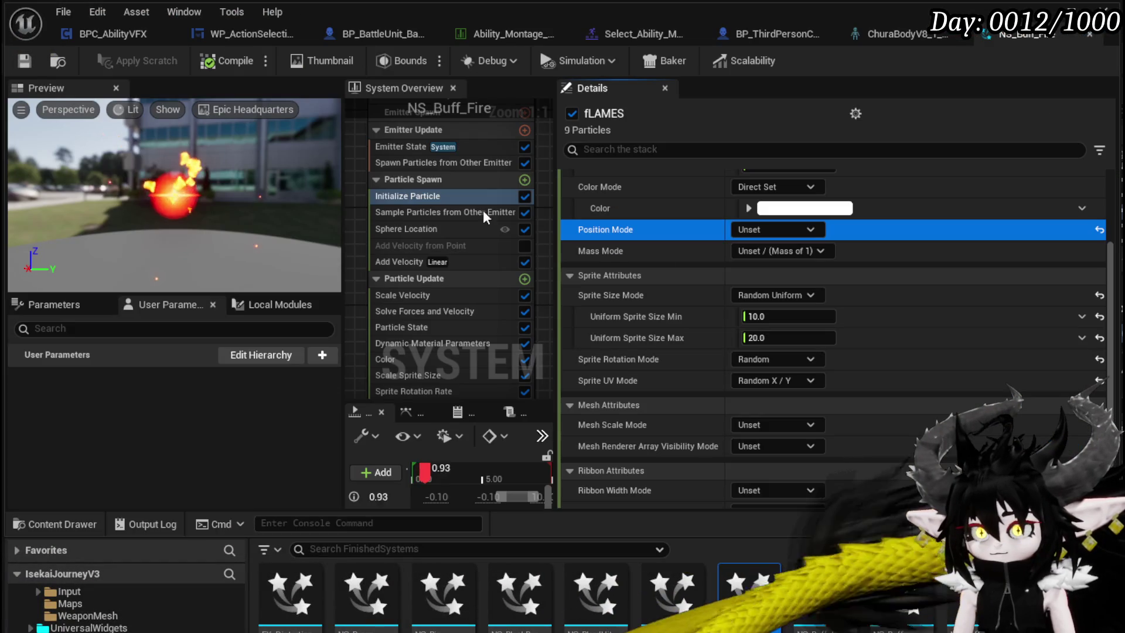
click(110, 32)
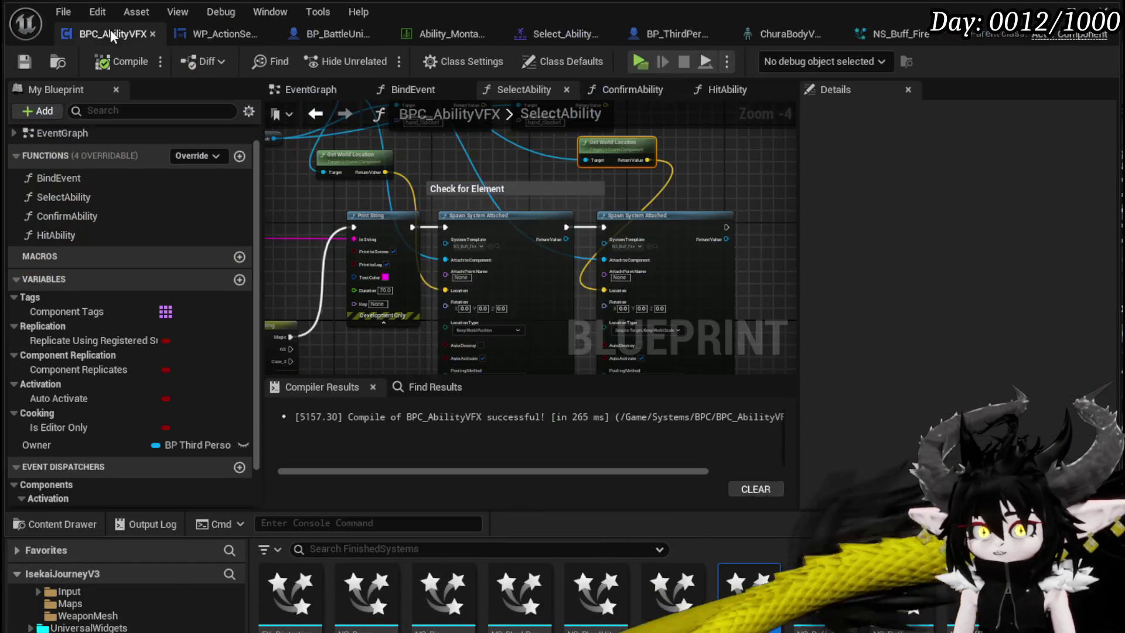
Set the second Spawn System Attached node's Location Type to Keep World Position and compile
scroll(655, 249, up, 4)
mouse_move(622, 323)
mouse_down()
mouse_move(622, 83)
mouse_move(621, 221)
mouse_up()
click(734, 293)
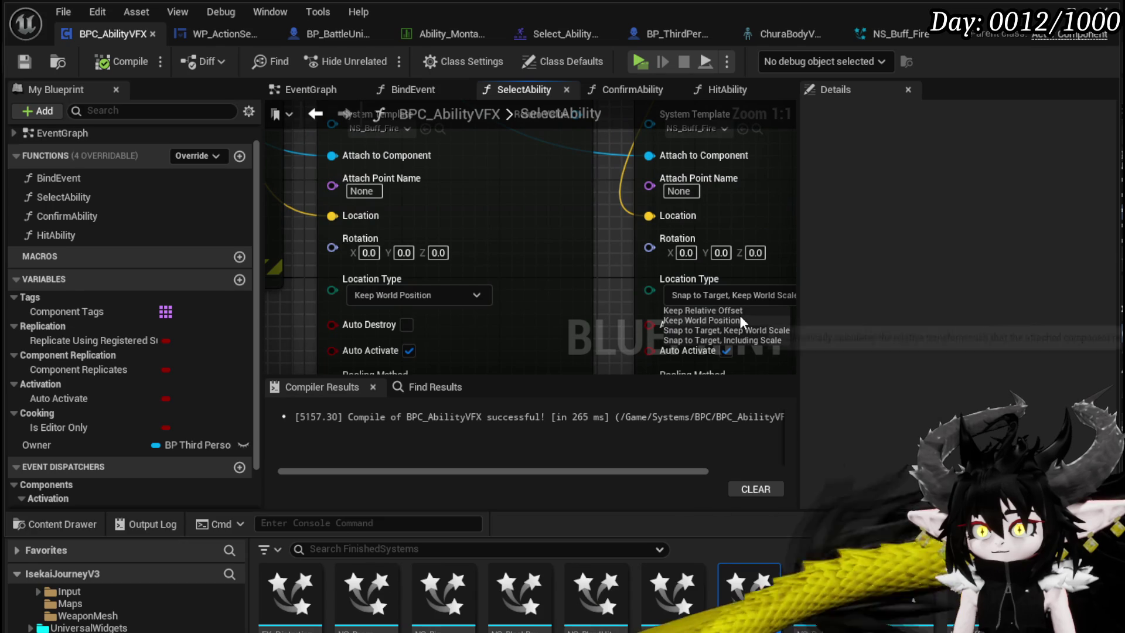
click(739, 318)
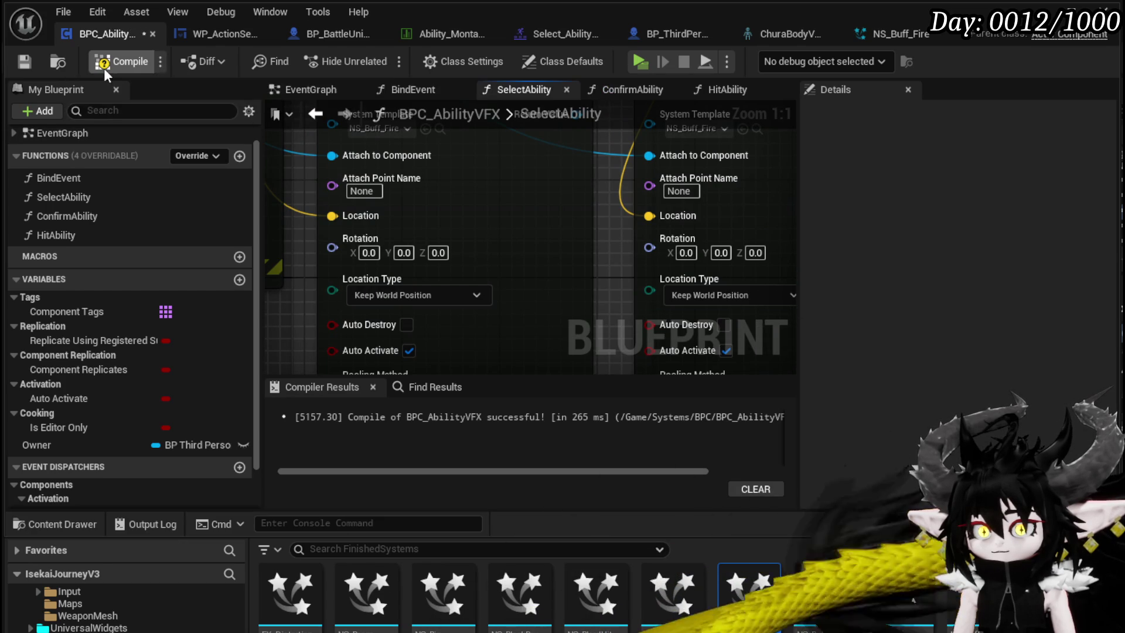
click(26, 58)
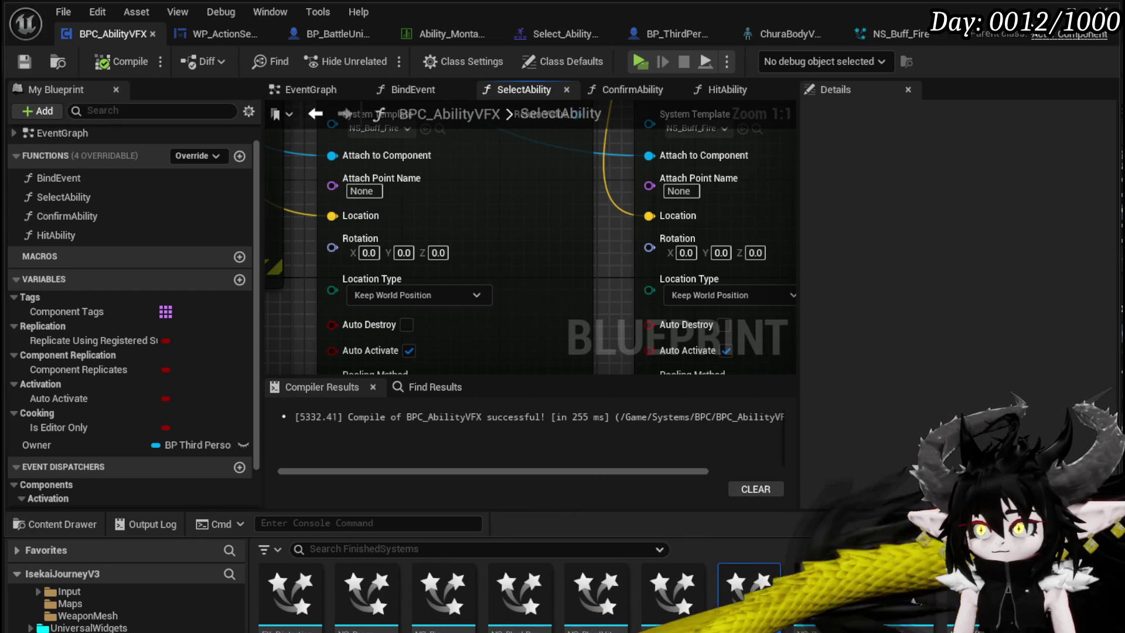
Play-test the level in the level editor, then save all modified assets
key(alt+Tab)
click(375, 60)
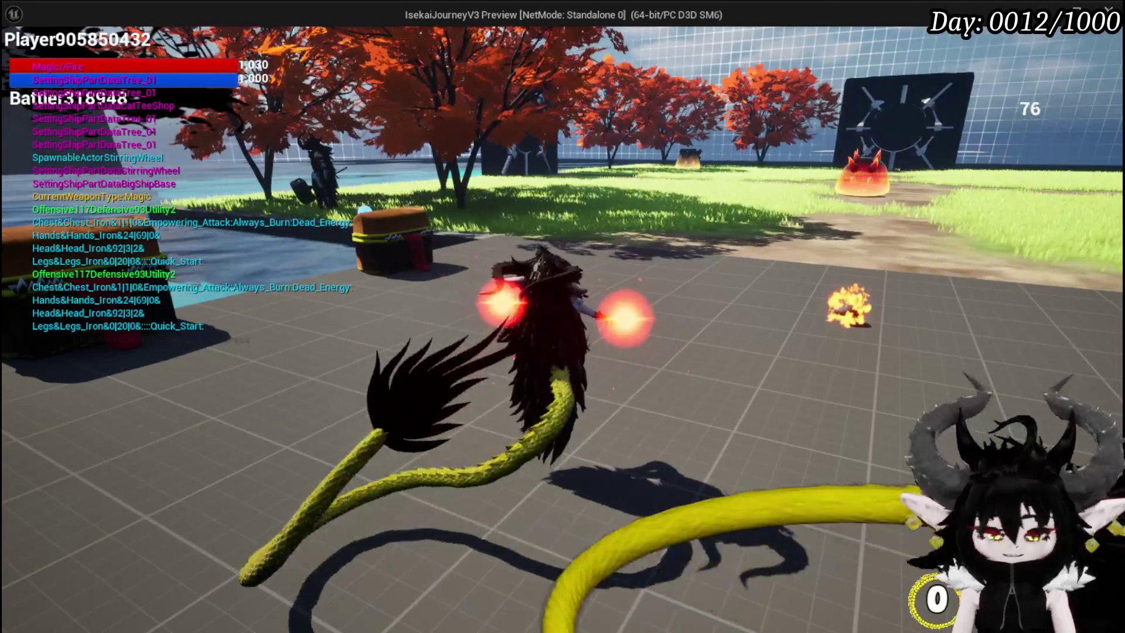
key(Escape)
click(26, 58)
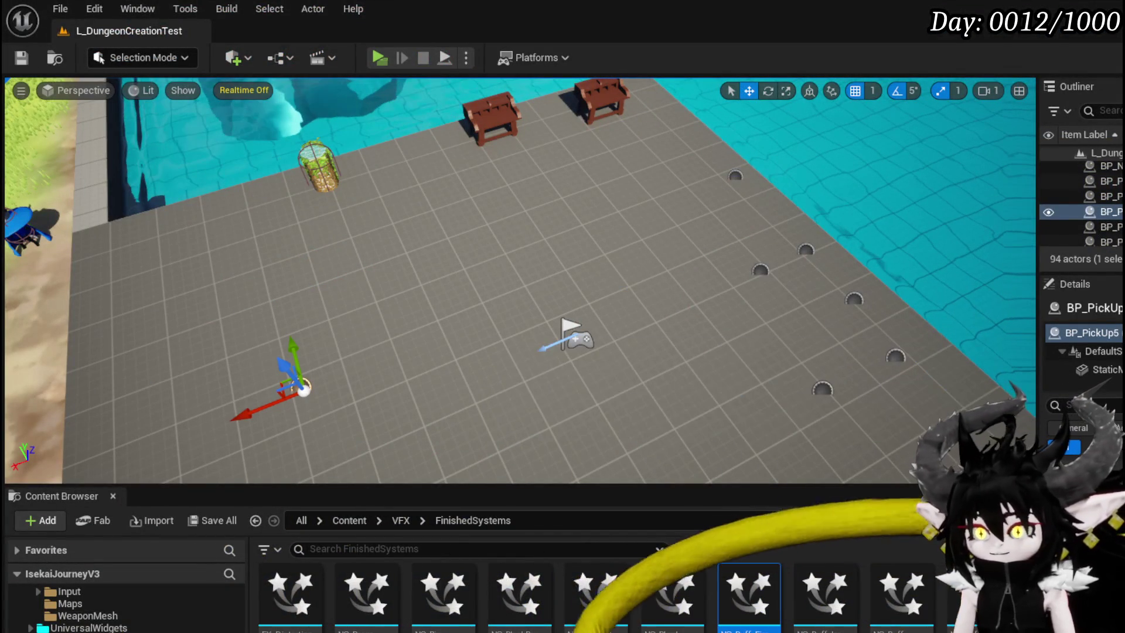
Go back to BPC_AbilityVFX and switch to the NS_Buff_Fire Niagara system
key(alt+Tab)
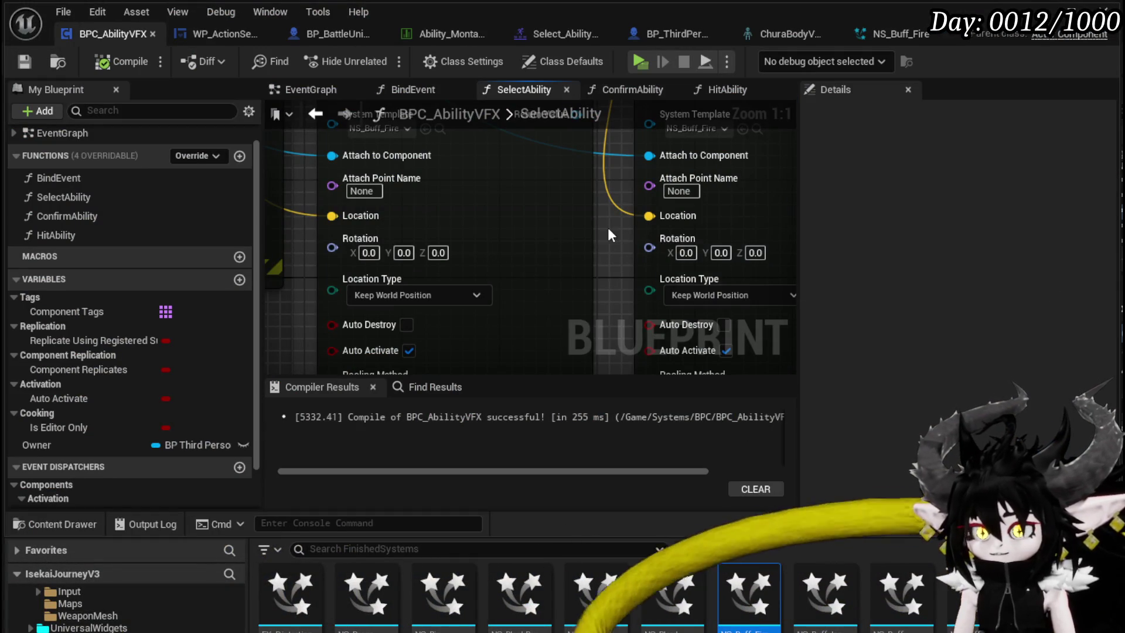
scroll(621, 310, down, 1)
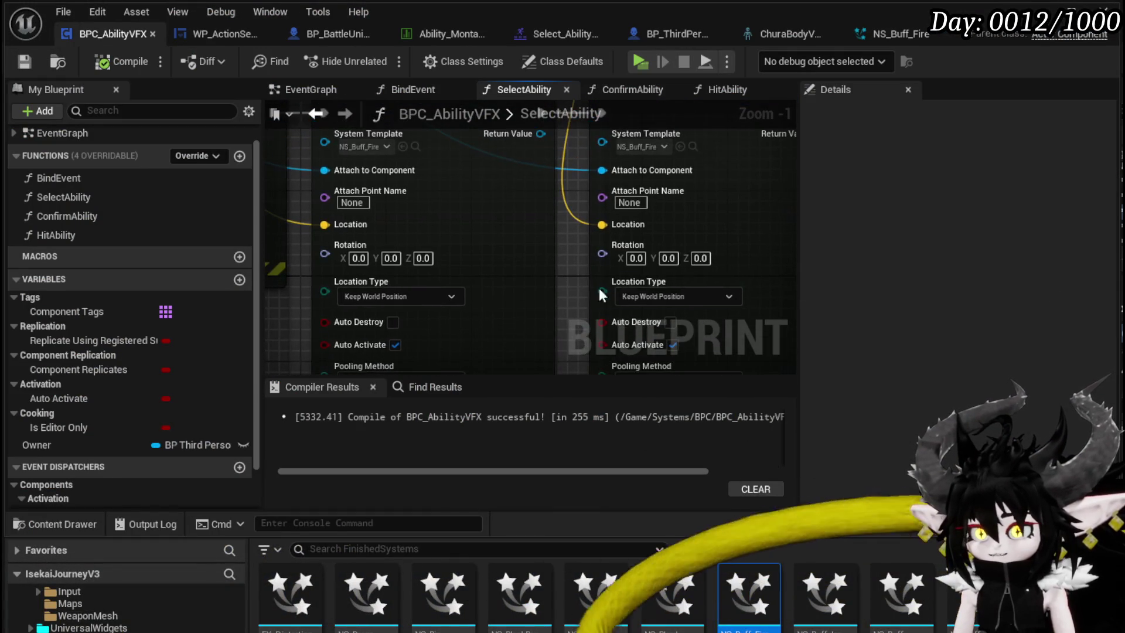
click(895, 37)
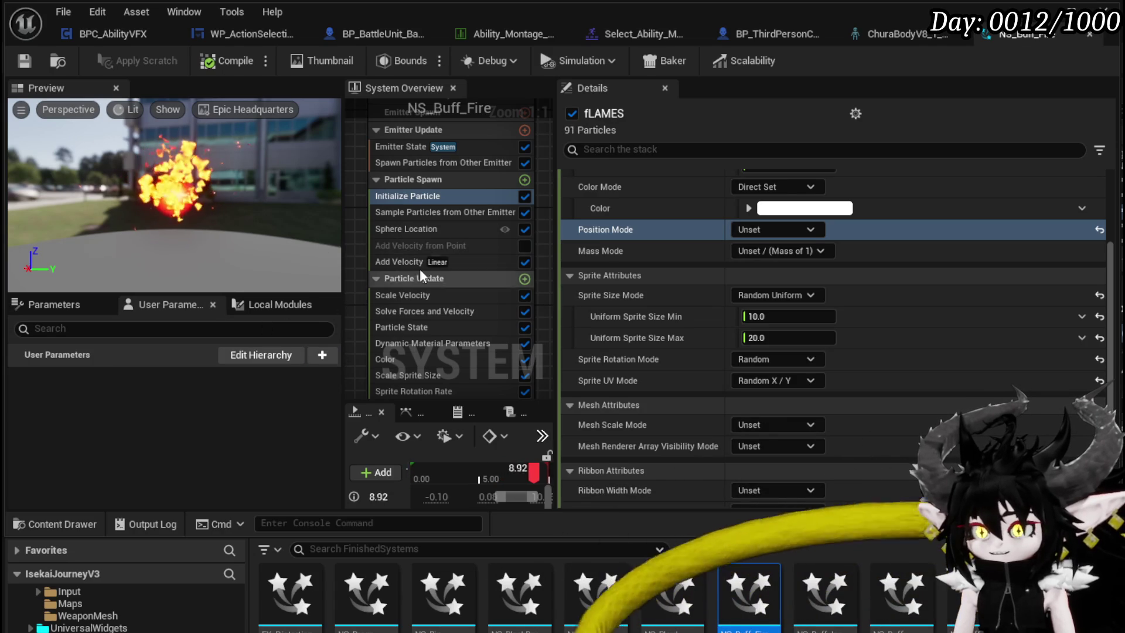
Select the CompletelyEmpty emitter and show the system's Parameters list
scroll(357, 249, down, 3)
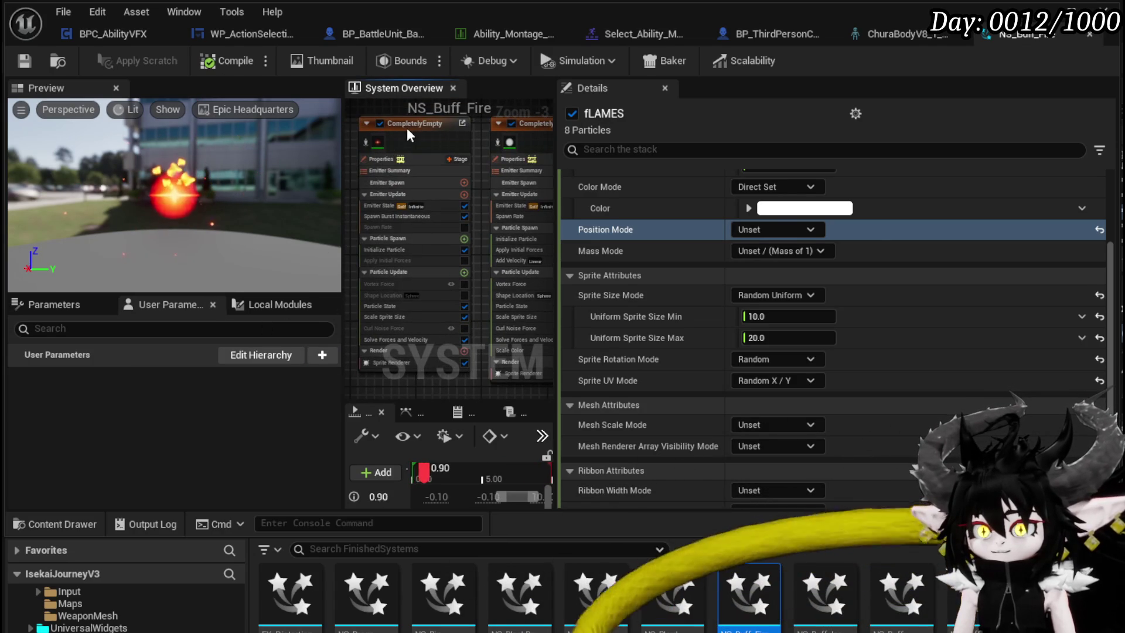
click(407, 130)
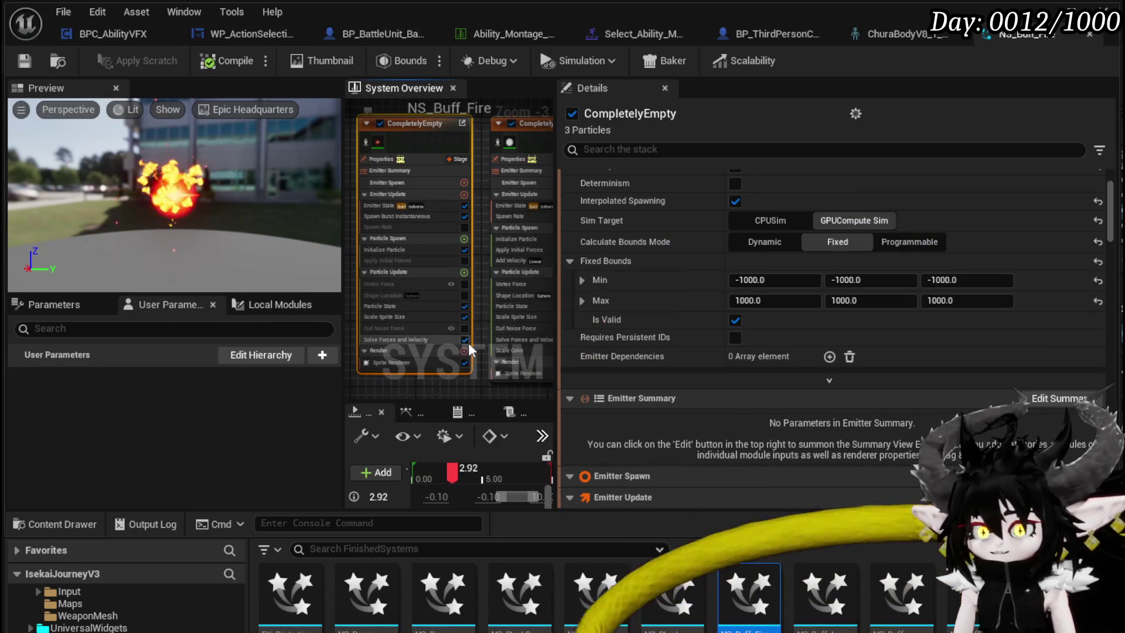
click(73, 299)
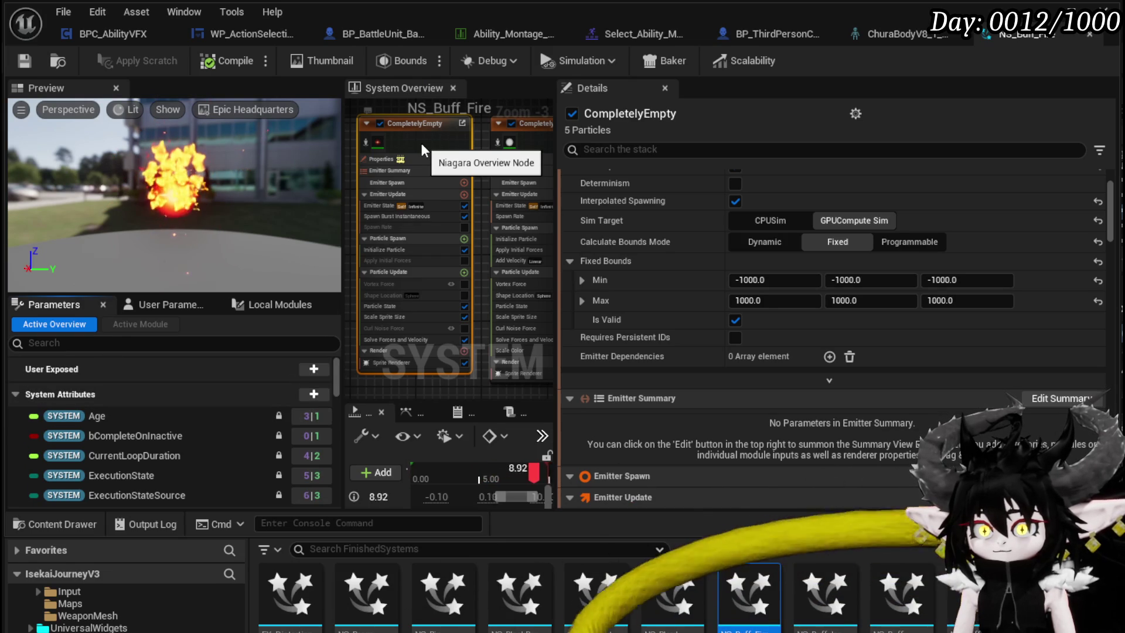
Search the parameters for 'Loc', clear it, then filter by 'Pos'
click(112, 345)
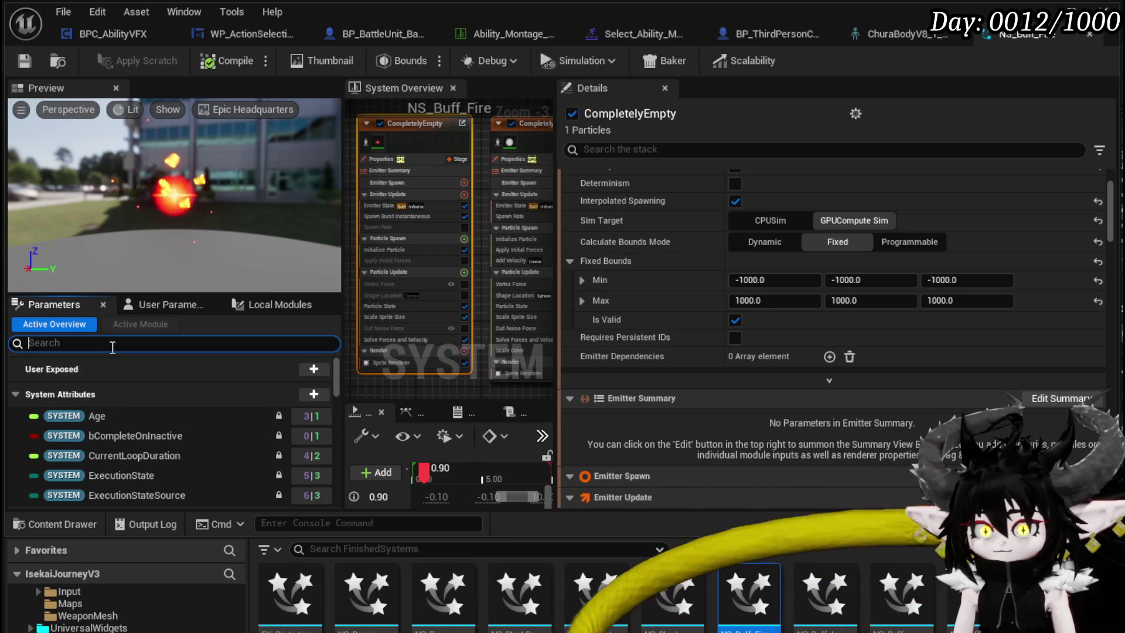
text(Loc)
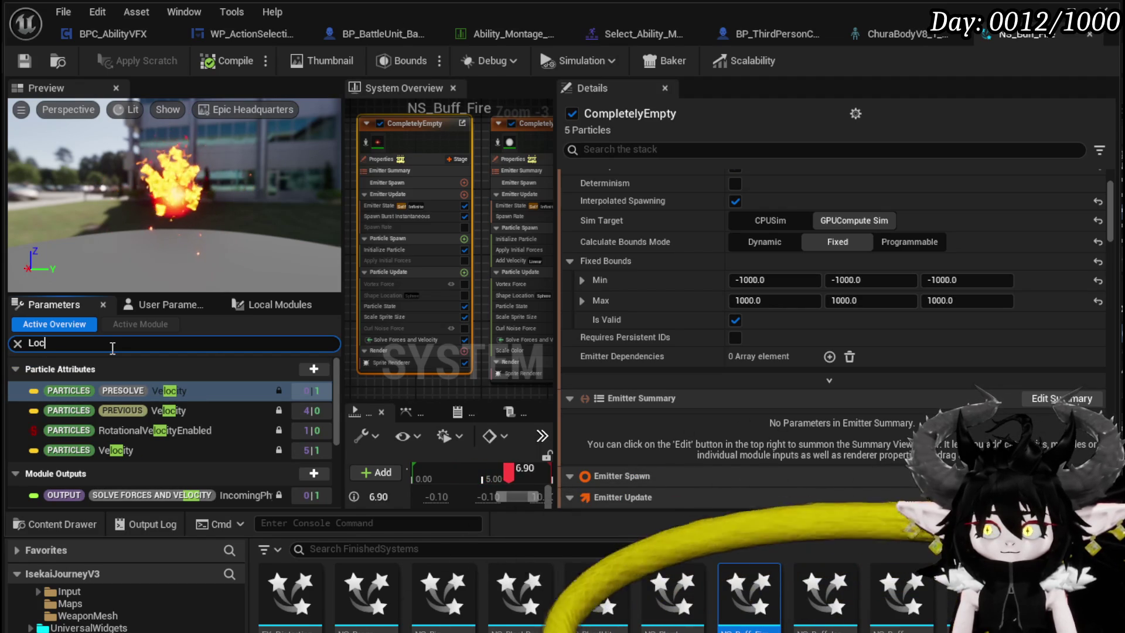
key(Escape)
text(Position)
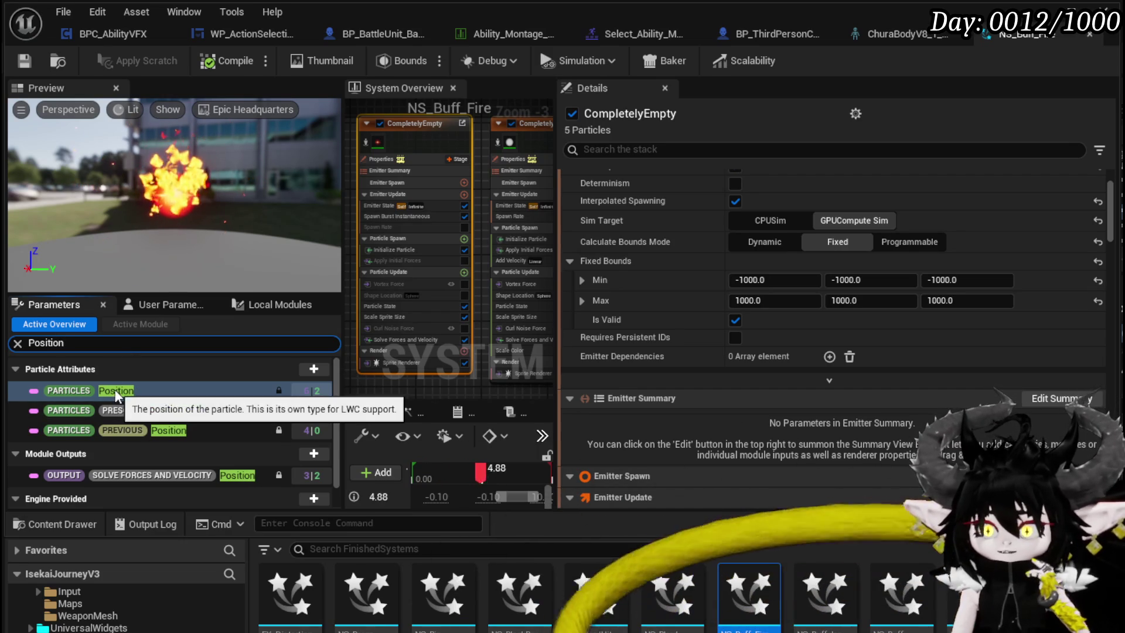
scroll(202, 419, down, 1)
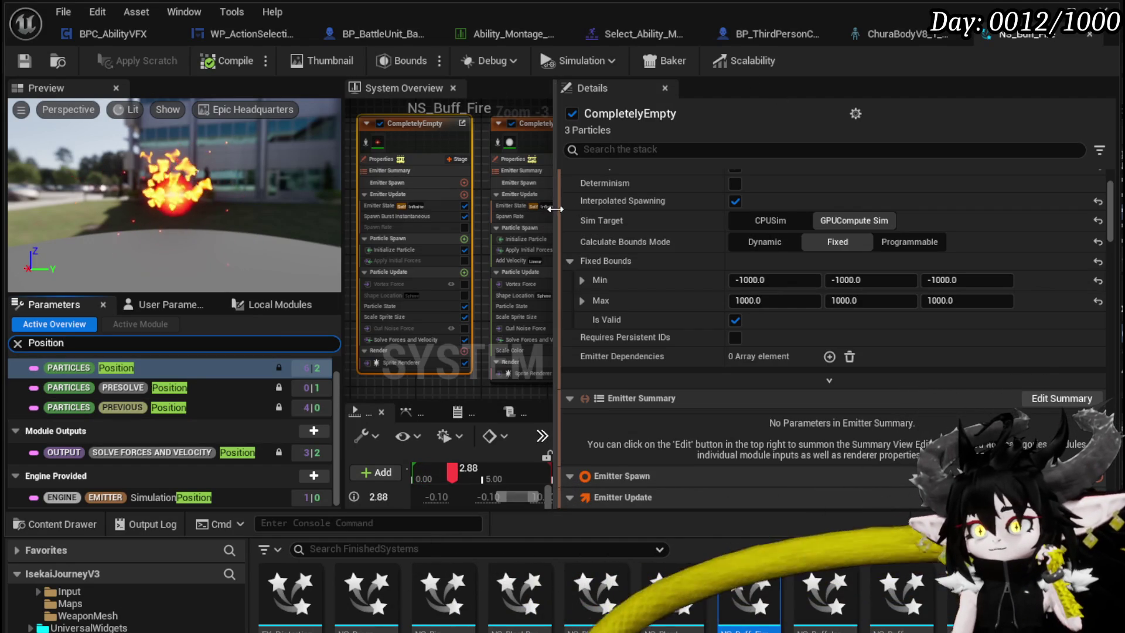
drag(557, 216, 784, 216)
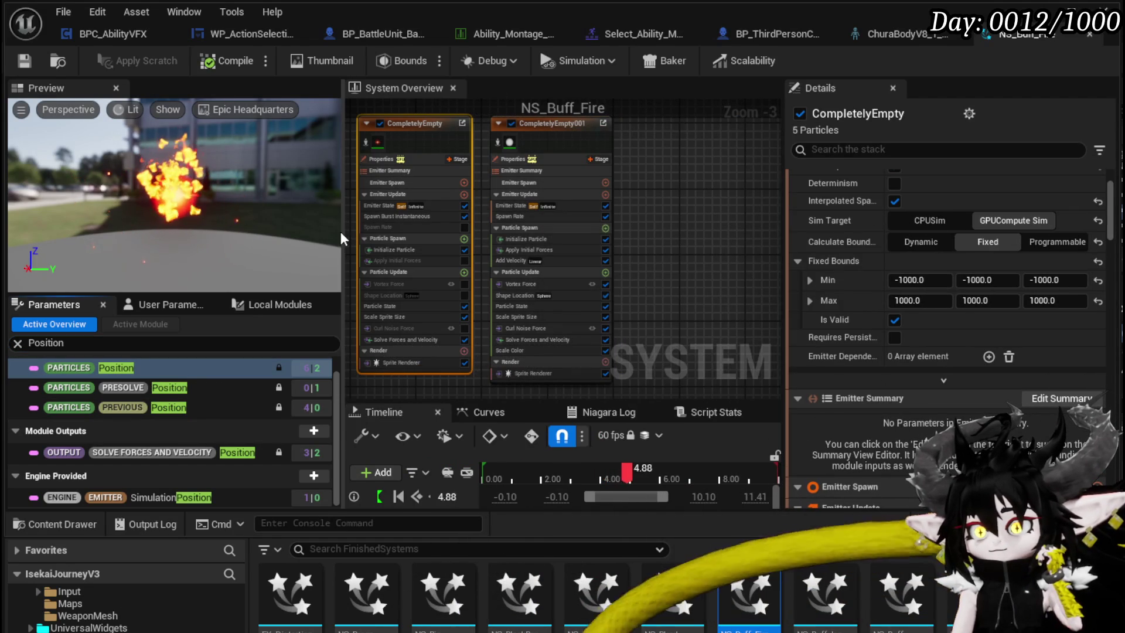
Widen the System Overview graph and center the fLAMES emitter in it
drag(340, 231, 190, 230)
click(527, 237)
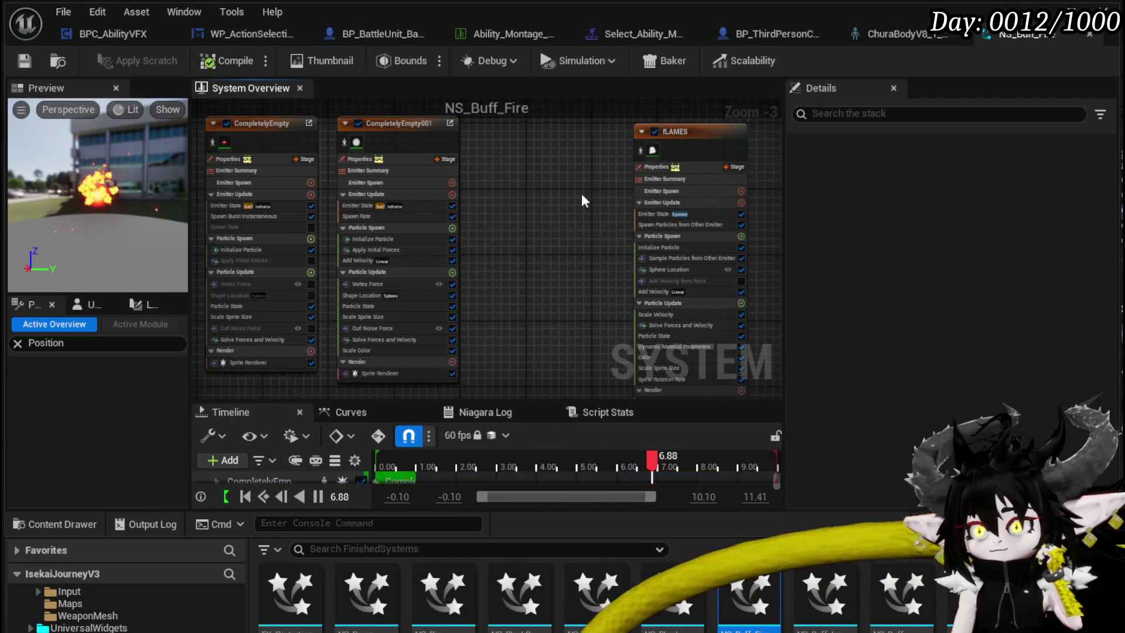
drag(691, 143, 582, 139)
scroll(482, 179, up, 2)
drag(483, 179, 618, 176)
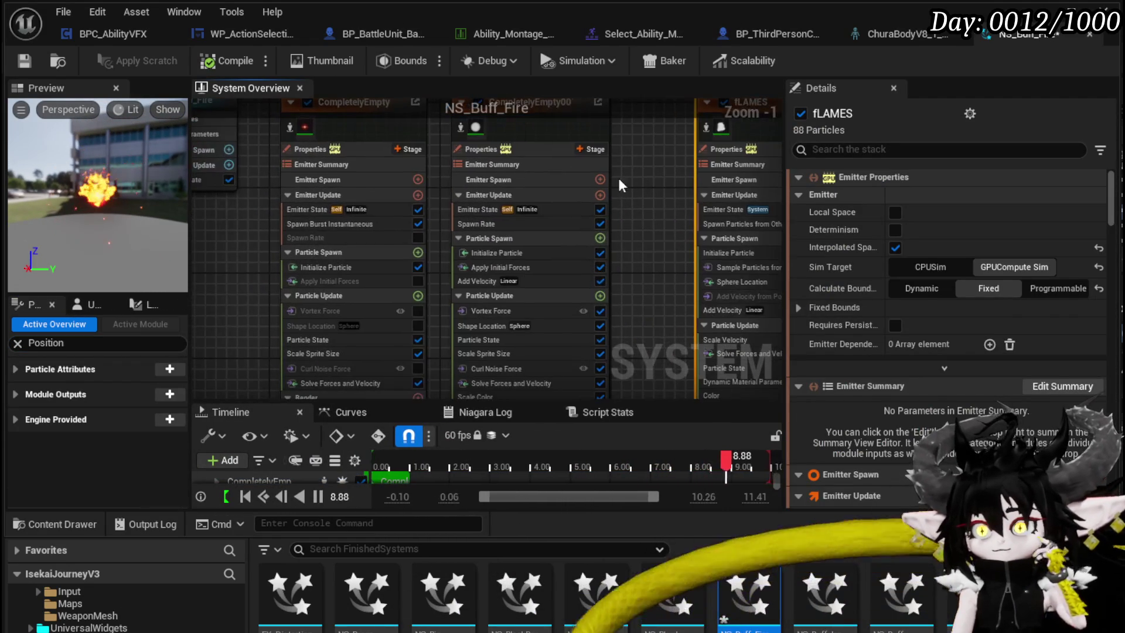
click(418, 237)
mouse_move(637, 224)
mouse_down()
mouse_move(502, 225)
mouse_move(574, 247)
mouse_up()
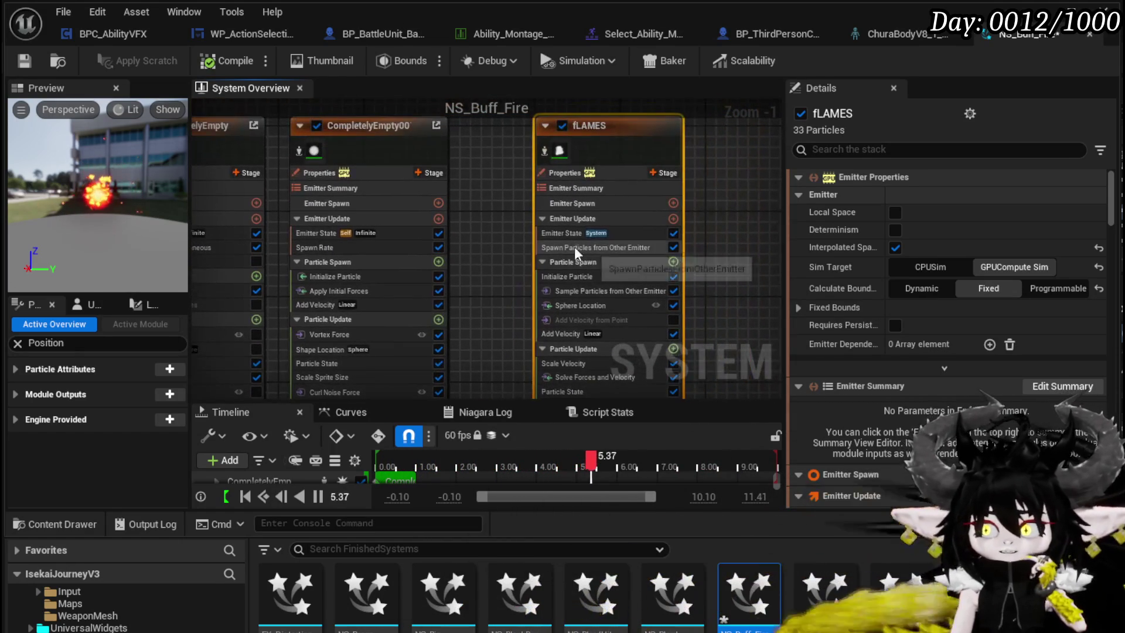
Show the empty User Parameters list and widen its panel
click(149, 300)
click(80, 300)
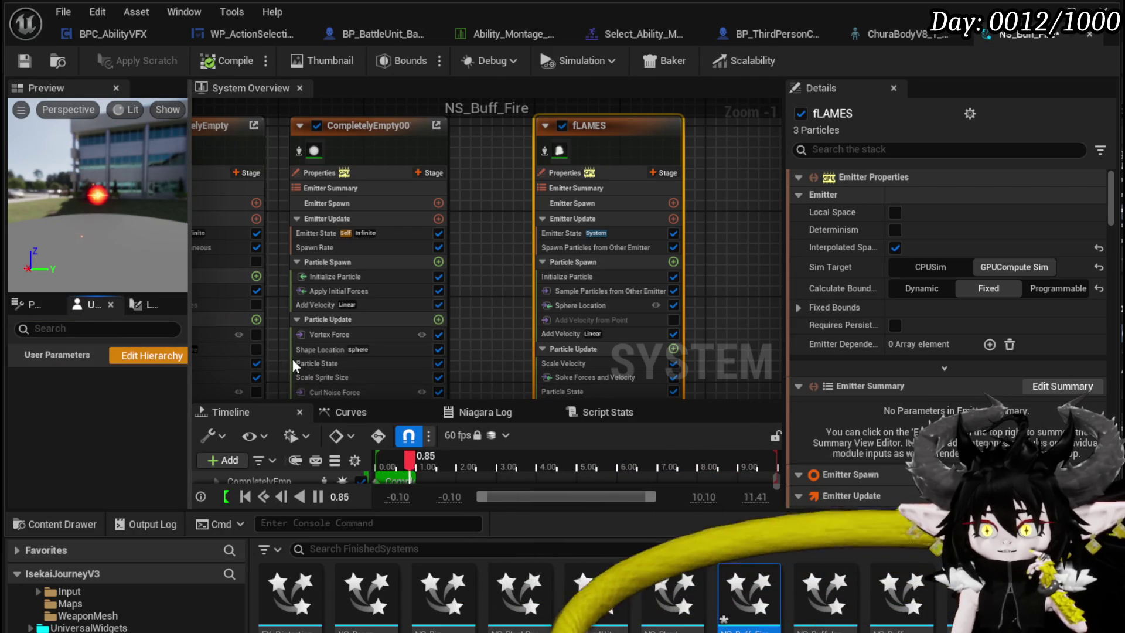
mouse_move(190, 381)
mouse_down()
mouse_move(334, 375)
mouse_move(252, 369)
mouse_up()
Add a Vector user parameter named Location, defaulting to 0.0, 0.0, 0.0
click(245, 355)
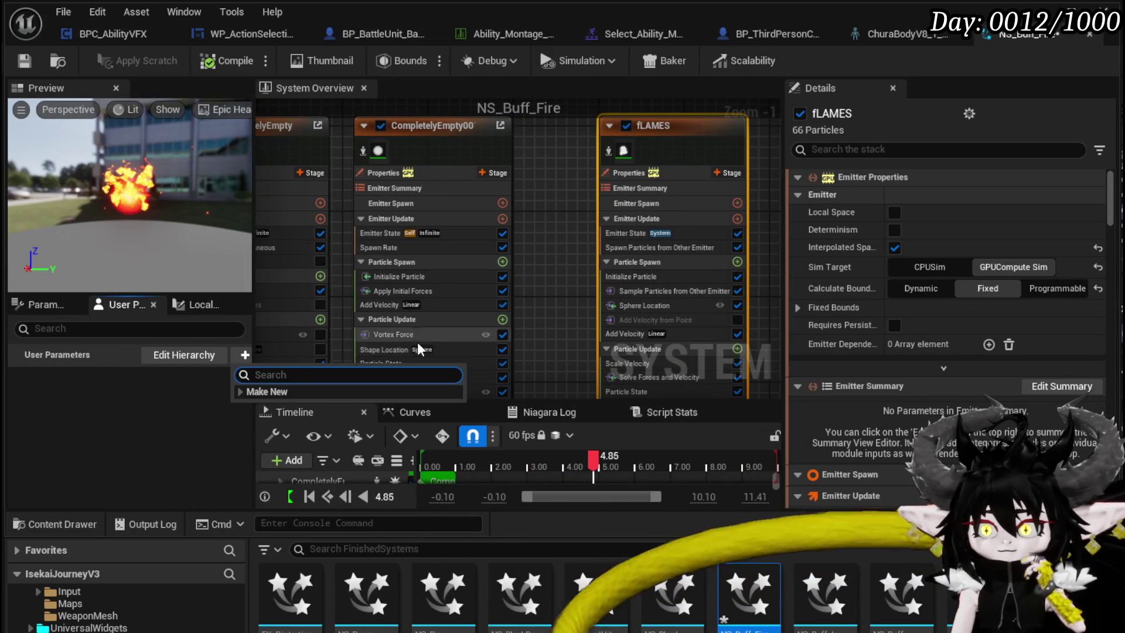
text(L)
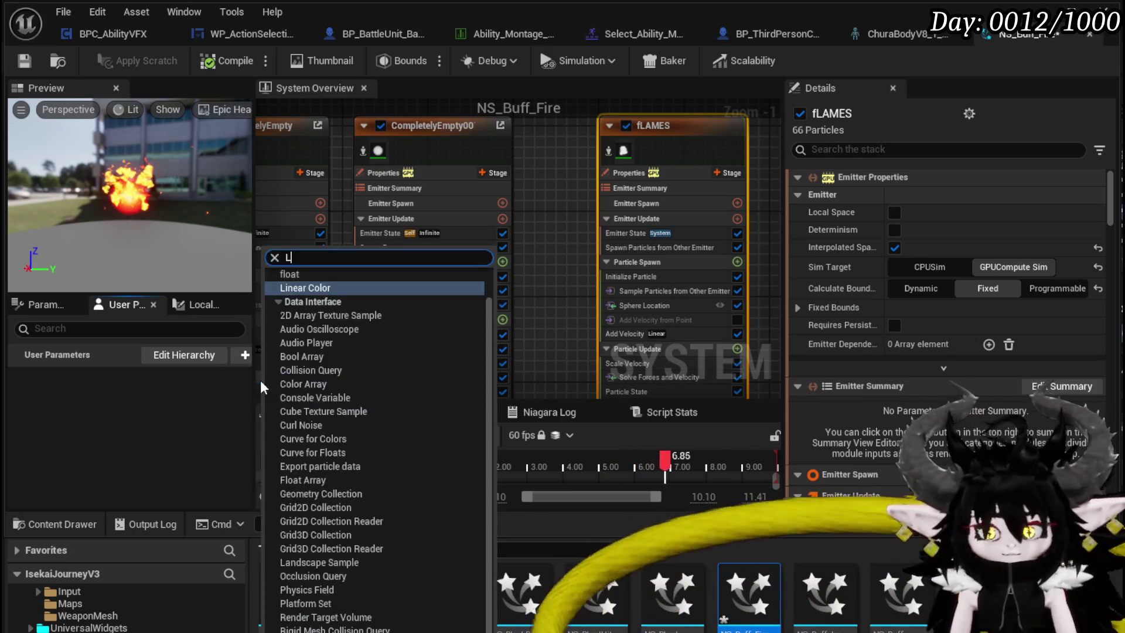
text(ocation)
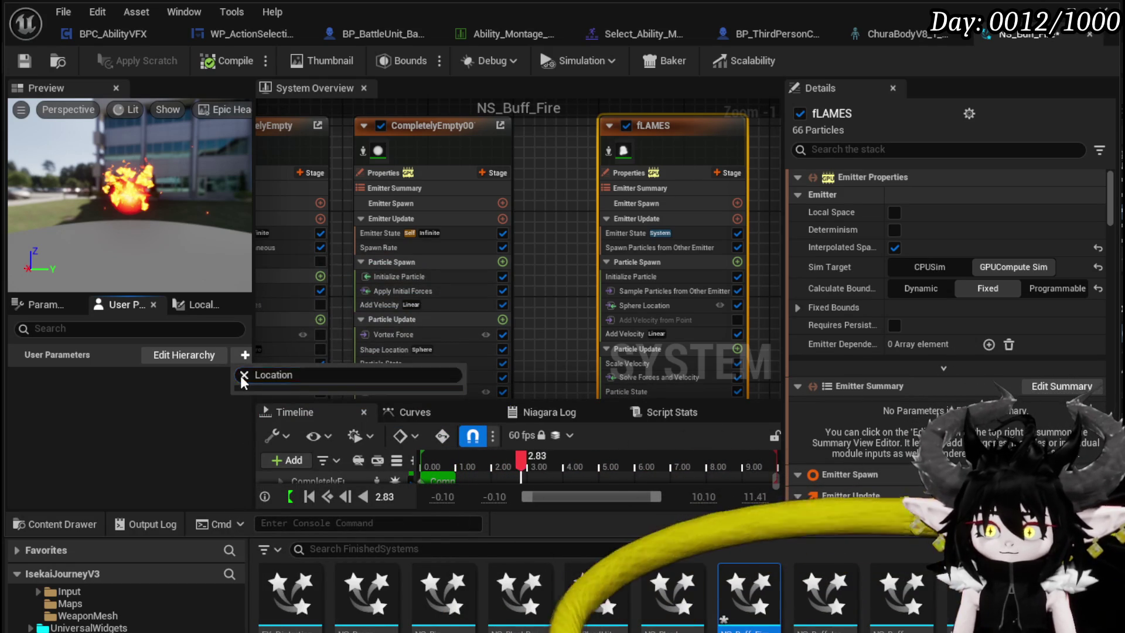
click(243, 375)
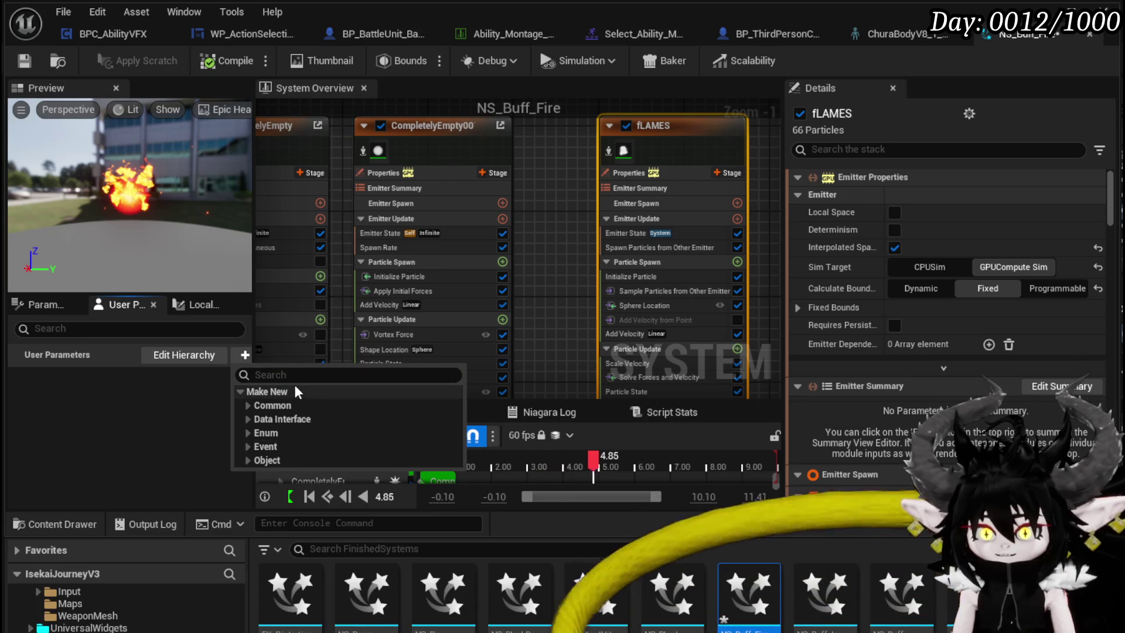
text(Vec)
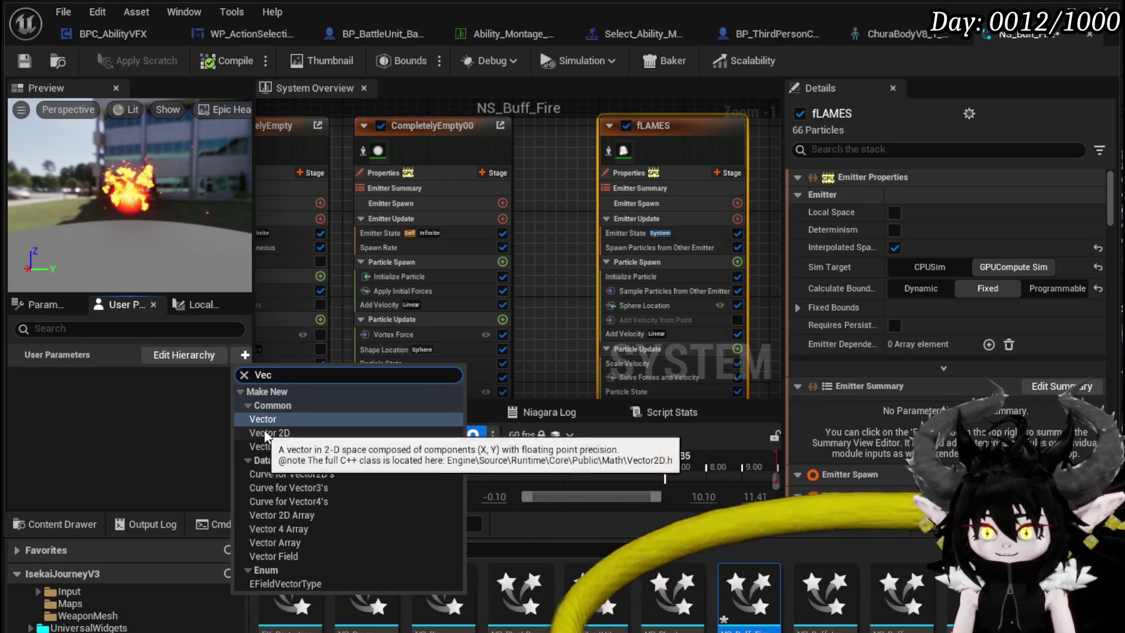
click(275, 418)
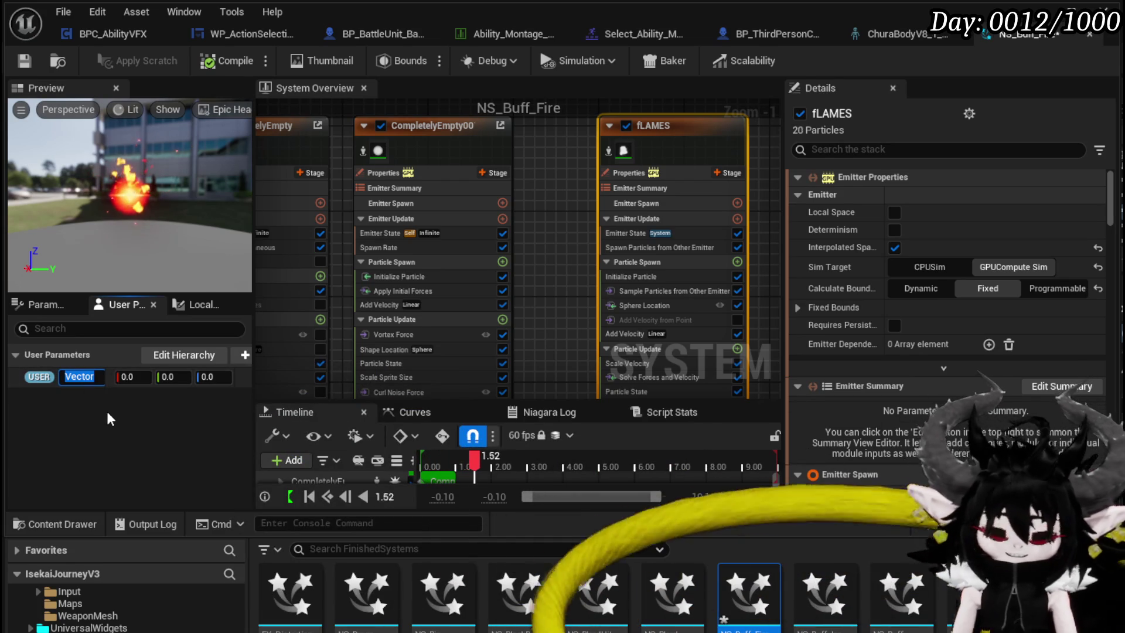
text(Locati)
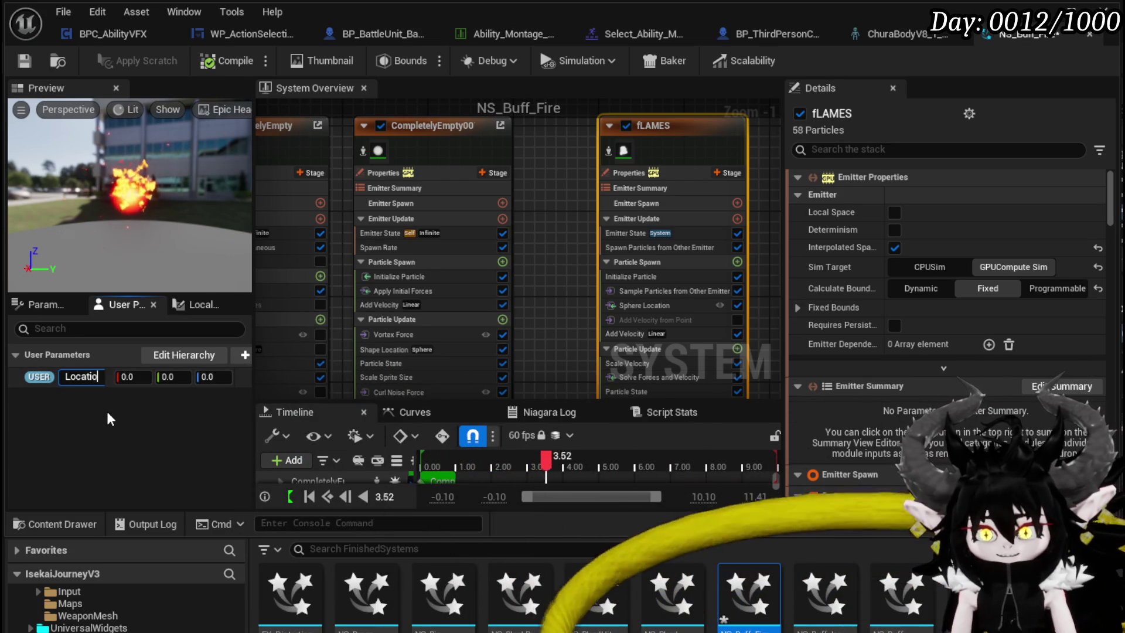
text(n)
key(Return)
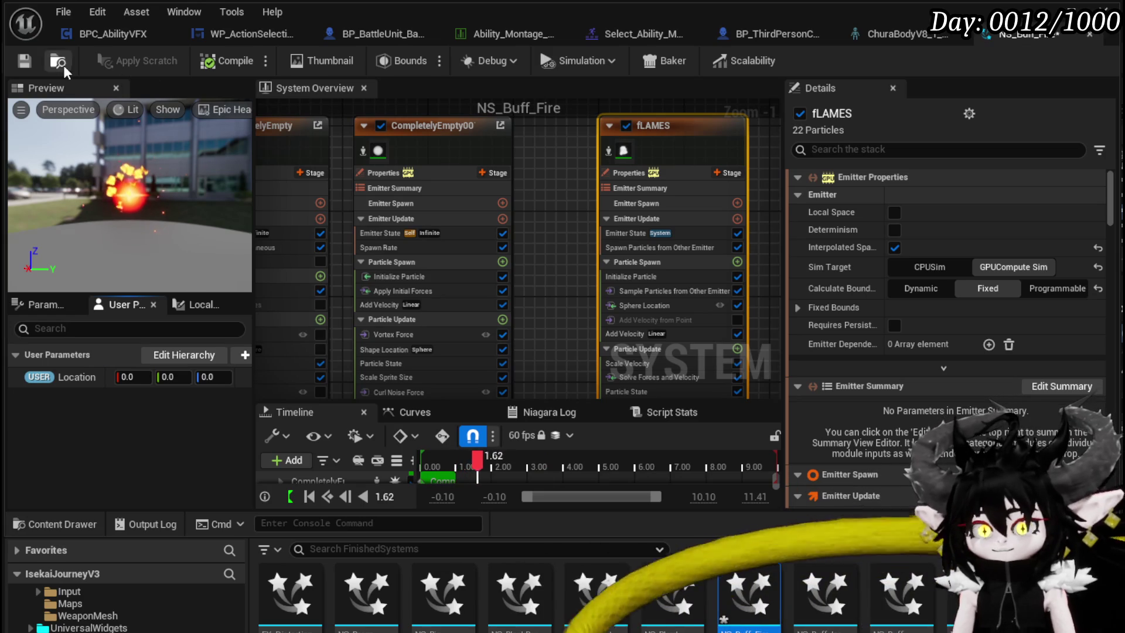
click(627, 243)
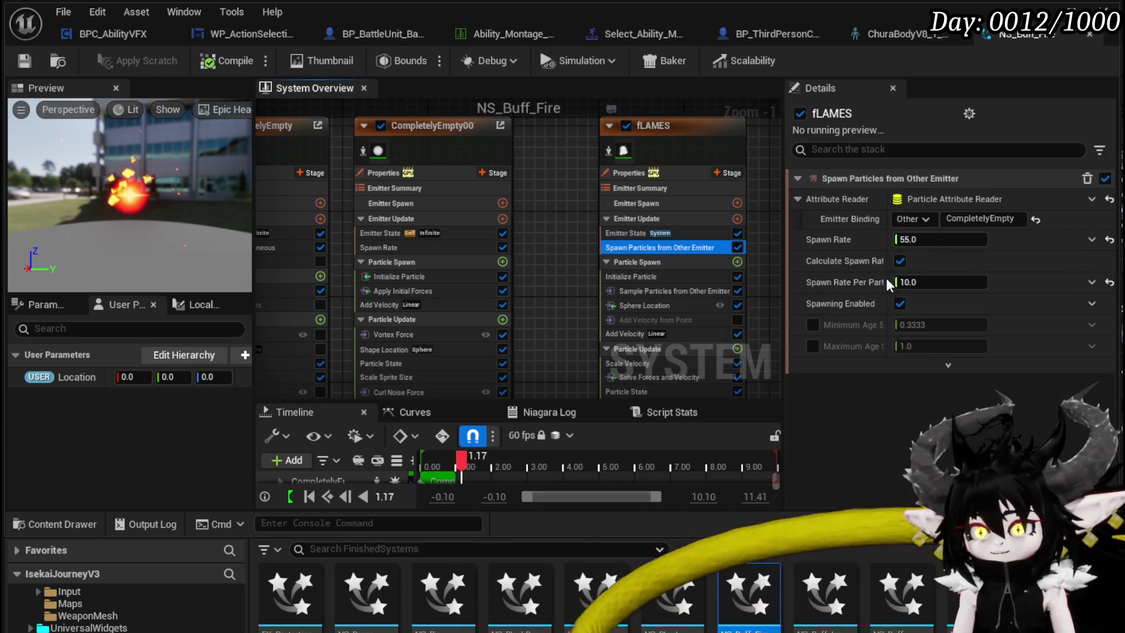
In fLAMES' Initialize Particle, set Color Mode to Unset
click(624, 233)
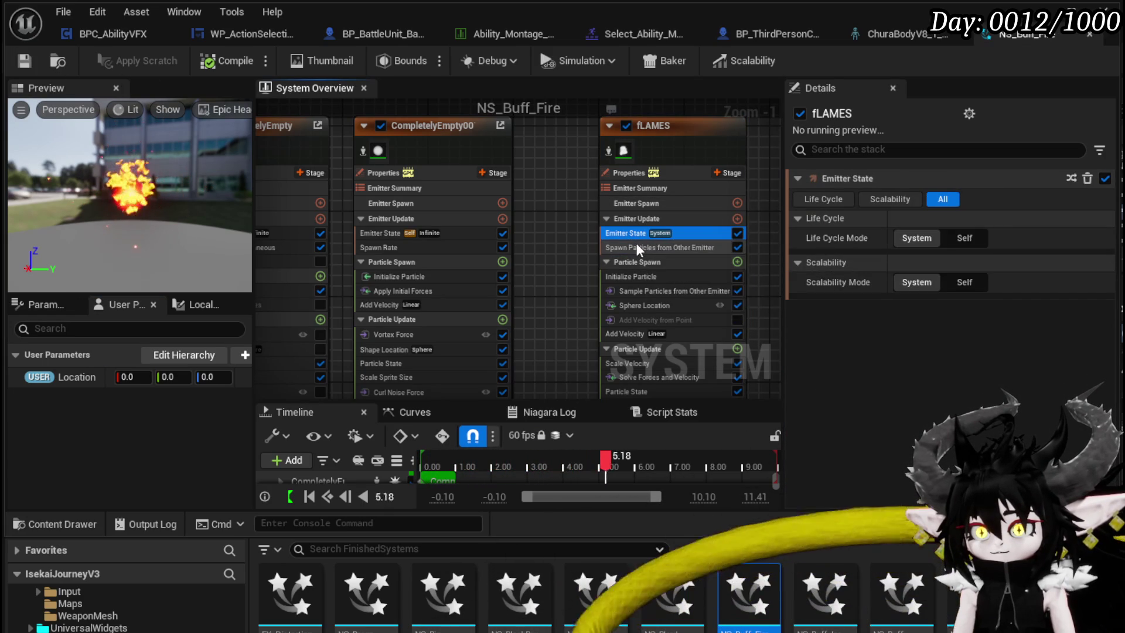
click(637, 275)
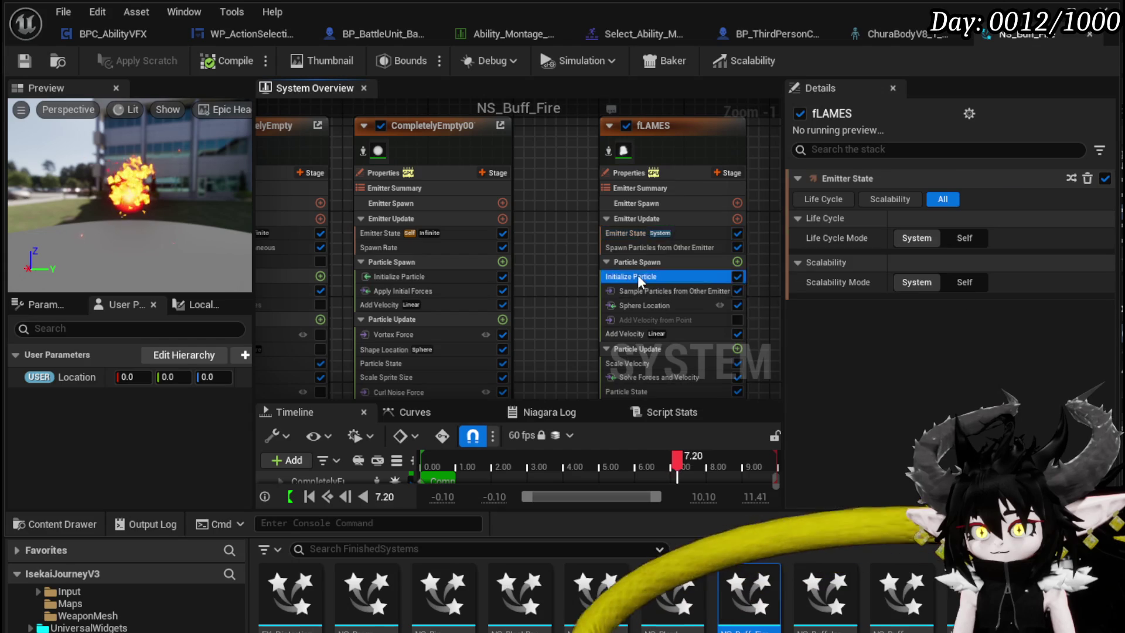
click(936, 302)
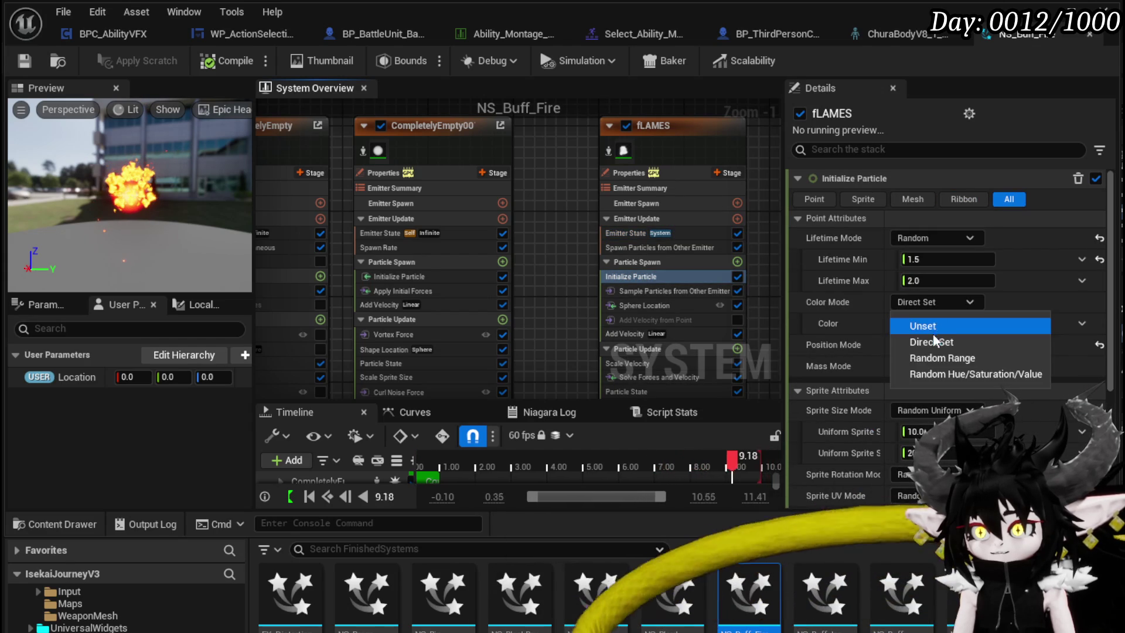
click(933, 340)
click(906, 304)
click(905, 323)
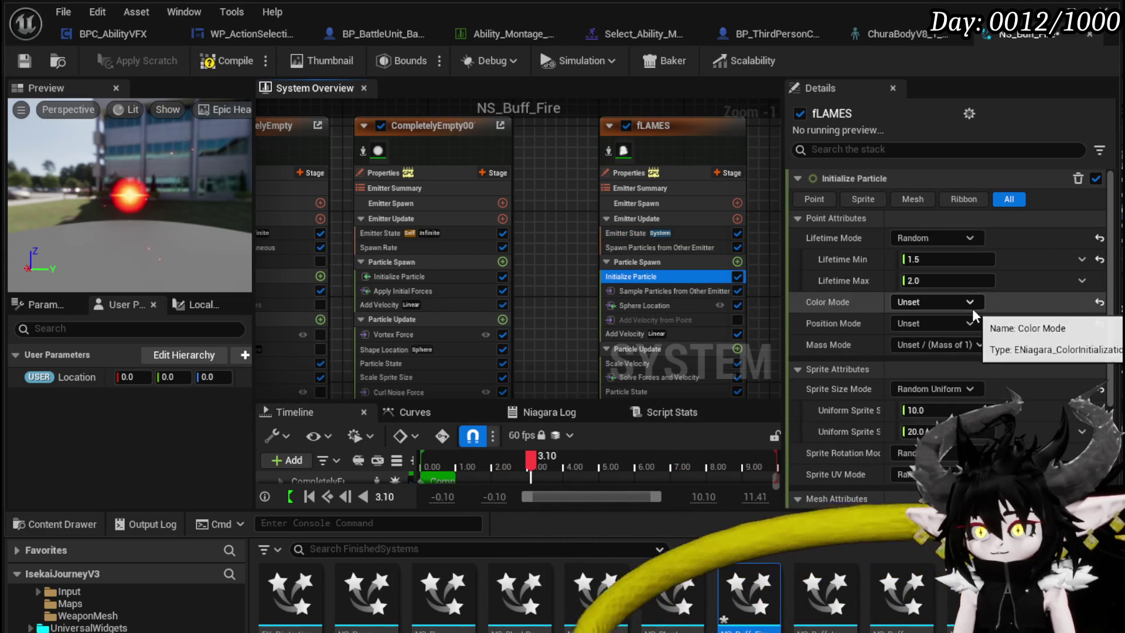
Set Position Mode to Direct Set and bind Position to the user Location parameter
click(918, 323)
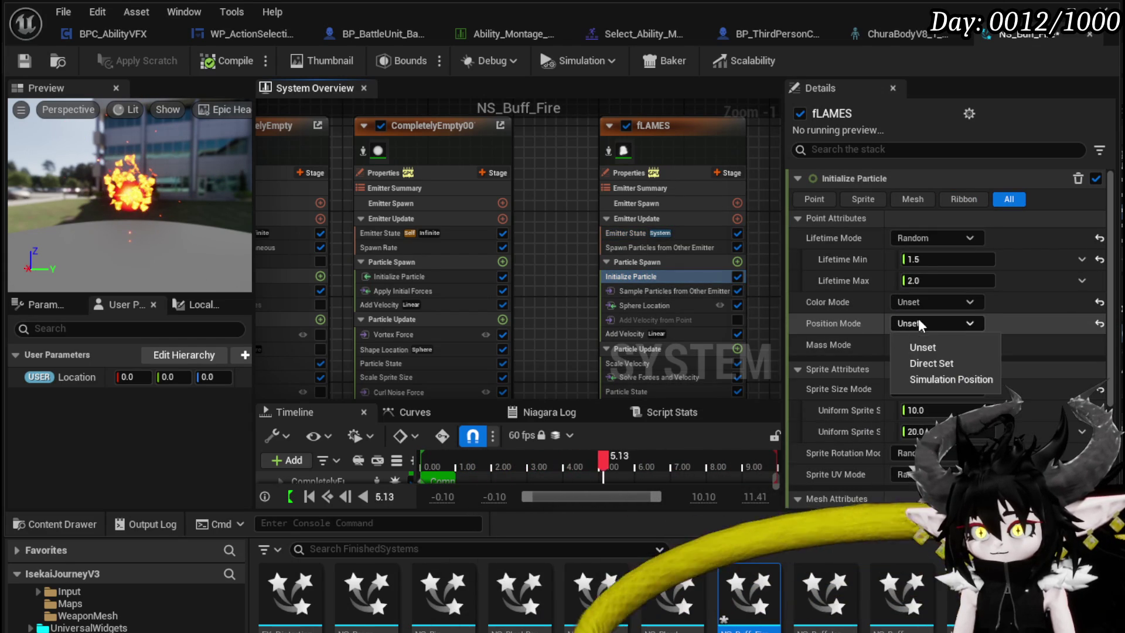
click(923, 362)
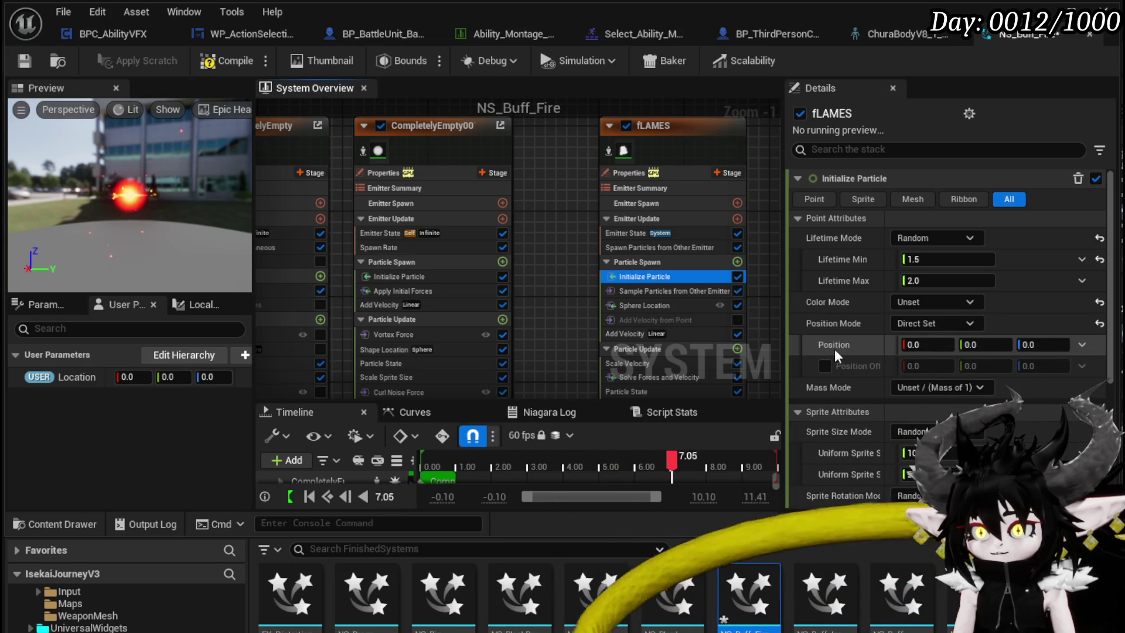
mouse_move(39, 376)
mouse_down()
mouse_move(922, 384)
mouse_move(940, 347)
mouse_up()
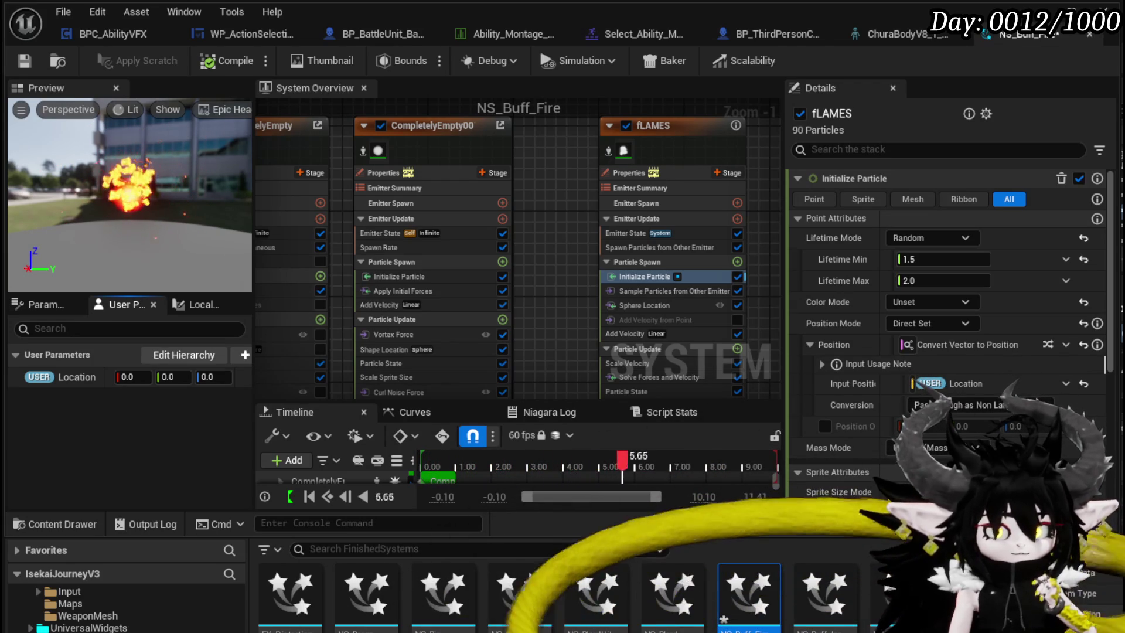
Save the NS_Buff_Fire system twice, with its fLAMES position now driven by the user Location parameter
drag(536, 298, 510, 268)
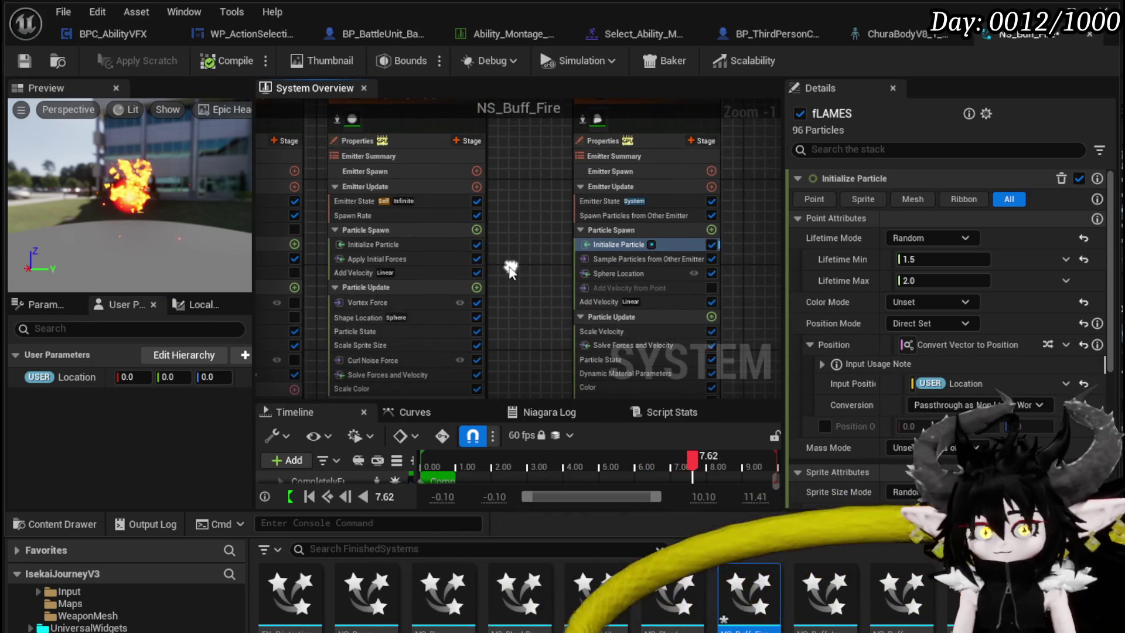
click(23, 60)
drag(543, 201, 445, 186)
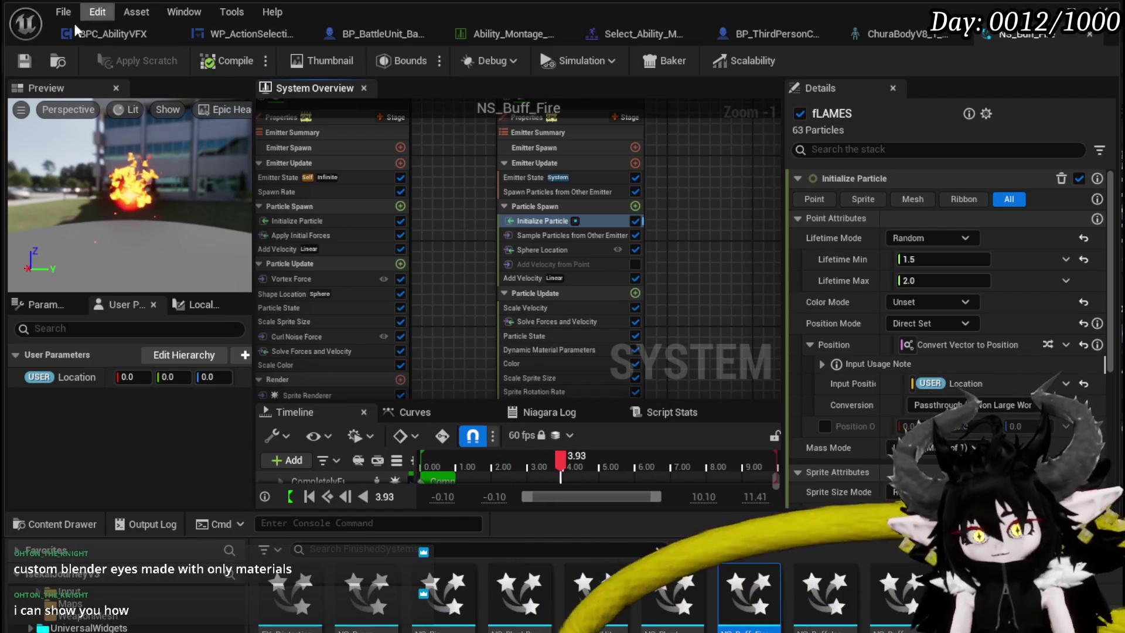
scroll(447, 141, down, 1)
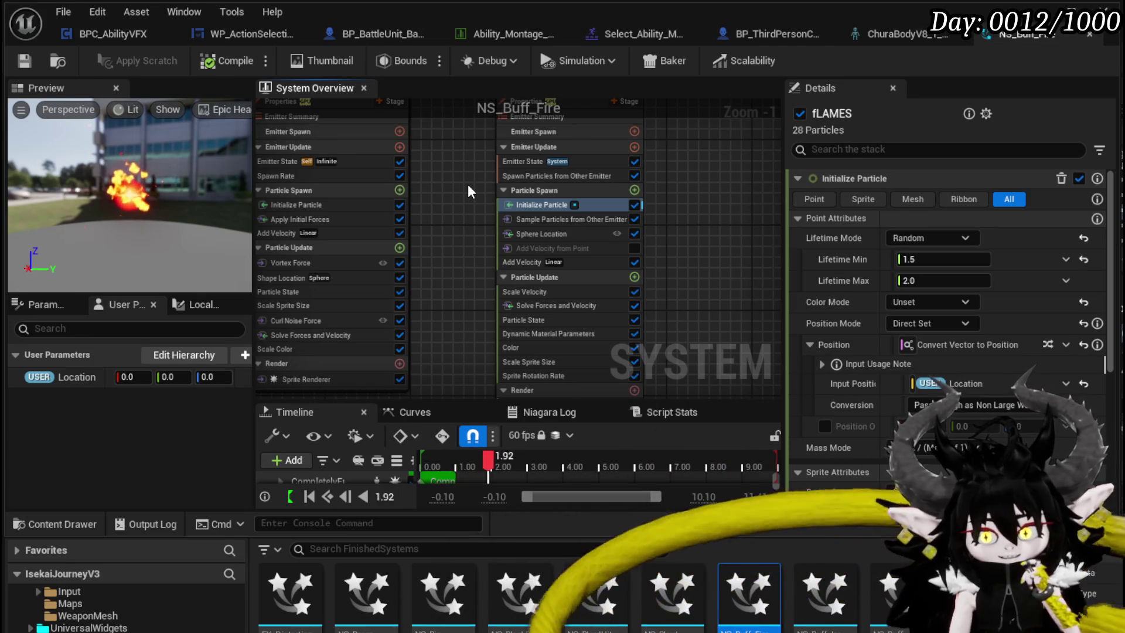
click(25, 61)
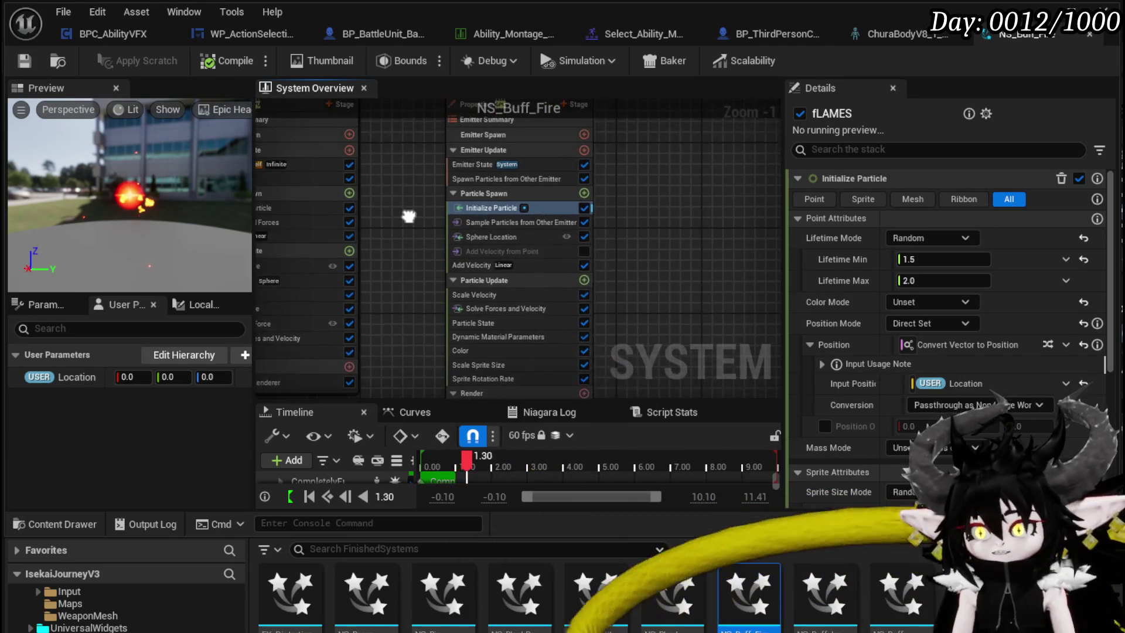